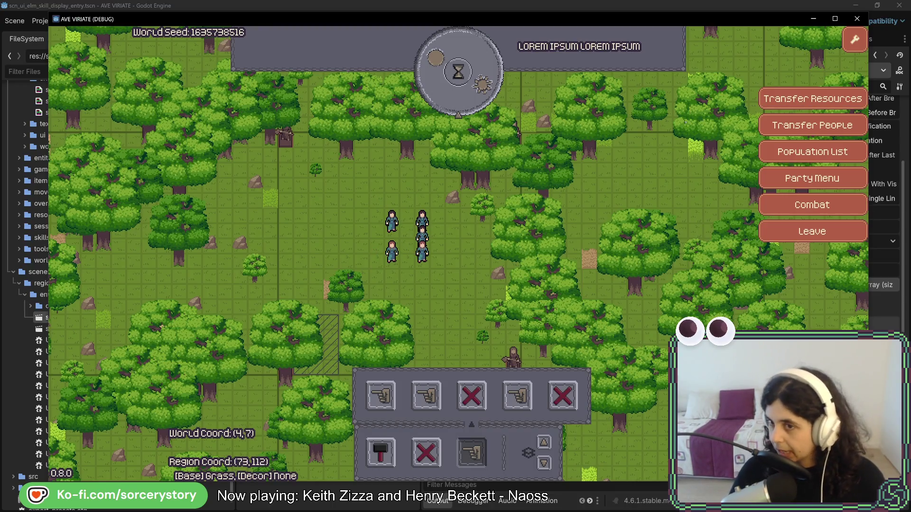
Inspect an oak tree's entity info, mark a rectangle of map tiles, then stop the game with F8
left_click(719, 206)
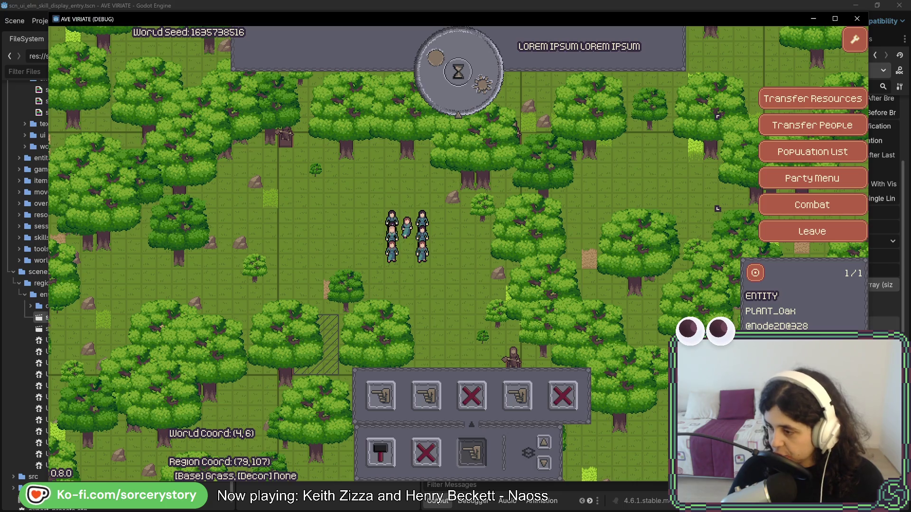
left_click(395, 359)
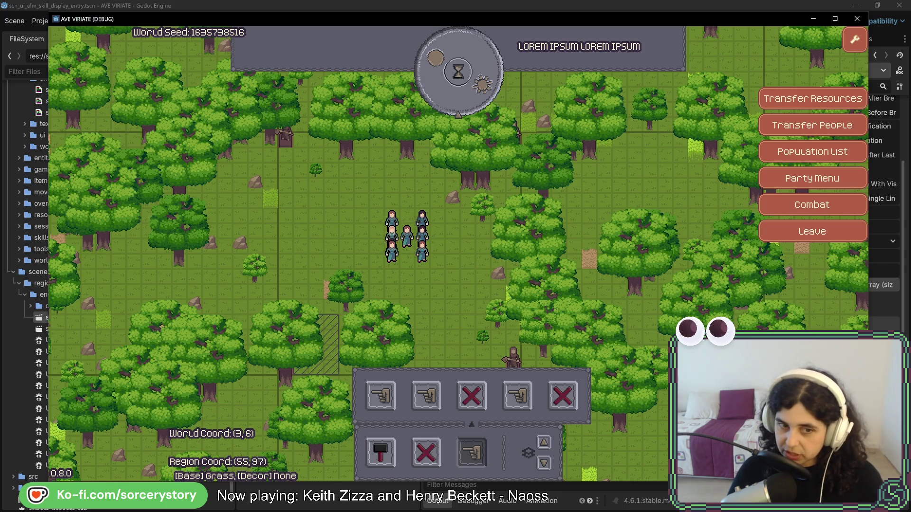
mouse_move(309, 234)
left_mouse_down()
mouse_move(345, 232)
mouse_move(361, 280)
mouse_move(328, 218)
mouse_move(417, 337)
mouse_move(349, 241)
left_mouse_up()
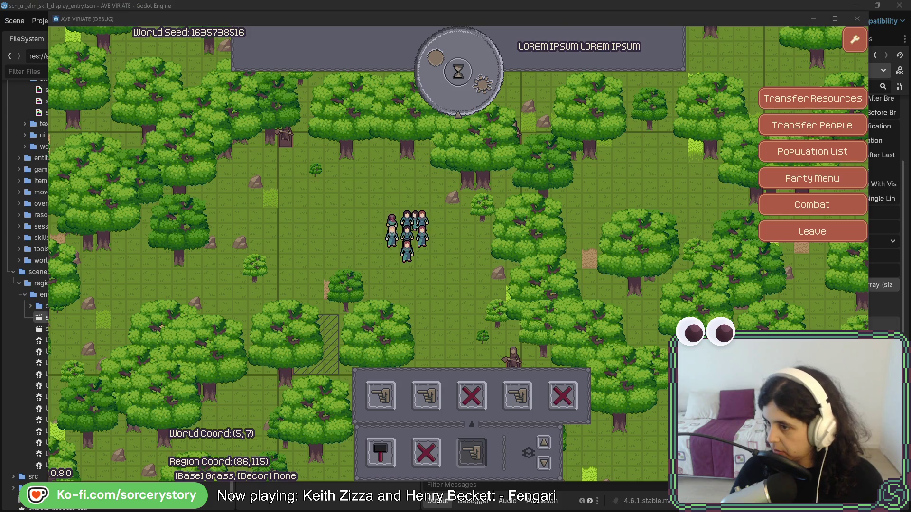
key("F8")
scroll(145, 278, "up", 15)
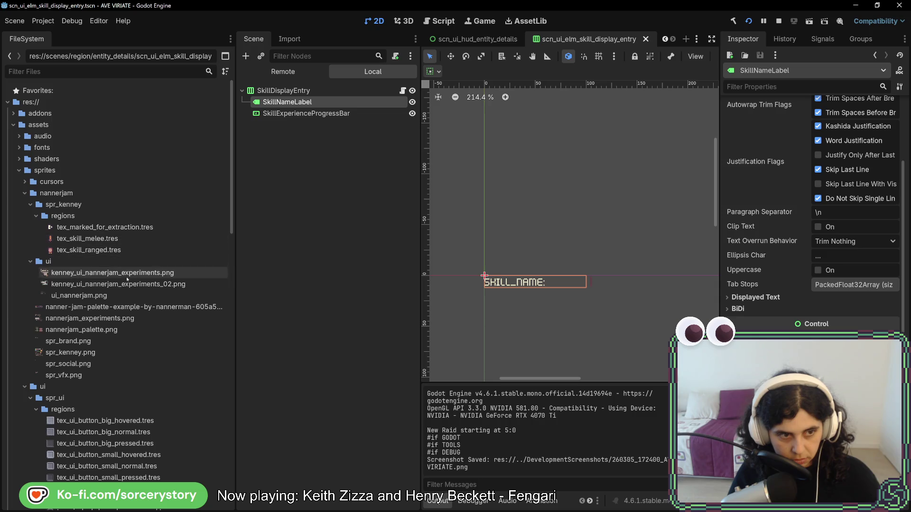
Preview spr_kenney.png and spr_vfx.png, then open spr_kenney.png in Aseprite and maximize its window
mouse_move(122, 296)
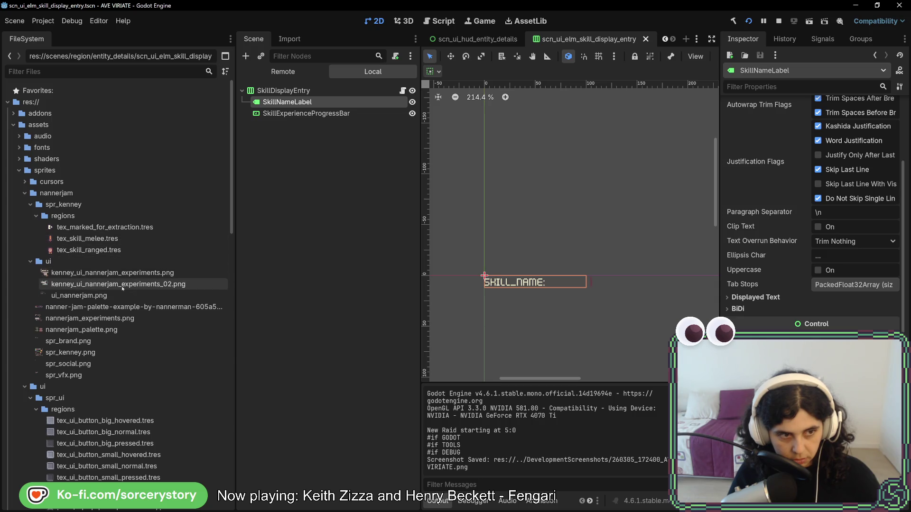
left_click(110, 351)
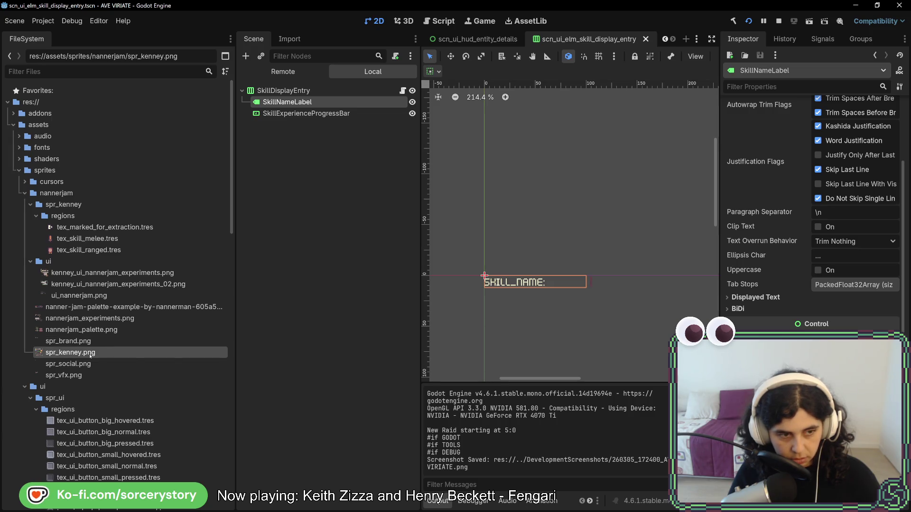
mouse_move(90, 355)
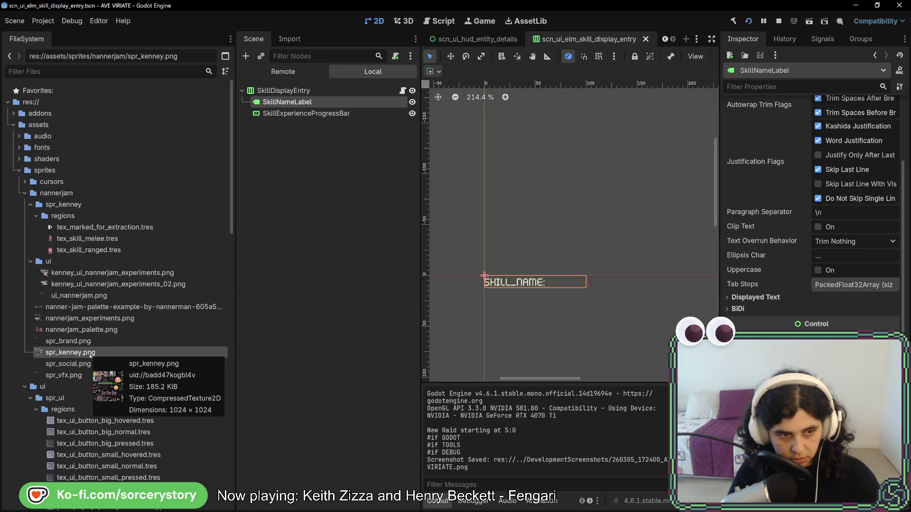
left_click(71, 377)
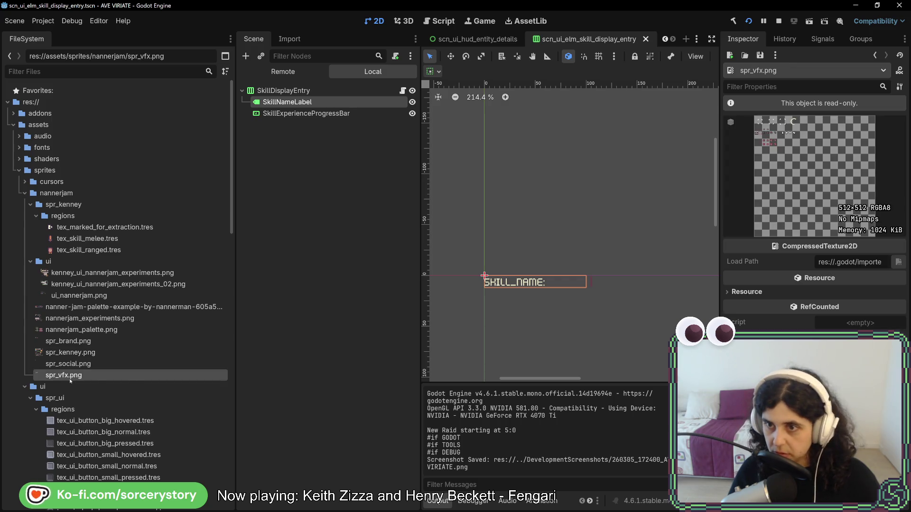
left_click(77, 355)
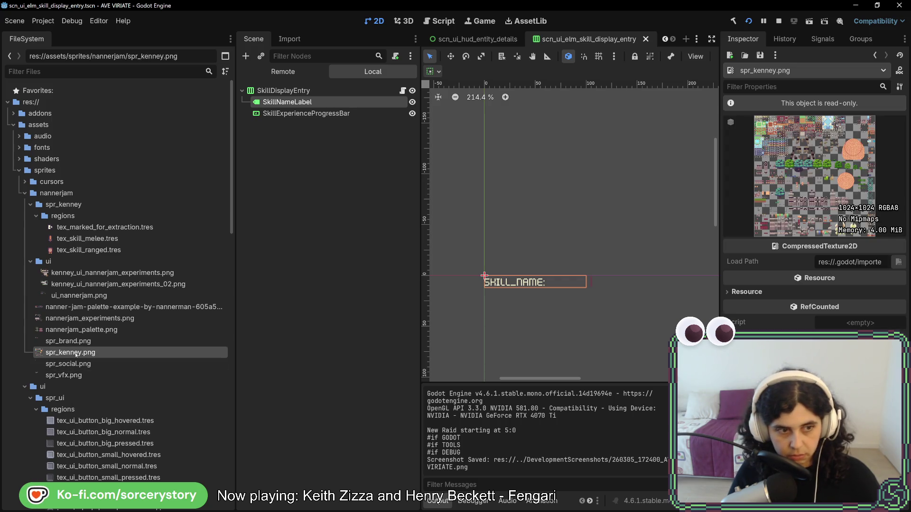
mouse_move(77, 355)
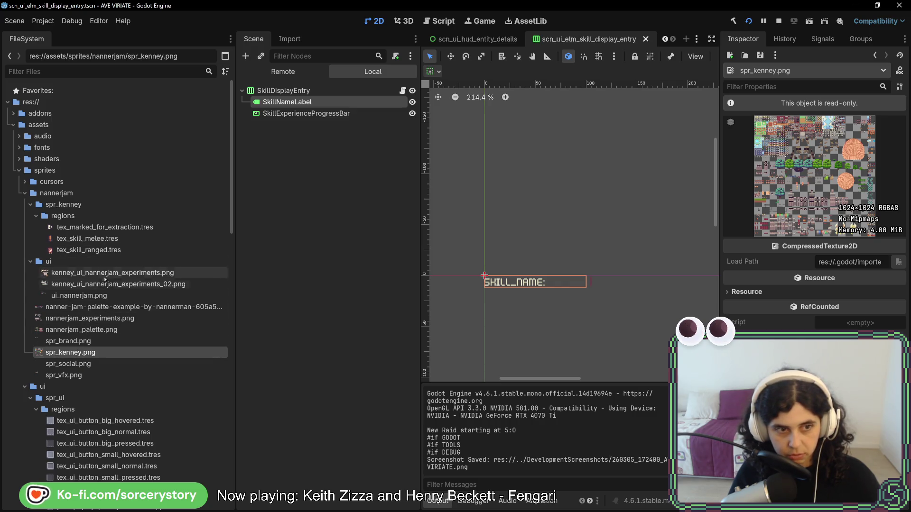
mouse_move(103, 276)
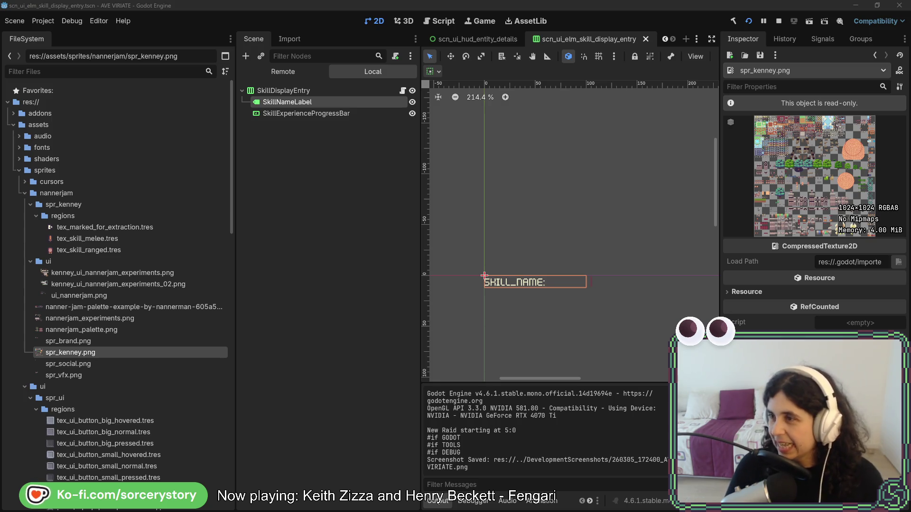
left_click_drag(533, 70, 374, 70)
double_click(375, 68)
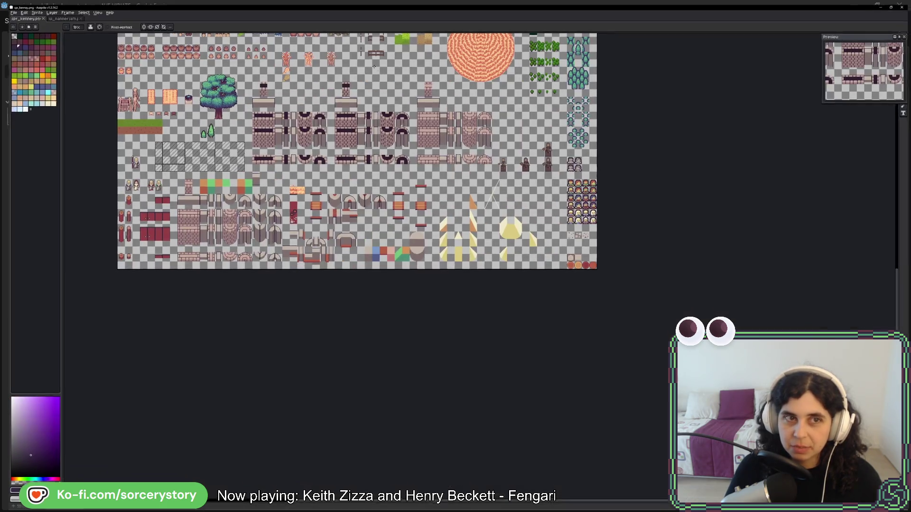
Zoom and pan across spr_kenney.png's hatched tiles, trees and top rows, then switch to the experiments sheet
scroll(346, 349, "up", 5)
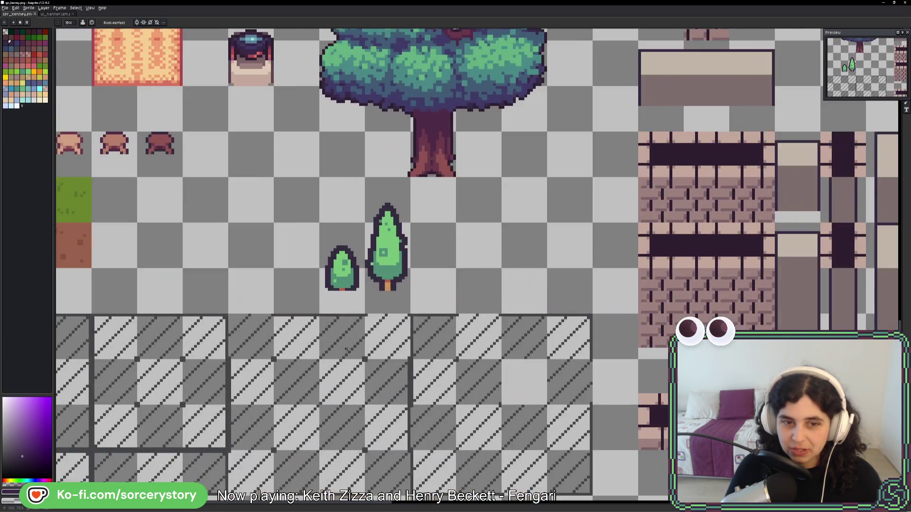
left_click_drag(346, 349, 502, 235)
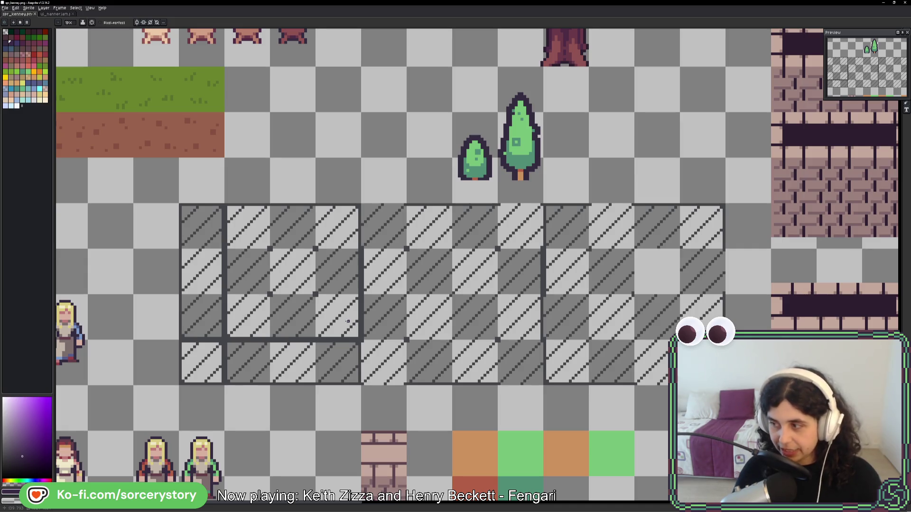
scroll(347, 321, "down", 5)
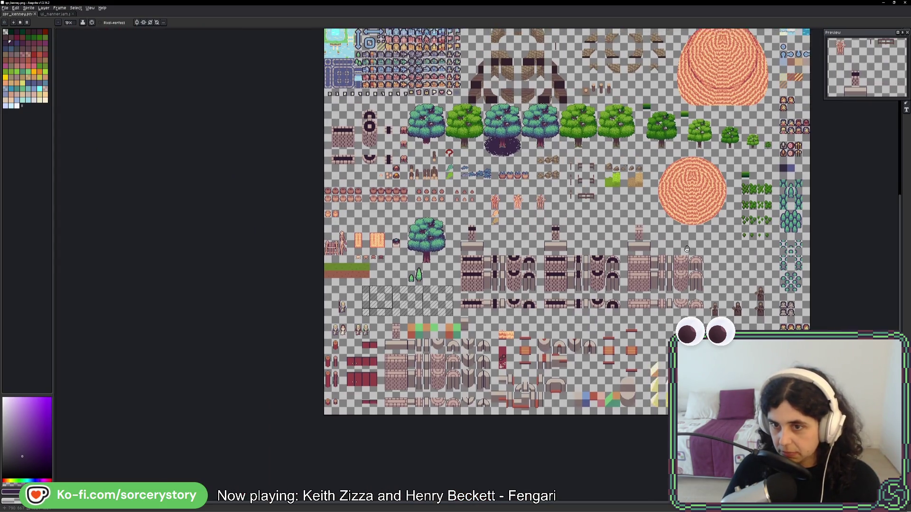
mouse_move(686, 249)
left_mouse_down()
mouse_move(524, 284)
mouse_move(524, 375)
left_mouse_up()
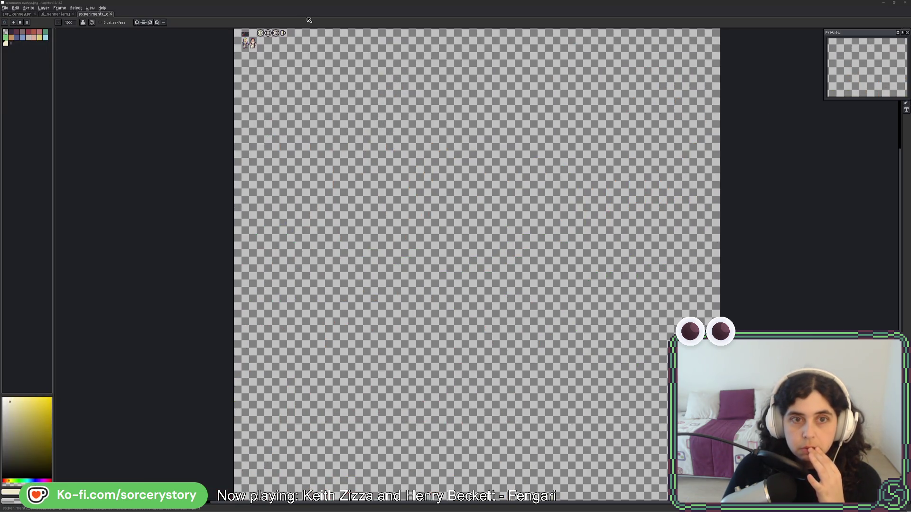
left_click_drag(393, 93, 392, 155)
left_click(21, 15)
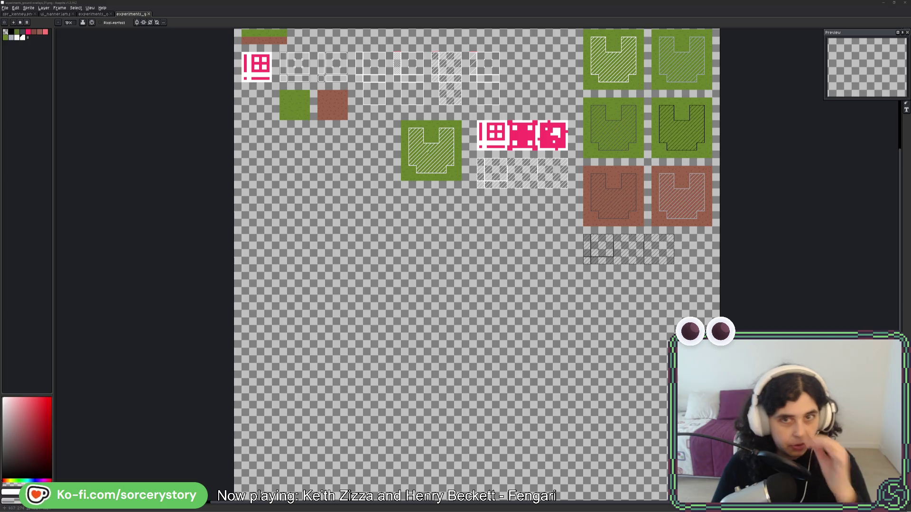
Zoom and pan the experiments sheet to bring the grass, dirt and hatched frame tiles into view
scroll(488, 177, "up", 5)
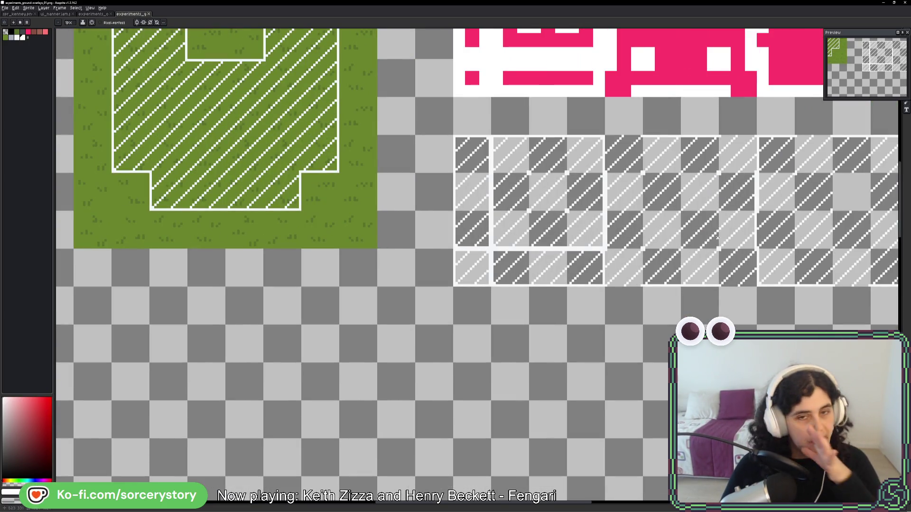
scroll(687, 243, "down", 5)
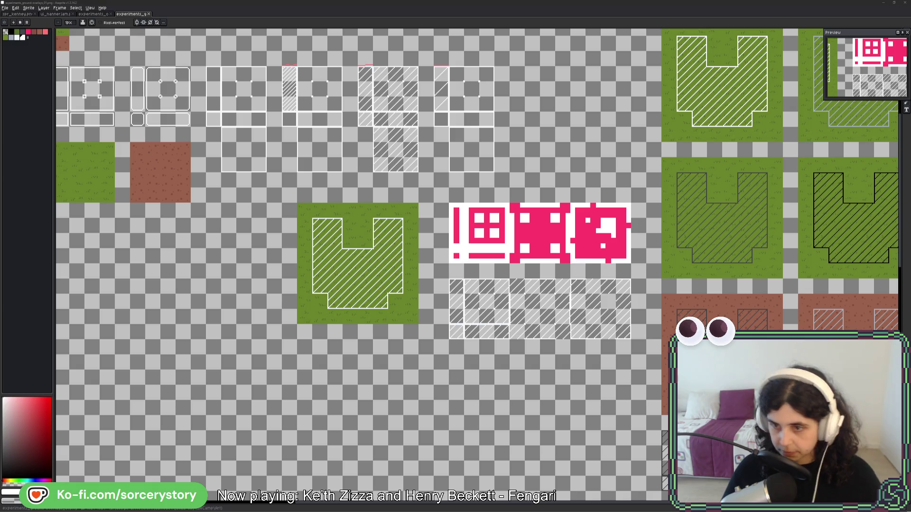
scroll(358, 386, "down", 3)
scroll(358, 387, "right", 2)
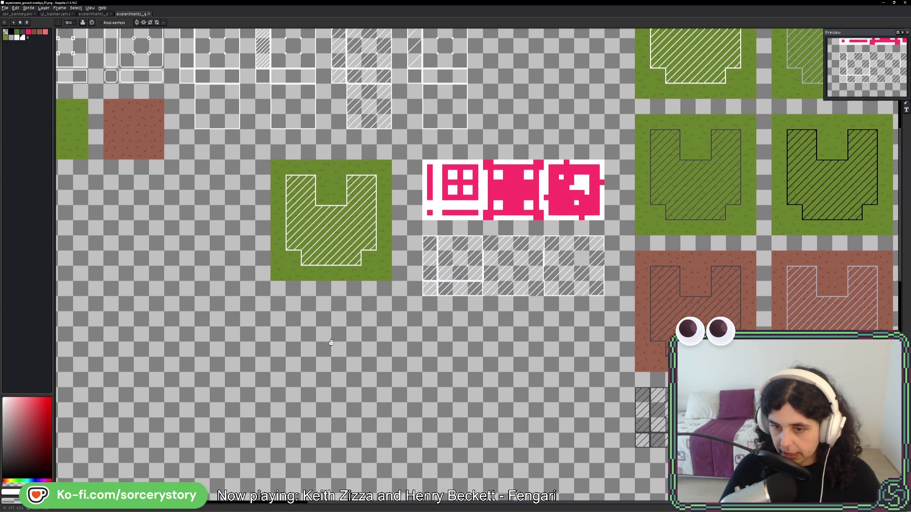
mouse_move(318, 337)
left_mouse_down()
mouse_move(344, 403)
mouse_move(550, 430)
left_mouse_up()
scroll(256, 237, "up", 2)
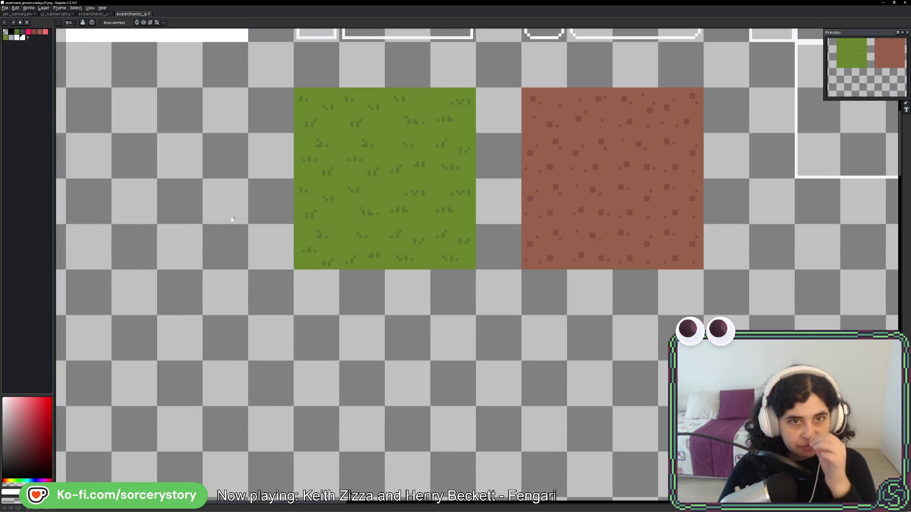
scroll(393, 322, "up", 4)
scroll(393, 321, "right", 3)
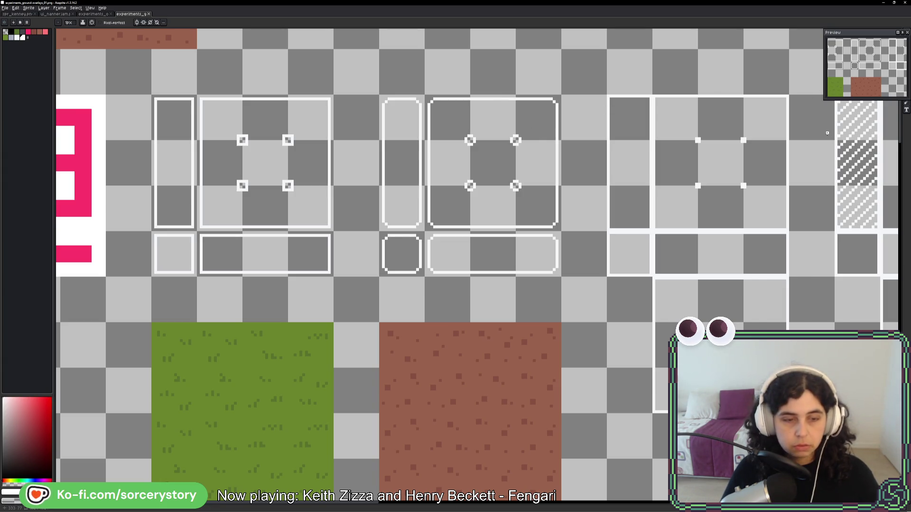
Marquee-select the rounded frame tiles and nudge the copied frame tile into place
left_click_drag(877, 39, 863, 40)
left_click(907, 31)
left_click_drag(380, 95, 561, 276)
scroll(524, 250, "down", 4)
mouse_move(524, 250)
left_mouse_down()
mouse_move(517, 498)
mouse_move(499, 417)
mouse_move(416, 370)
mouse_move(416, 355)
left_mouse_up()
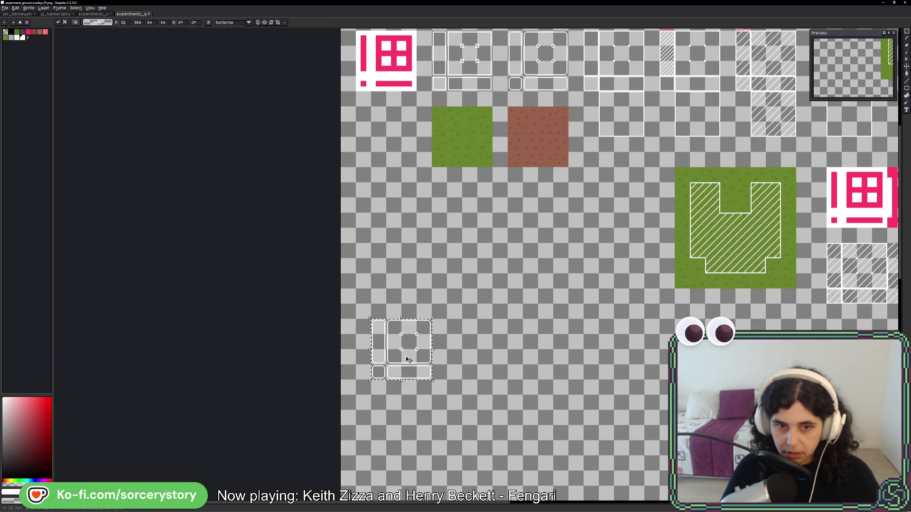
scroll(416, 354, "up", 10)
key("Return")
Raise the frame's top edge segment and shift its bottom-left corner outward by one pixel
left_click_drag(410, 155, 465, 194)
mouse_move(430, 155)
left_mouse_down()
mouse_move(356, 192)
mouse_move(326, 156)
left_mouse_up()
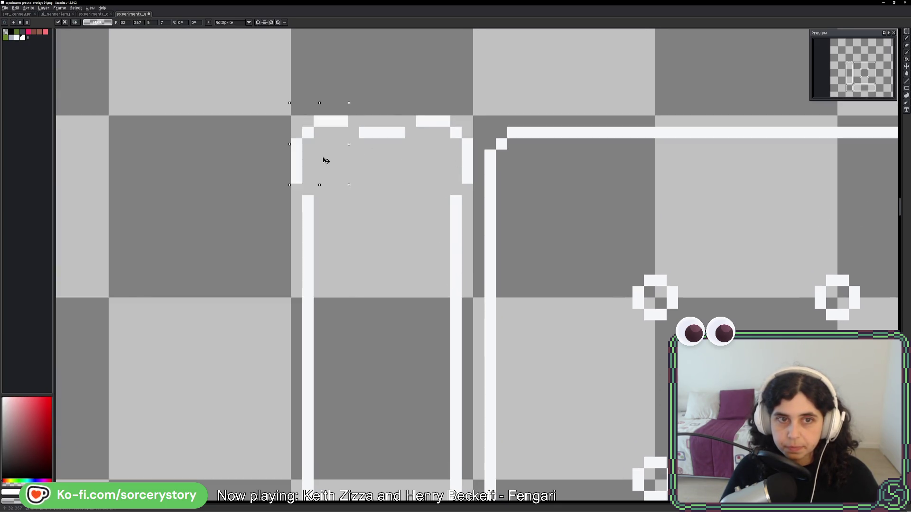
left_click_drag(348, 115, 417, 174)
left_click_drag(386, 136, 388, 124)
key("Return")
left_click_drag(291, 183, 383, 427)
scroll(314, 277, "down", 3)
left_click(313, 277)
left_click_drag(303, 422, 350, 480)
left_click_drag(346, 442, 335, 453)
key("Return")
Add a matching bottom-right corner and delete the frame's left and right vertical lines
mouse_move(446, 449)
left_mouse_down()
mouse_move(427, 430)
mouse_move(463, 448)
mouse_move(410, 461)
mouse_move(348, 443)
mouse_move(311, 413)
mouse_move(310, 76)
left_mouse_up()
scroll(310, 77, "up", 4)
key("Delete")
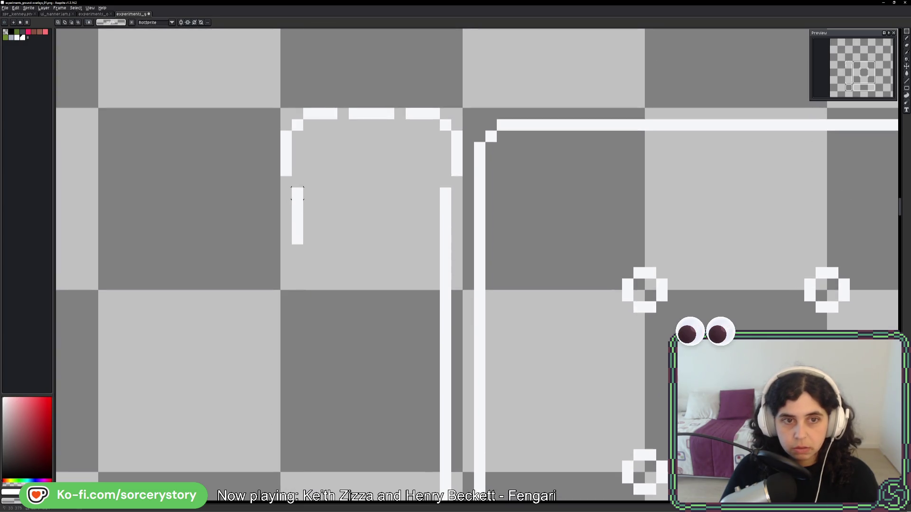
scroll(441, 265, "down", 3)
mouse_move(419, 153)
left_mouse_down()
mouse_move(465, 403)
mouse_move(453, 424)
left_mouse_up()
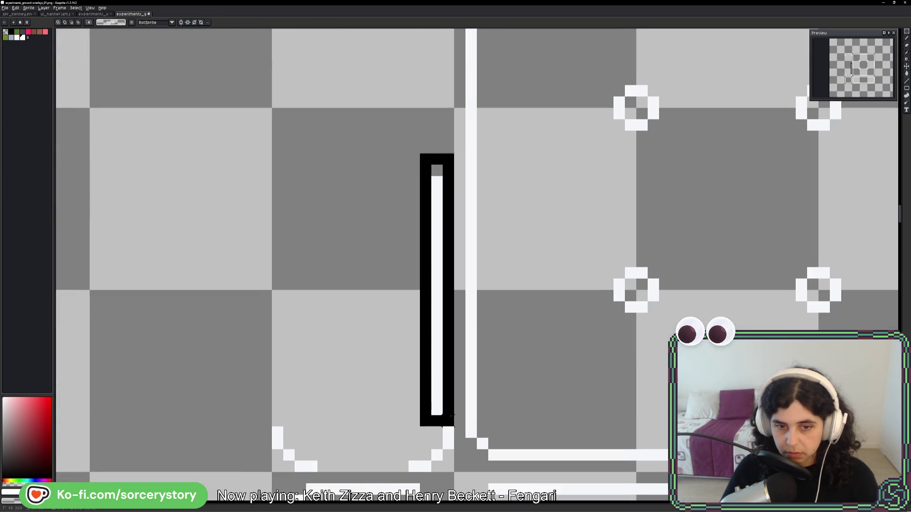
key("Delete")
scroll(454, 413, "down", 3)
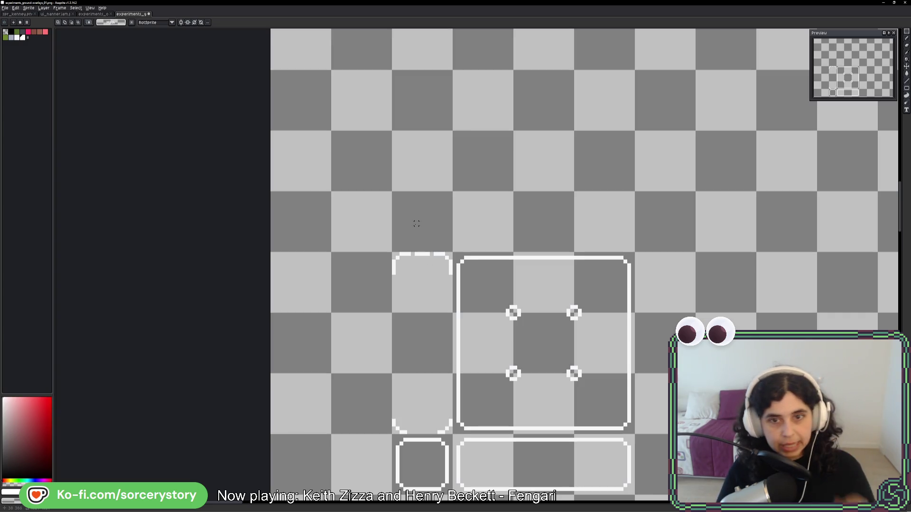
scroll(417, 223, "up", 3)
Fill the gap in the top white line with the Pencil, setting the colour to pure white
key("b")
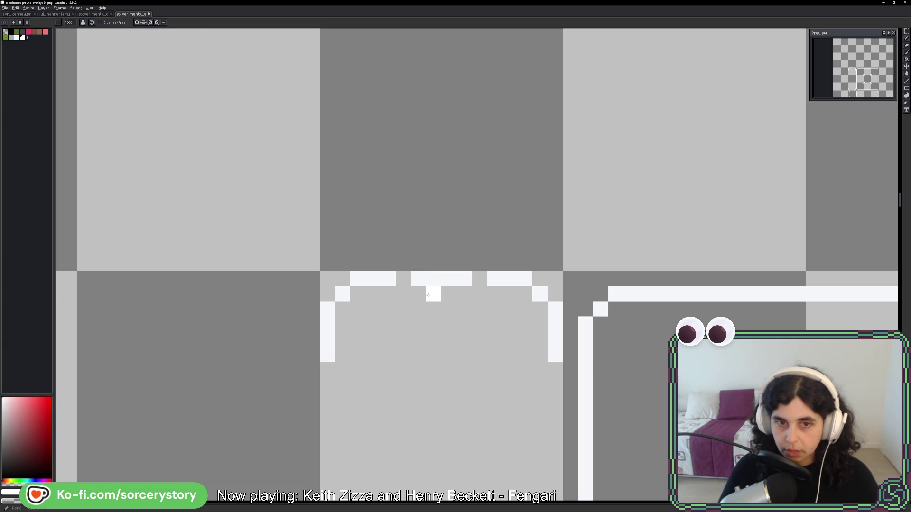
left_click(401, 283)
left_click(401, 283, "alt")
left_click(396, 278)
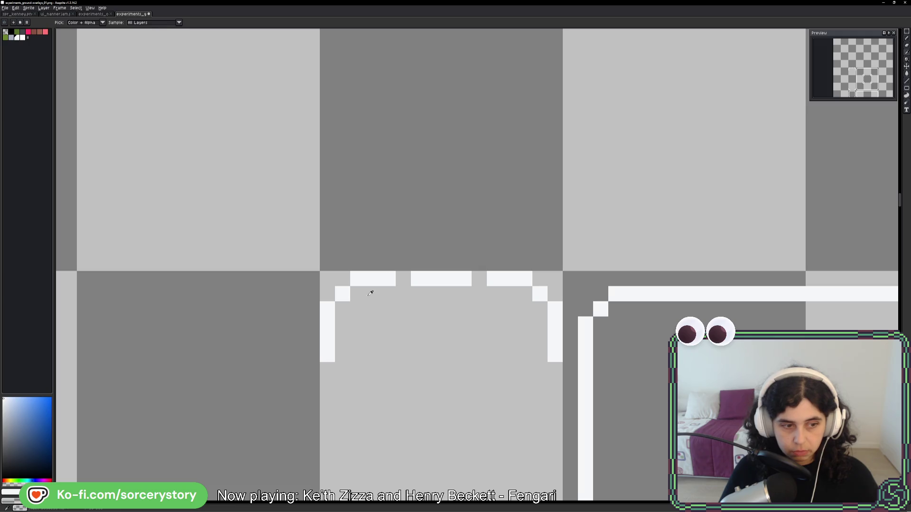
left_click(11, 492)
mouse_move(110, 463)
left_mouse_down()
mouse_move(119, 463)
mouse_move(118, 476)
left_mouse_up()
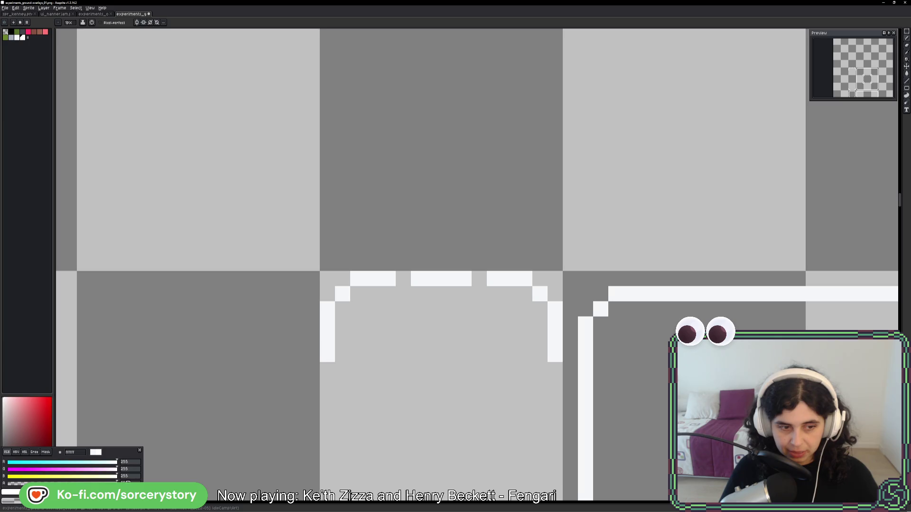
left_click(344, 294)
scroll(345, 292, "down", 5)
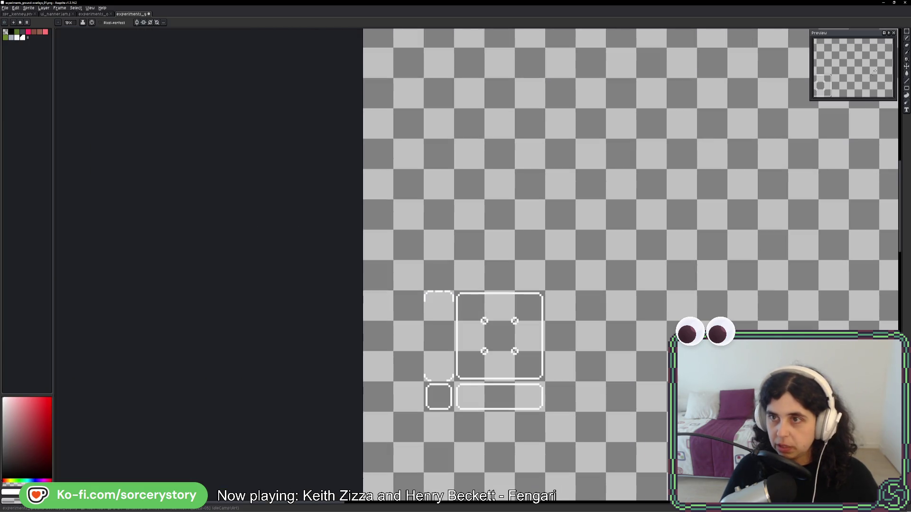
Marquee-select the group of rounded frame tiles, then clear the selection and choose the Magic Wand
key("m")
scroll(438, 302, "up", 1)
mouse_move(419, 290)
left_mouse_down()
mouse_move(506, 420)
mouse_move(536, 437)
mouse_move(534, 418)
left_mouse_up()
key("ctrl+d")
key("w")
scroll(460, 355, "up", 5)
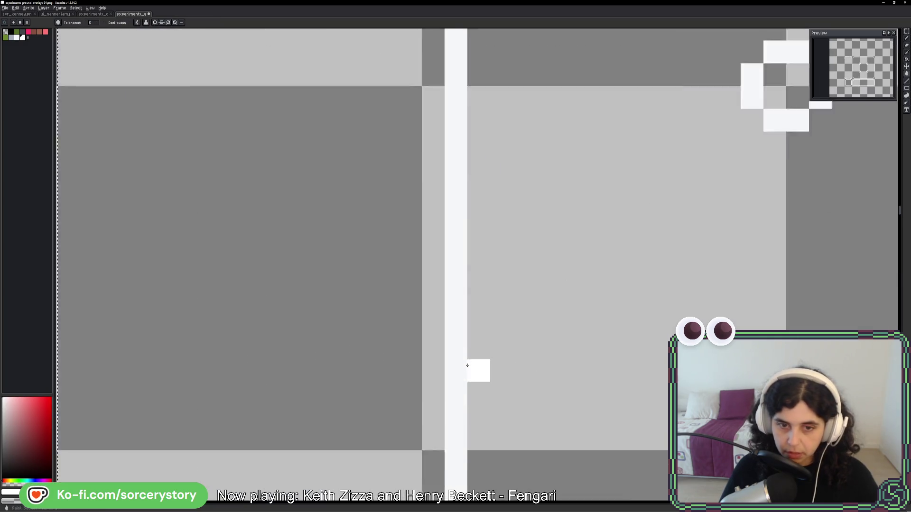
scroll(460, 355, "down", 5)
Pan to the grass and dirt tiles, then move through the overlays sprite to the spr_kenney sheet
left_click_drag(467, 348, 227, 426)
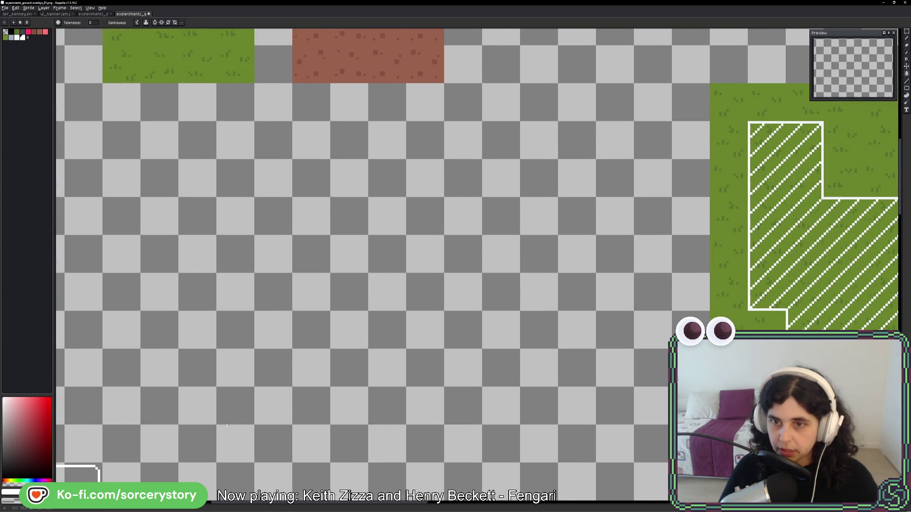
scroll(746, 262, "down", 1)
scroll(634, 248, "up", 6)
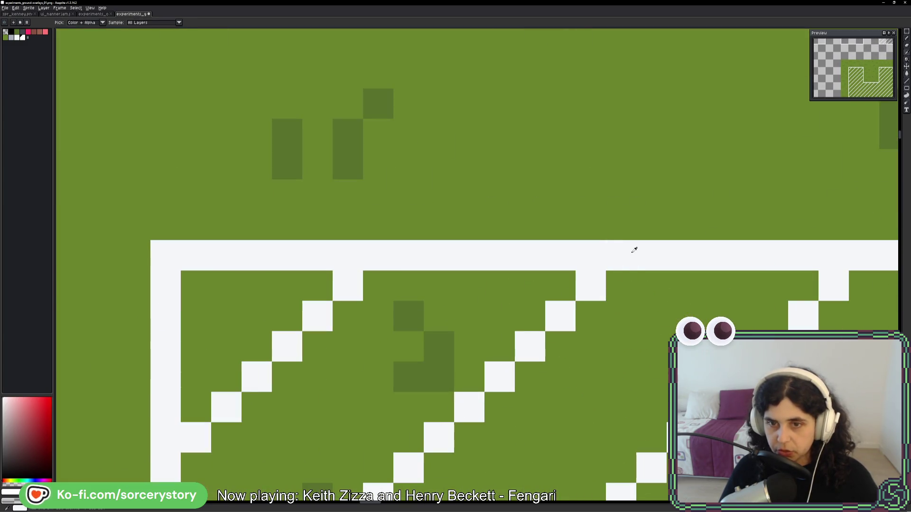
scroll(622, 254, "down", 6)
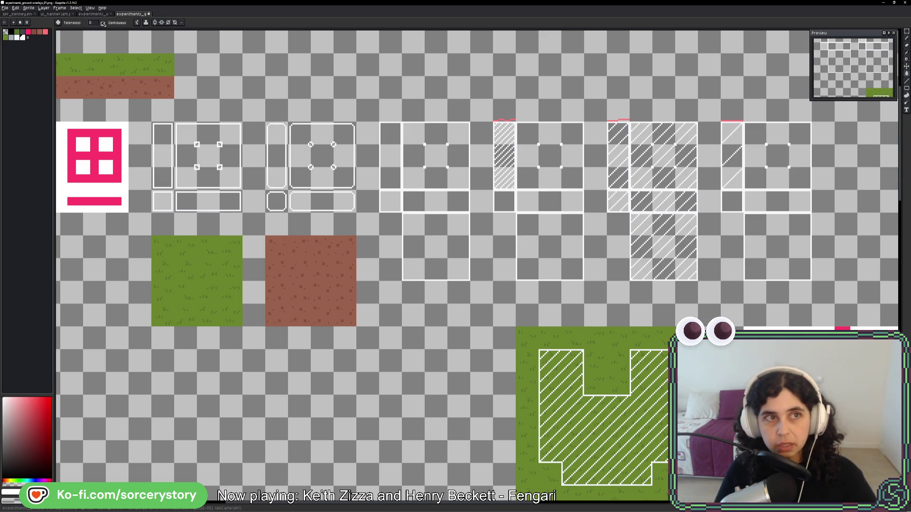
left_click(103, 14)
left_click(18, 13)
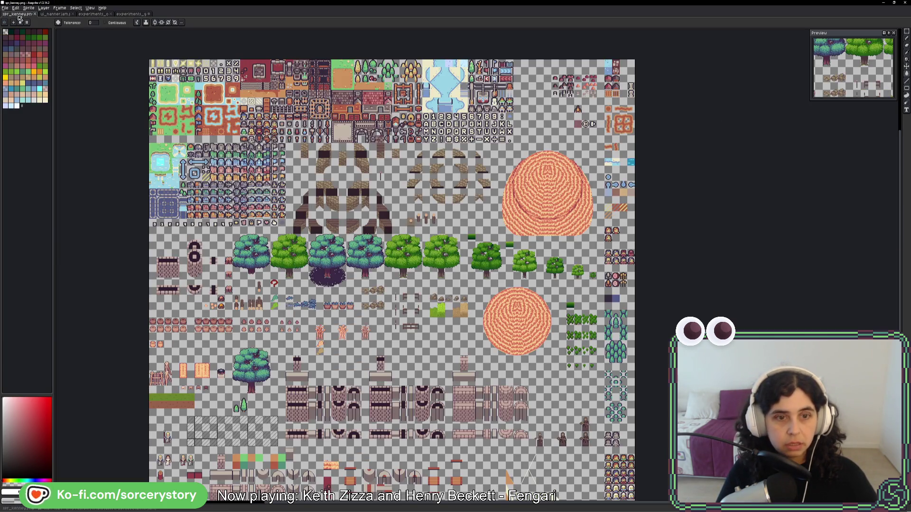
Return to the frame-tile sprite and zoom to the narrow frame's top with the Pencil selected
scroll(375, 390, "up", 5)
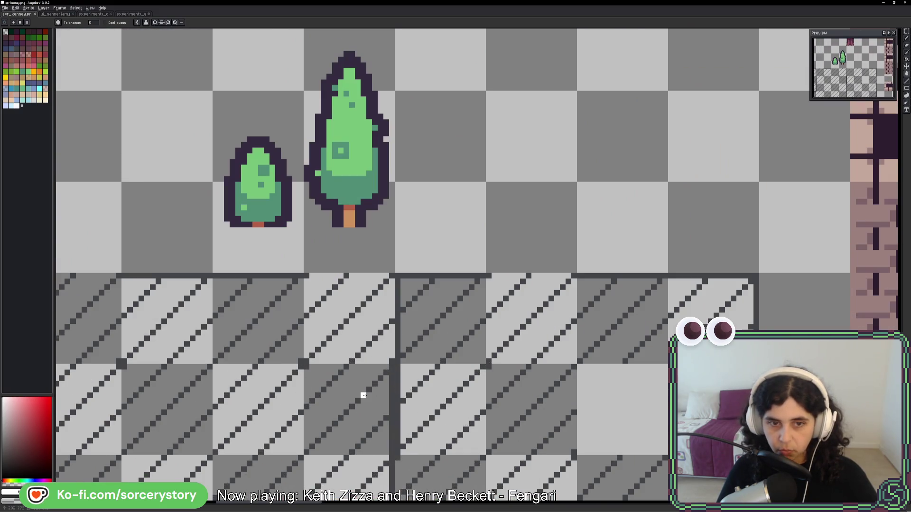
scroll(604, 244, "down", 3)
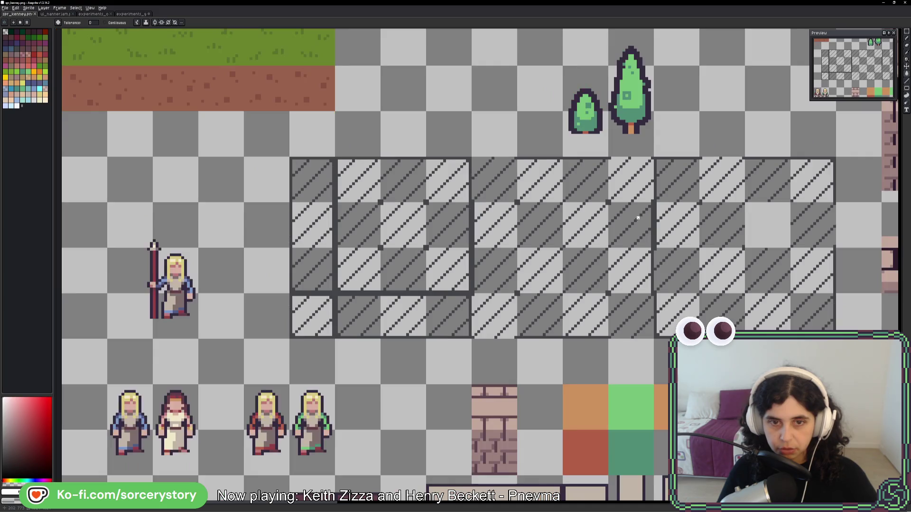
left_click_drag(637, 218, 565, 260)
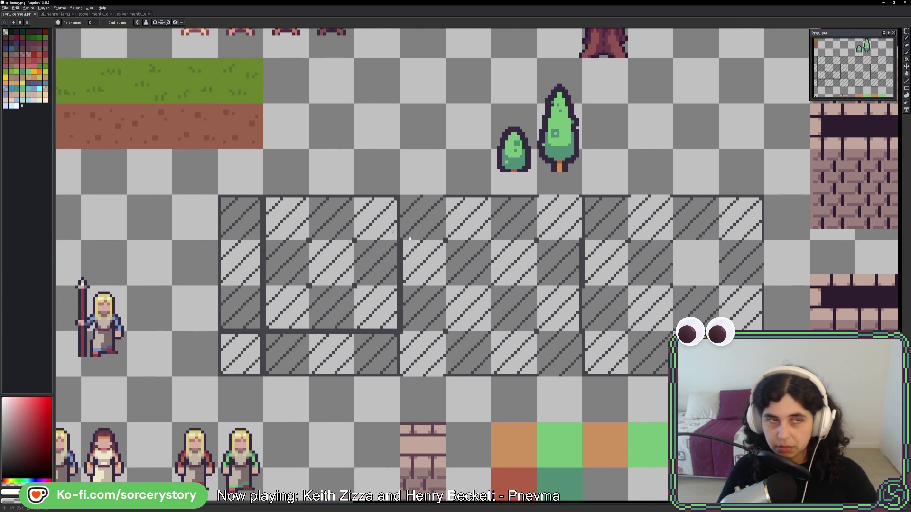
left_click(131, 14)
mouse_move(360, 473)
left_mouse_down()
mouse_move(390, 384)
mouse_move(403, 209)
left_mouse_up()
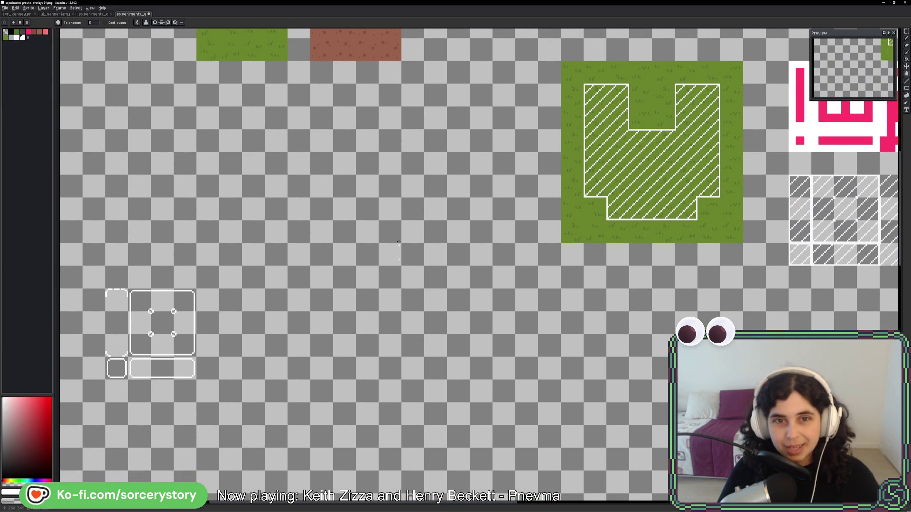
left_click_drag(312, 337, 674, 266)
scroll(486, 272, "up", 3)
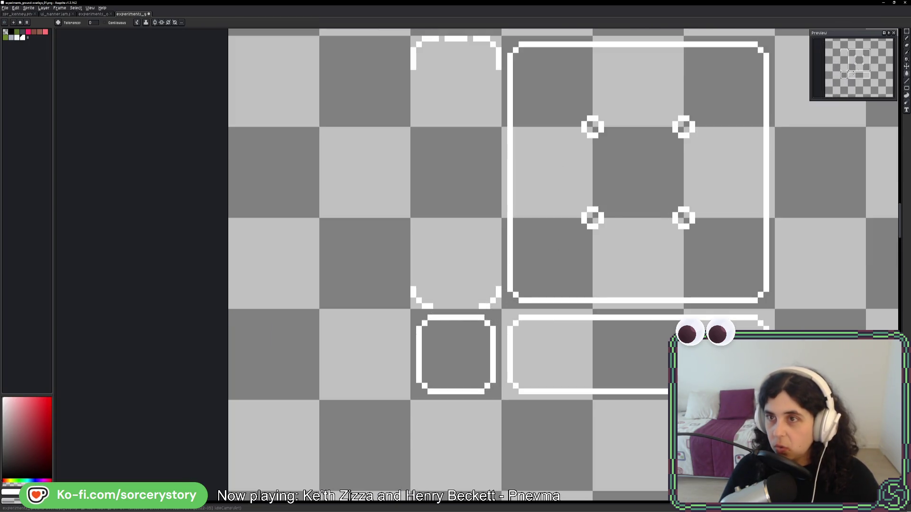
key("m")
left_click_drag(858, 68, 858, 72)
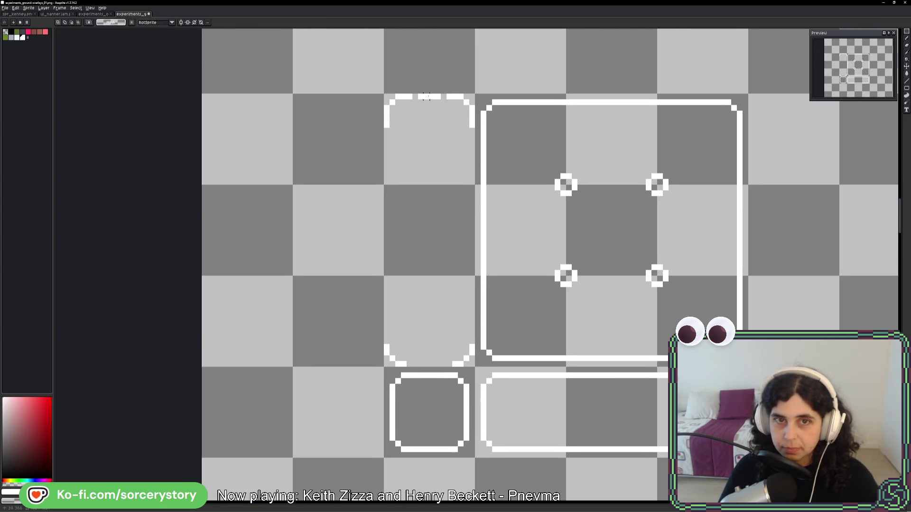
scroll(426, 96, "up", 4)
key("b")
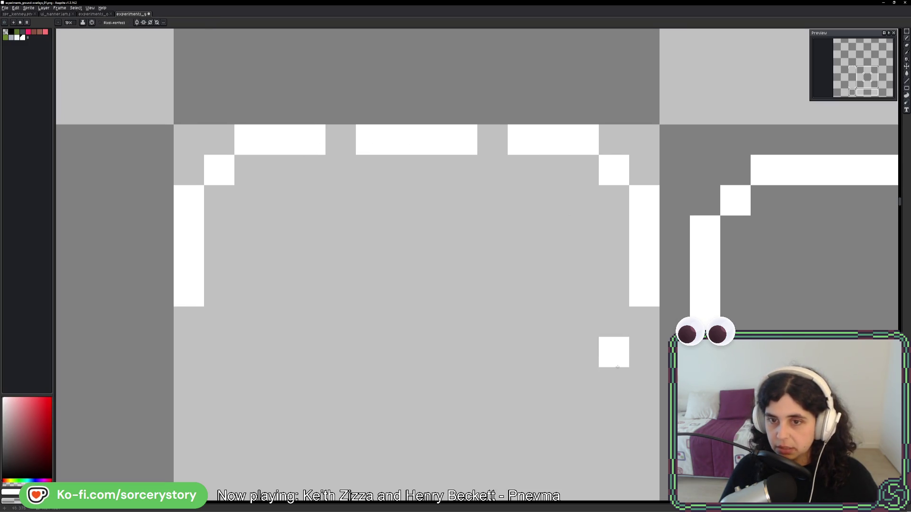
left_click_drag(616, 366, 599, 333)
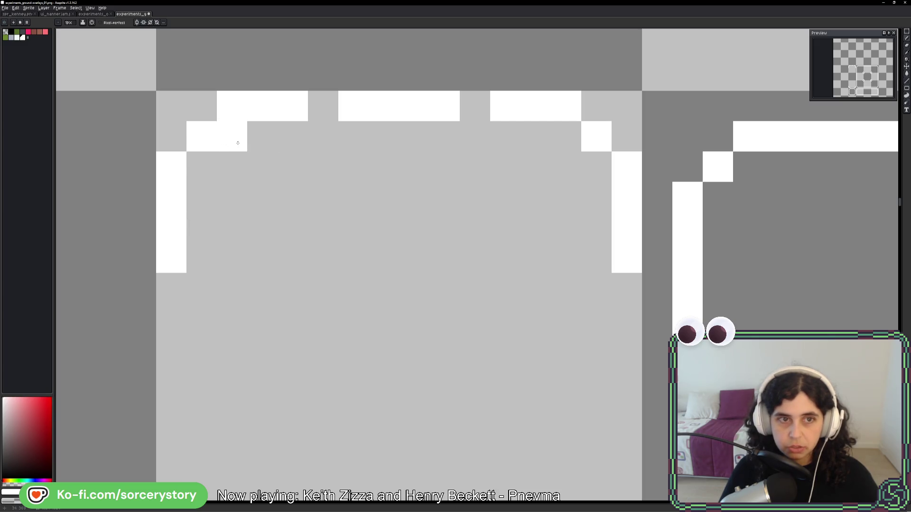
Erase the bottom pixel of each side and paint four-pixel dashes below on both sides
right_click(181, 256)
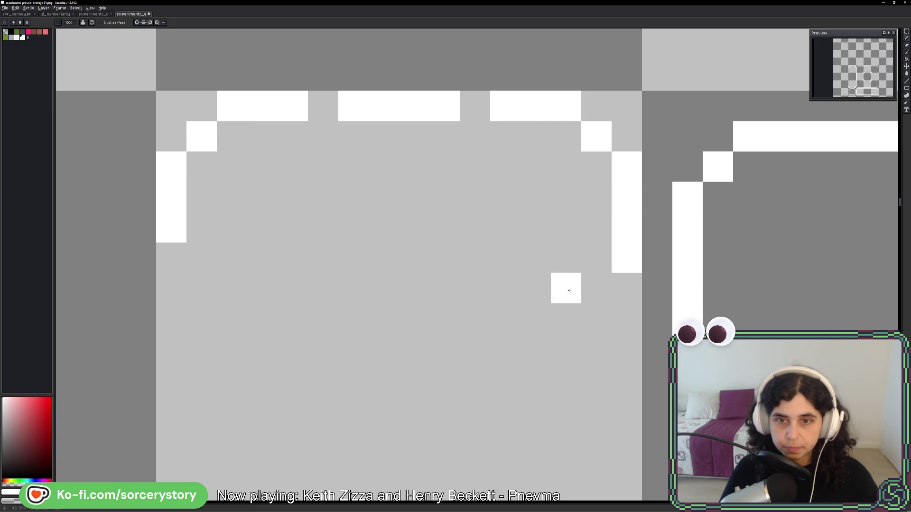
right_click(627, 258)
left_click_drag(596, 319, 692, 194)
left_click(268, 163)
left_click(267, 193)
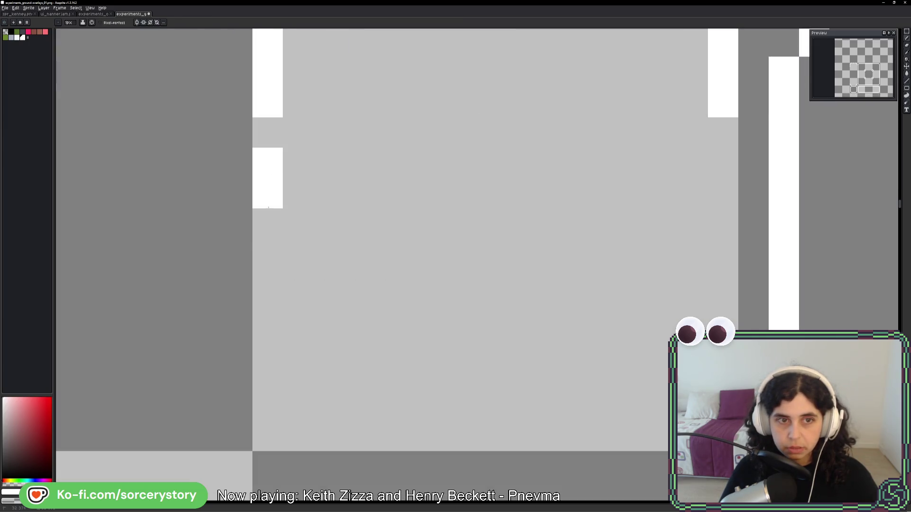
left_click(267, 224)
left_click(268, 253)
left_click(723, 162)
left_click(723, 193)
left_click(718, 223)
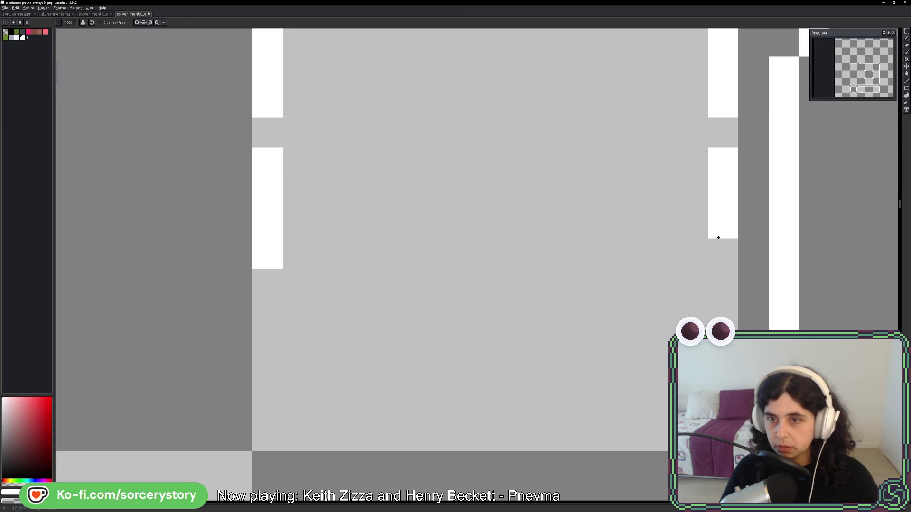
left_click(722, 254)
Paint another four-pixel dash on the left side and begin the next dash on the right
left_click(267, 314)
left_click(268, 345)
left_click(268, 375)
left_click(268, 405)
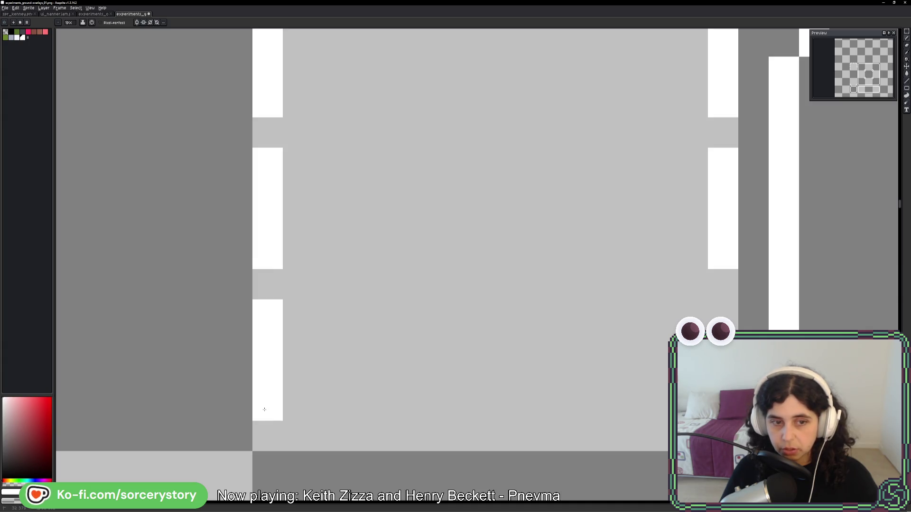
left_click(723, 315)
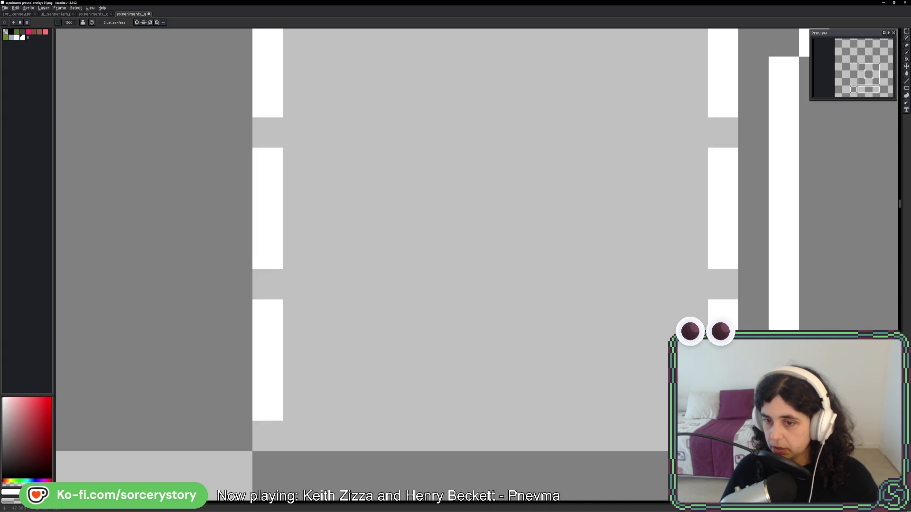
Shift both side dashes down one pixel, open gaps between dashes, and add the final bottom pixel
right_click(267, 405)
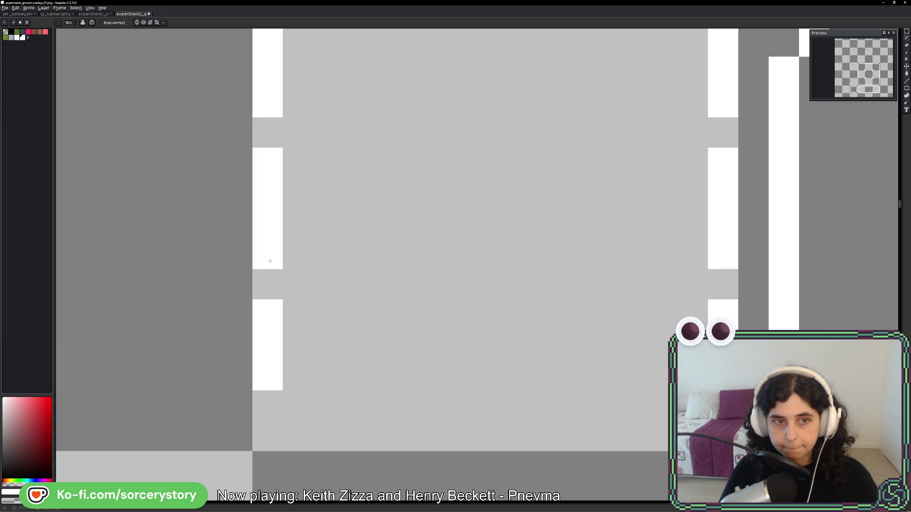
right_click(268, 254)
left_click(267, 284)
left_click(723, 284)
right_click(723, 254)
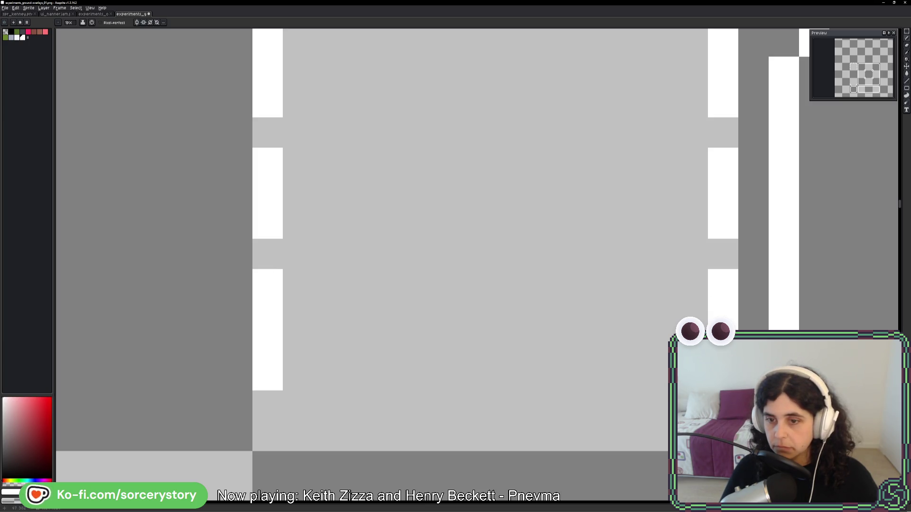
right_click(268, 375)
left_click(267, 406)
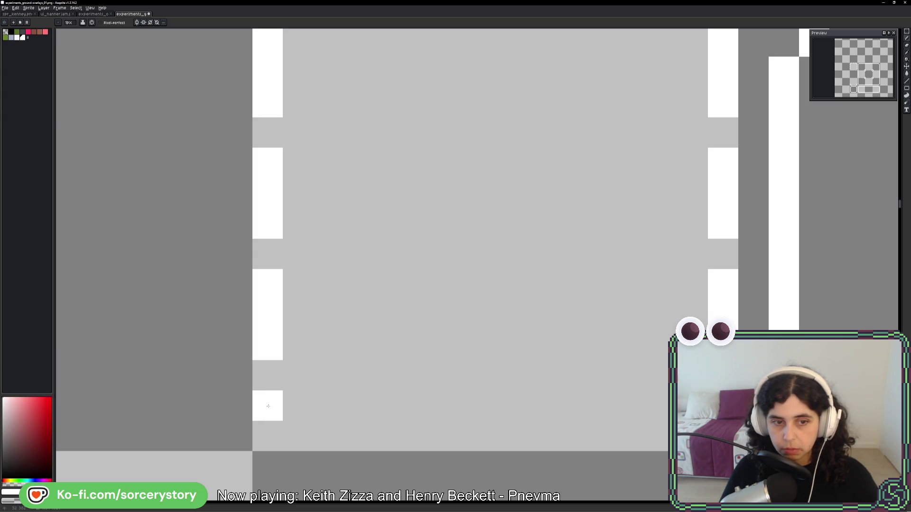
scroll(268, 406, "down", 4)
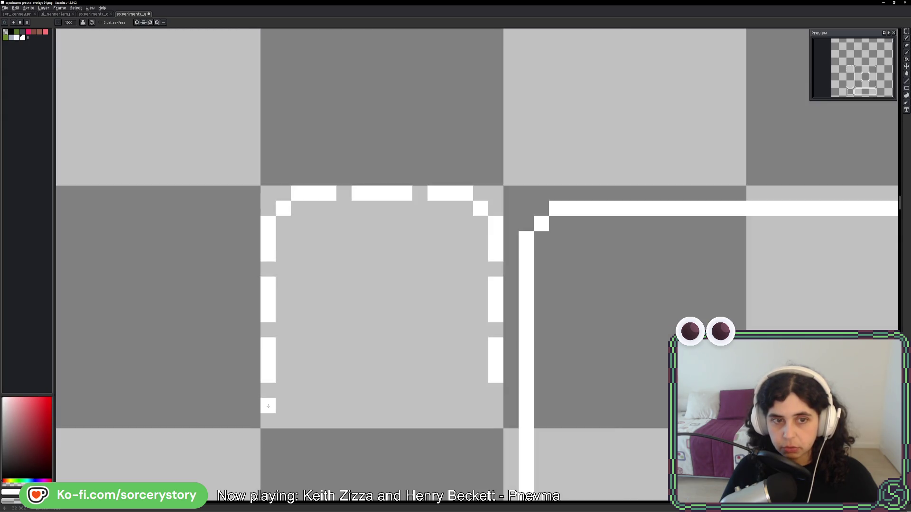
left_click_drag(321, 411, 366, 278)
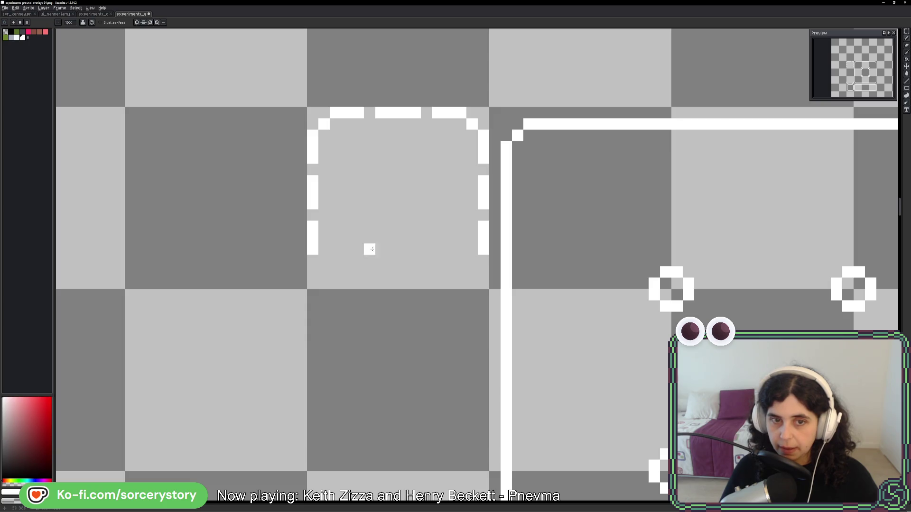
left_click_drag(465, 95, 473, 303)
Draw a white line across an empty tile's edge and erase pixels to split it into dashes
scroll(475, 236, "up", 5)
left_click_drag(598, 234, 341, 252)
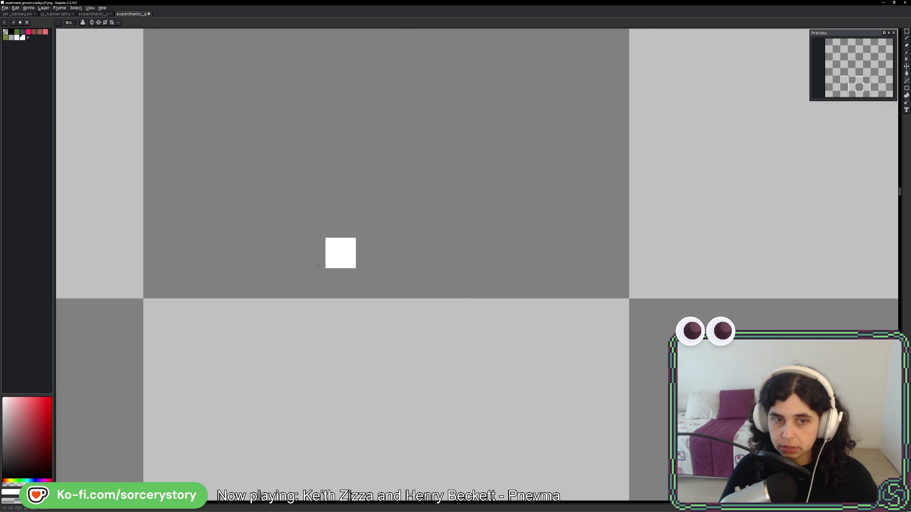
left_click_drag(158, 283, 607, 287)
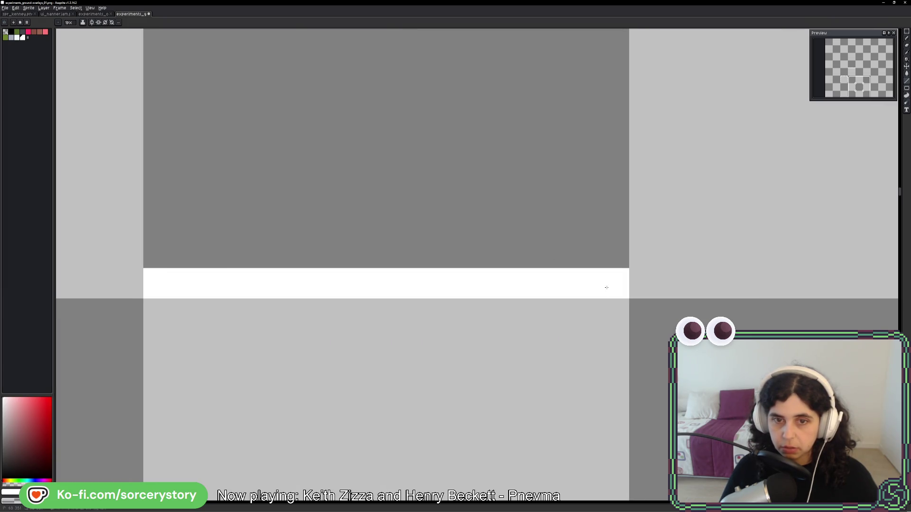
right_click(461, 285)
right_click(257, 283)
left_click(245, 288)
right_click(280, 284)
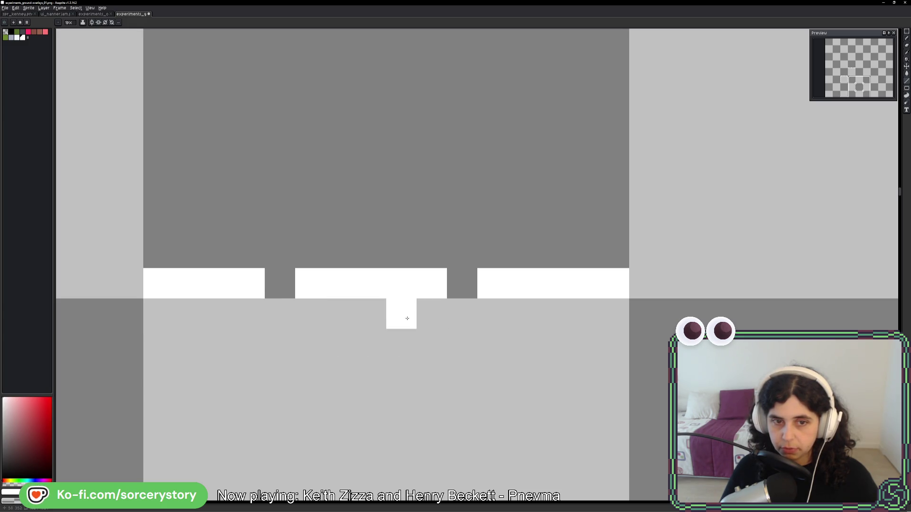
scroll(638, 308, "down", 2)
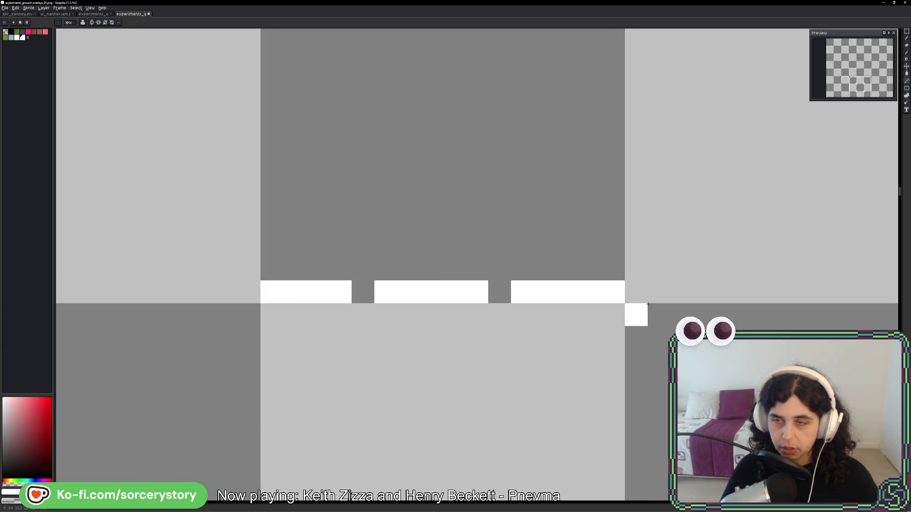
Copy the dashed edge, rotate it 90° into a vertical side, and place it along the next tile
left_click(907, 31)
scroll(399, 313, "down", 3)
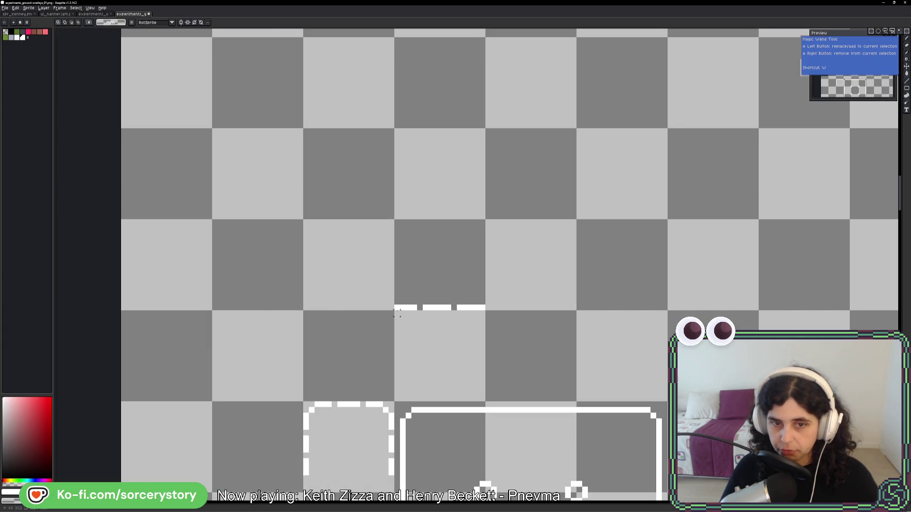
scroll(424, 299, "up", 2)
left_click_drag(500, 270, 329, 230)
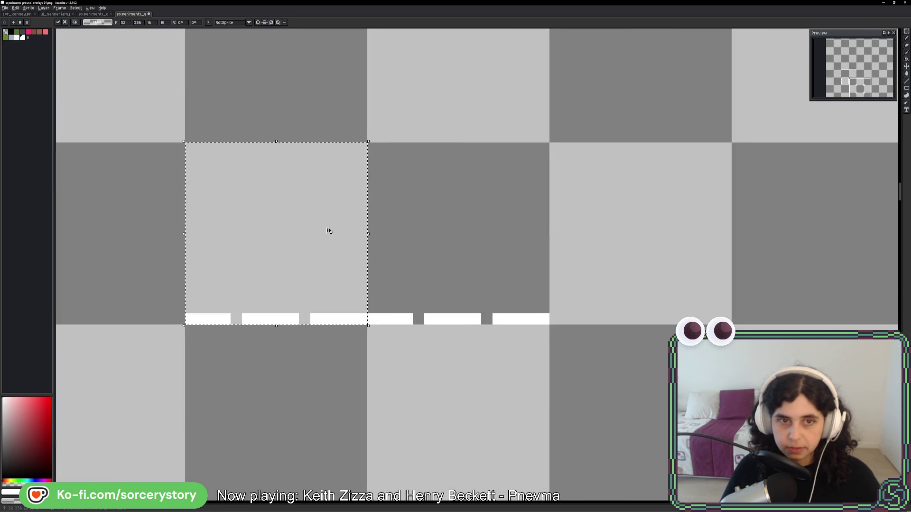
mouse_move(372, 137)
left_mouse_down()
mouse_move(412, 227)
mouse_move(375, 299)
left_mouse_up()
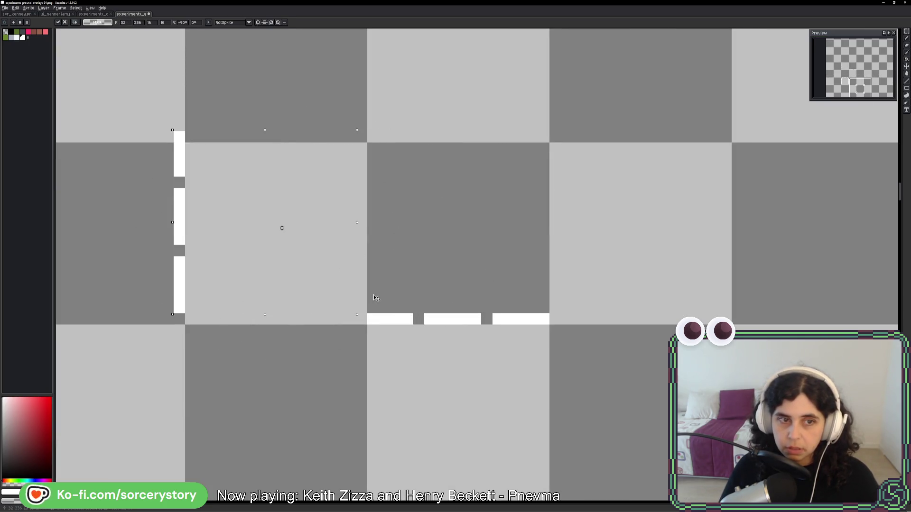
mouse_move(276, 248)
left_mouse_down()
mouse_move(435, 231)
mouse_move(412, 208)
left_mouse_up()
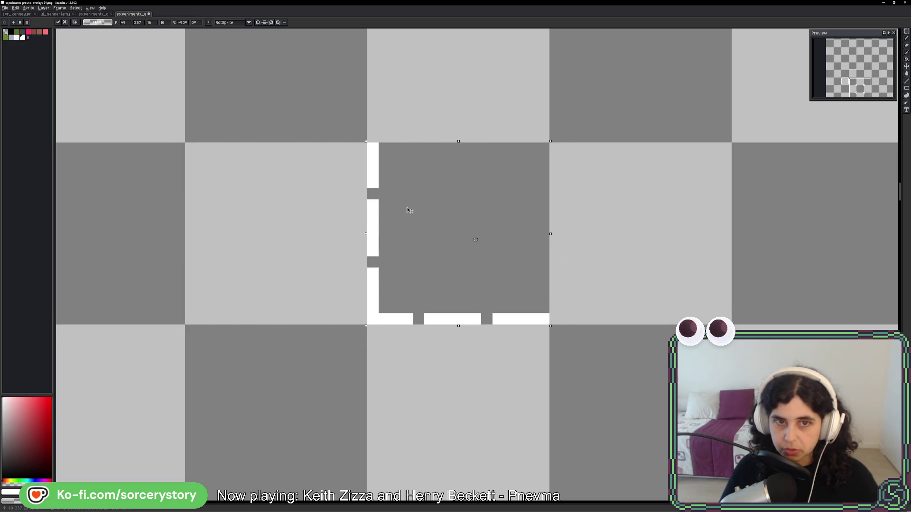
left_click_drag(504, 202, 788, 236)
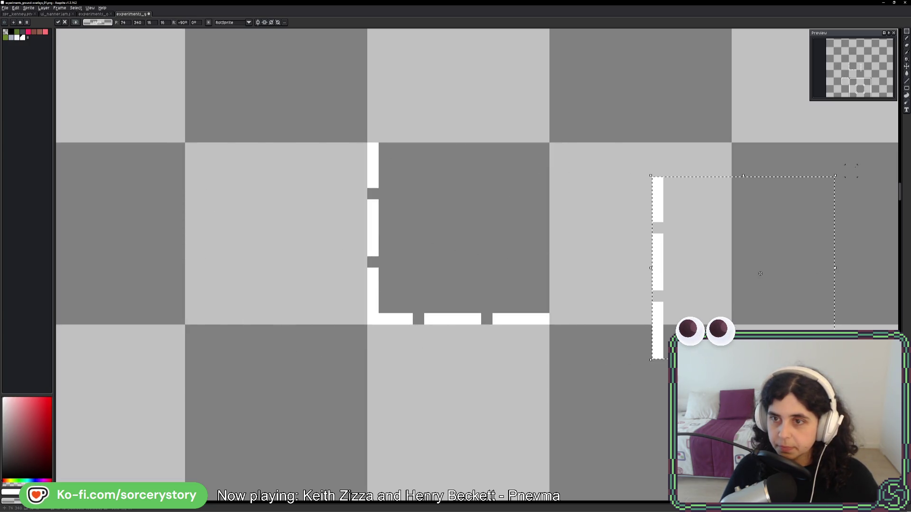
left_click(839, 171)
Paste the L-shaped border piece, rotate and position it to close the square, then deselect
key("ctrl+z")
key("ctrl+z")
key("ctrl+z")
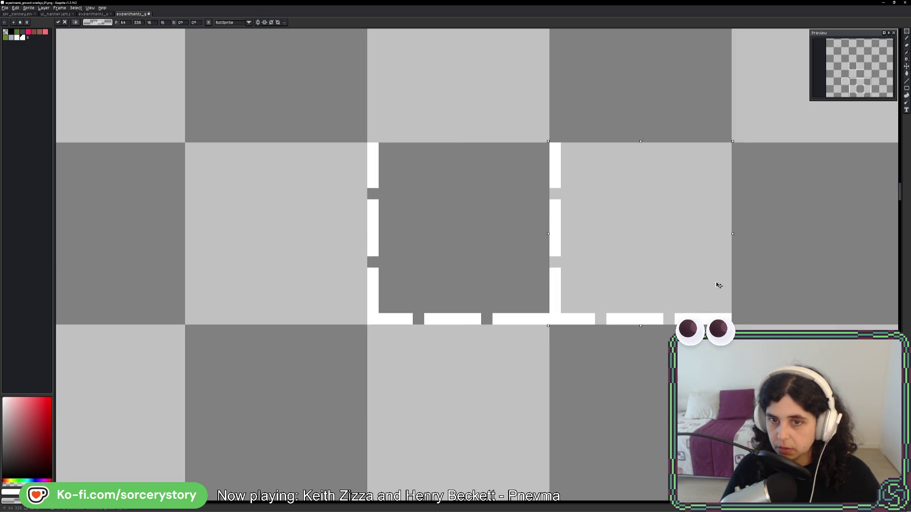
mouse_move(718, 285)
left_mouse_down()
mouse_move(609, 433)
mouse_move(808, 322)
mouse_move(434, 176)
mouse_move(457, 153)
left_mouse_up()
key("ctrl+d")
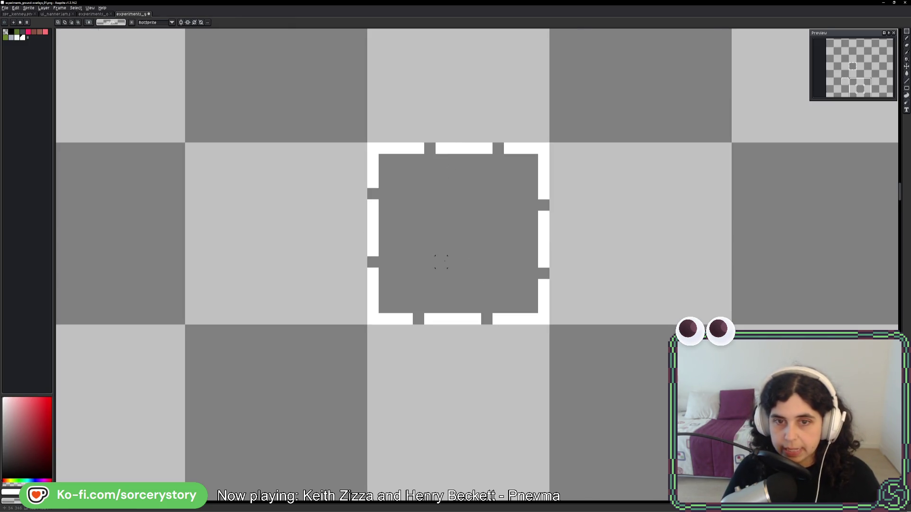
With the pencil, shift the left, right and top wall notches of the dashed frame one pixel each
scroll(441, 261, "up", 1)
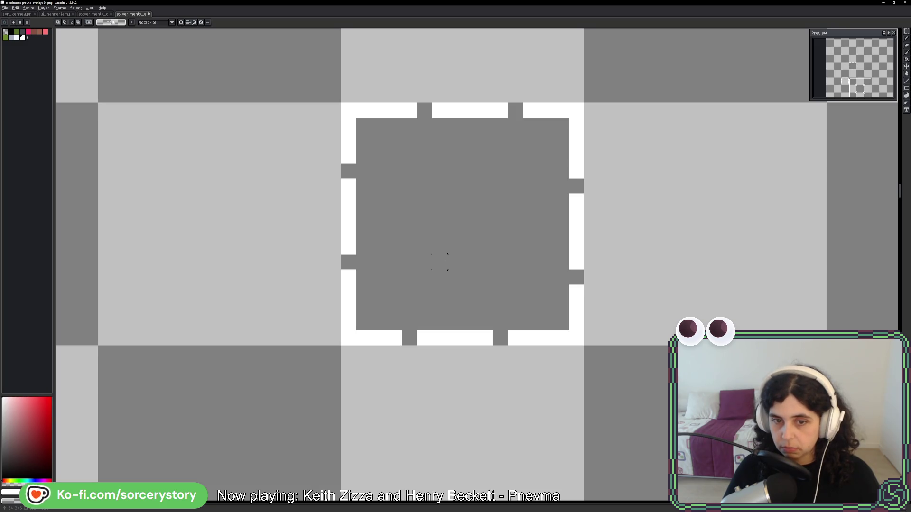
key("b")
scroll(408, 247, "up", 1)
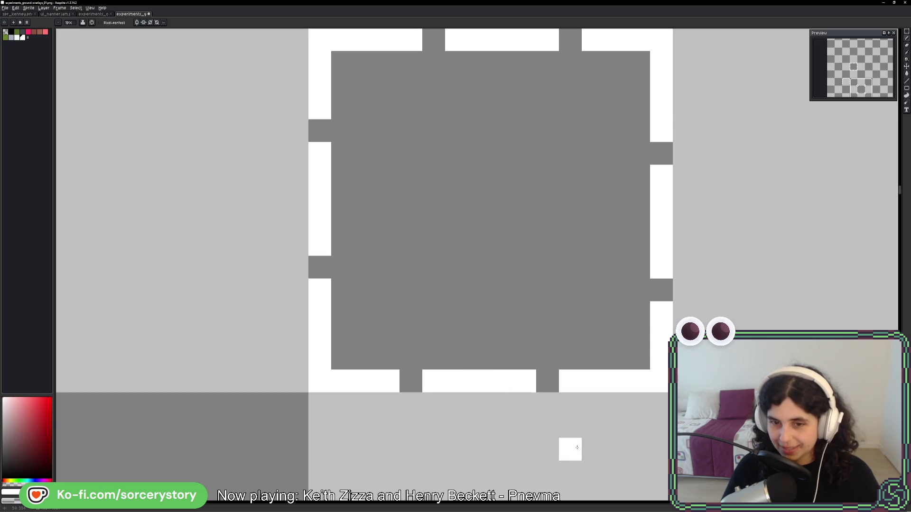
left_click_drag(502, 244, 476, 324)
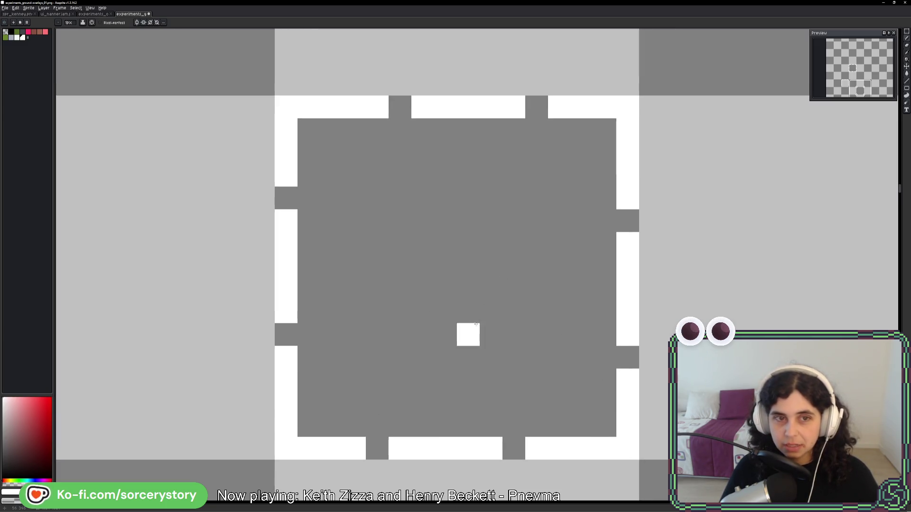
left_click(286, 198)
right_click(286, 221)
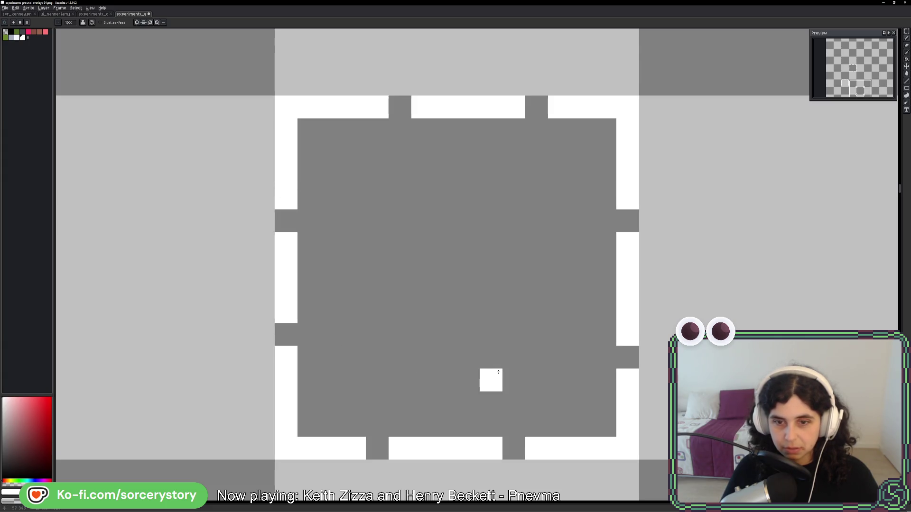
left_click(627, 357)
right_click(628, 335)
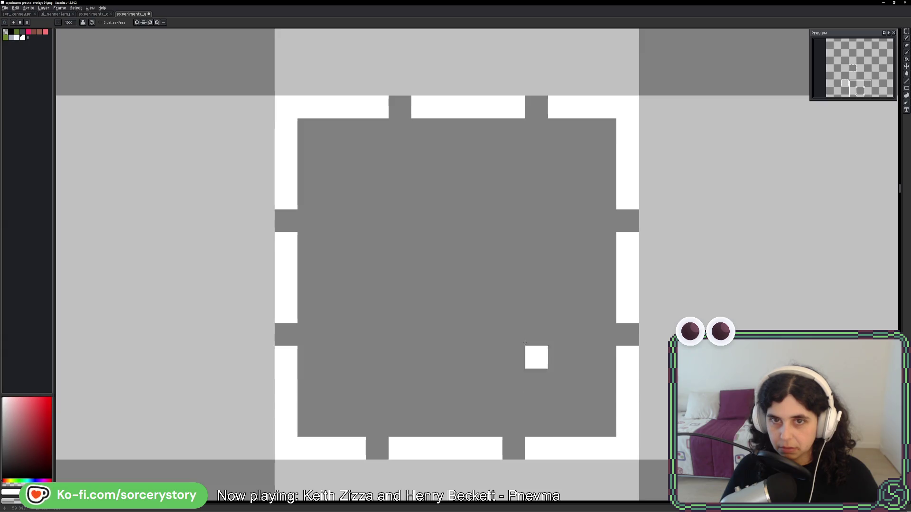
left_click(536, 106)
right_click(514, 107)
Move the bottom-wall notches and a right-wall gap one pixel using white and grey pixels
scroll(517, 340, "down", 3)
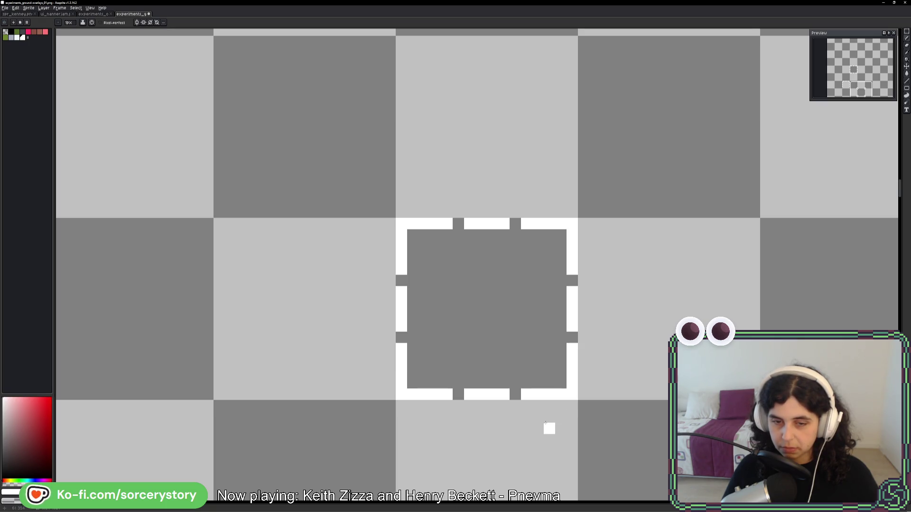
scroll(547, 427, "up", 3)
right_click(495, 347)
left_click(305, 347)
right_click(283, 347)
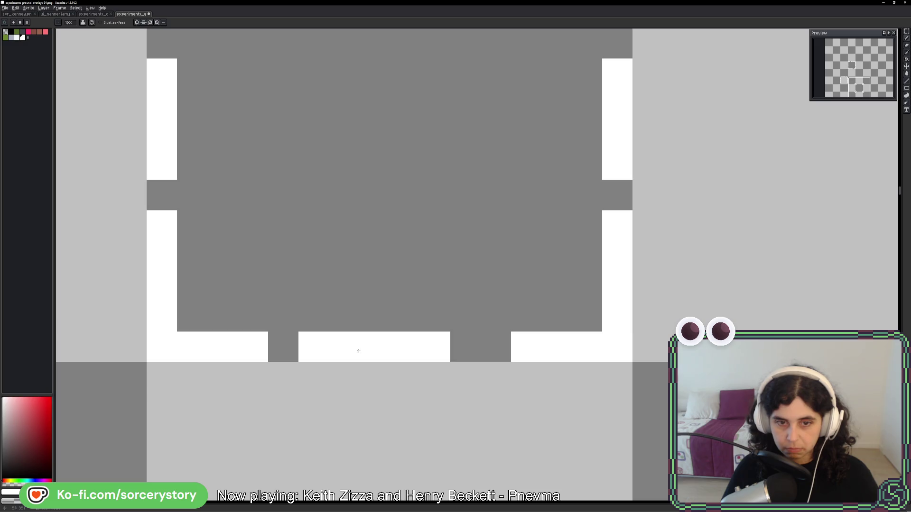
left_click(466, 347)
right_click(615, 214)
left_click(617, 194)
left_click(615, 44)
Lower the upper right-wall gap one pixel and shift the two top-wall notches sideways
left_click_drag(614, 90, 575, 332)
right_click(576, 222)
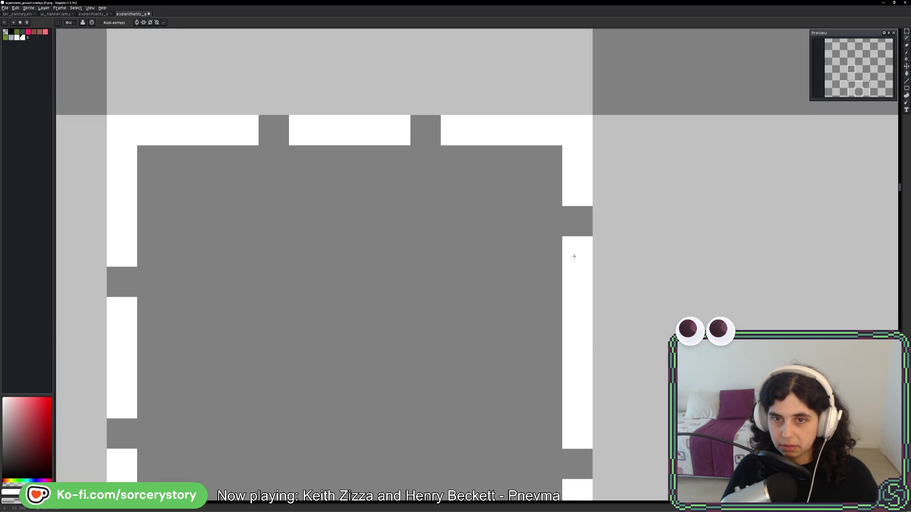
left_click(576, 221)
right_click(576, 251)
right_click(447, 137)
left_click(425, 130)
left_click(274, 131)
right_click(243, 131)
Even out the remaining left-side notches with white and grey pixels, then zoom out to the tileset
mouse_move(228, 259)
left_mouse_down()
mouse_move(473, 163)
mouse_move(520, 156)
left_mouse_up()
right_click(419, 175)
left_click(411, 175)
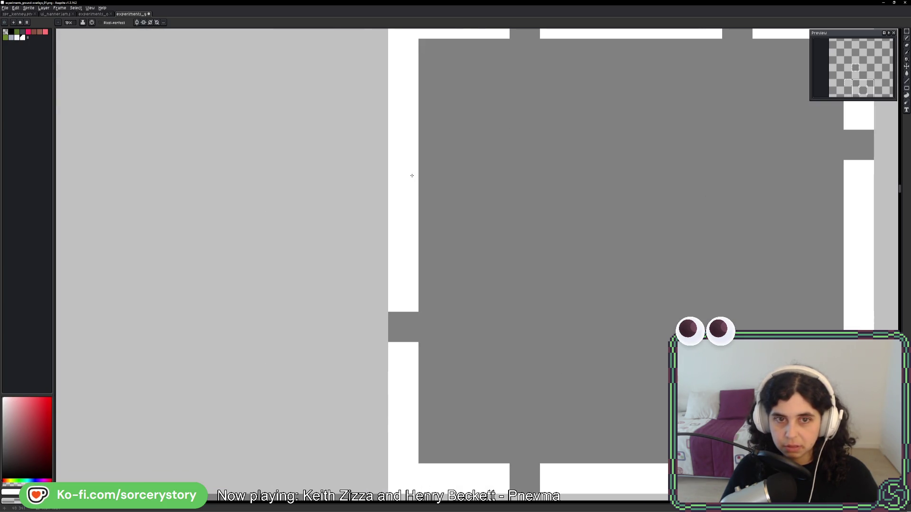
right_click(406, 148)
left_click(402, 328)
right_click(403, 357)
left_click(525, 328)
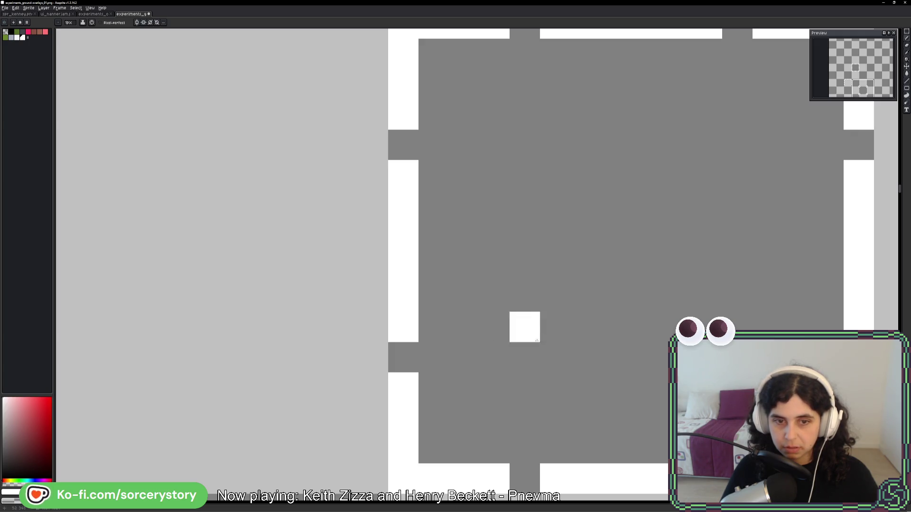
scroll(542, 335, "down", 5)
left_click_drag(623, 343, 486, 241)
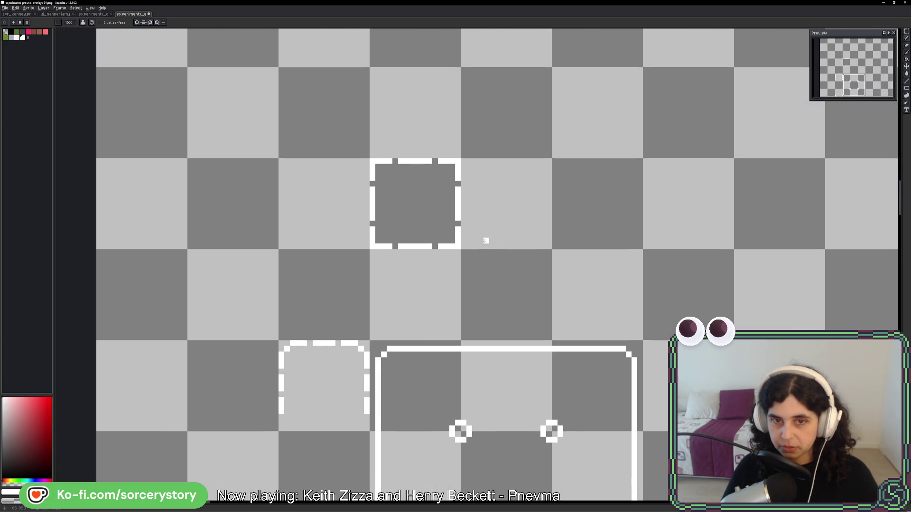
Place and commit a copy of the dashed square frame on the sheet
left_click_drag(854, 78, 852, 81)
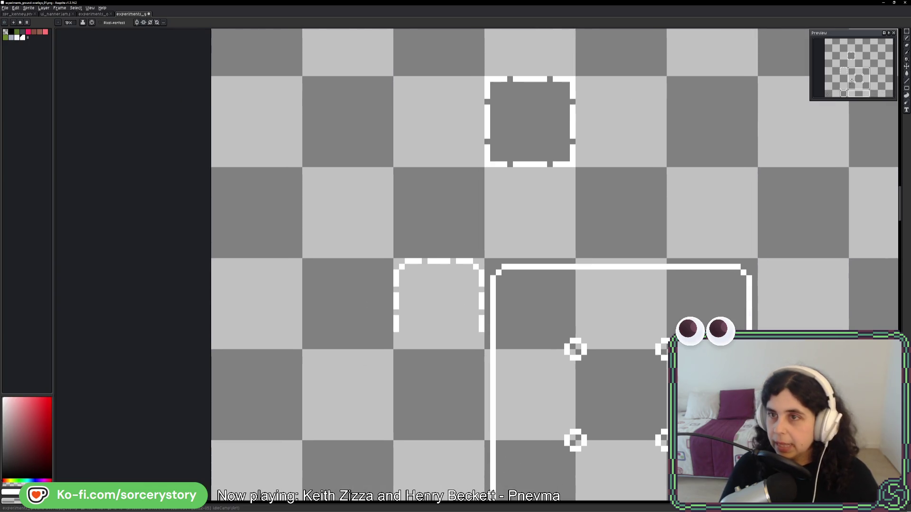
mouse_move(528, 189)
left_mouse_down()
mouse_move(334, 365)
mouse_move(287, 355)
left_mouse_up()
key("Return")
scroll(336, 264, "up", 2)
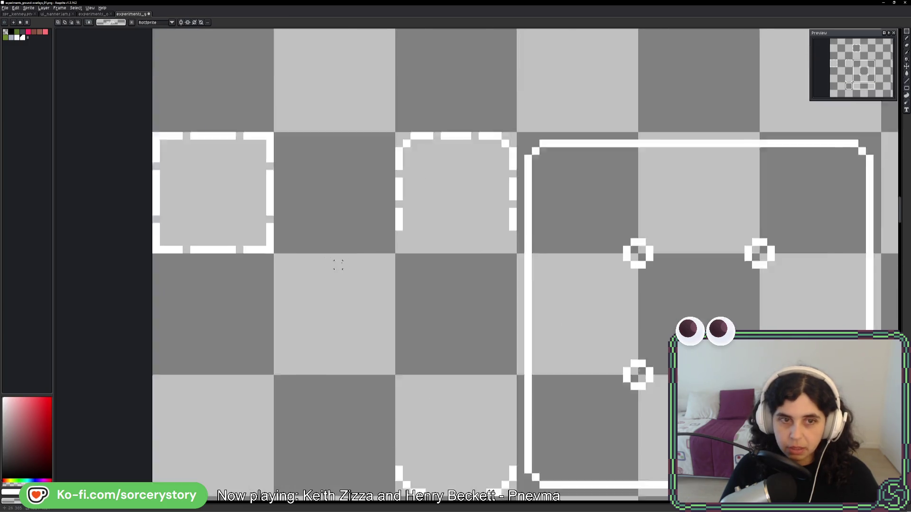
left_click_drag(381, 152, 343, 224)
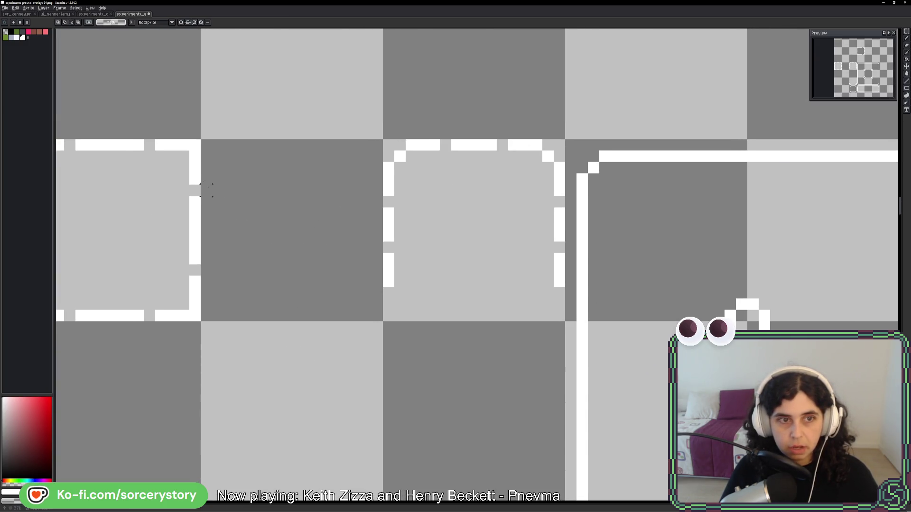
Discard a pasted corner piece and extend the middle frame's left and right dashed edges downward
mouse_move(155, 139)
left_mouse_down()
mouse_move(201, 185)
mouse_move(544, 163)
mouse_move(567, 149)
left_mouse_up()
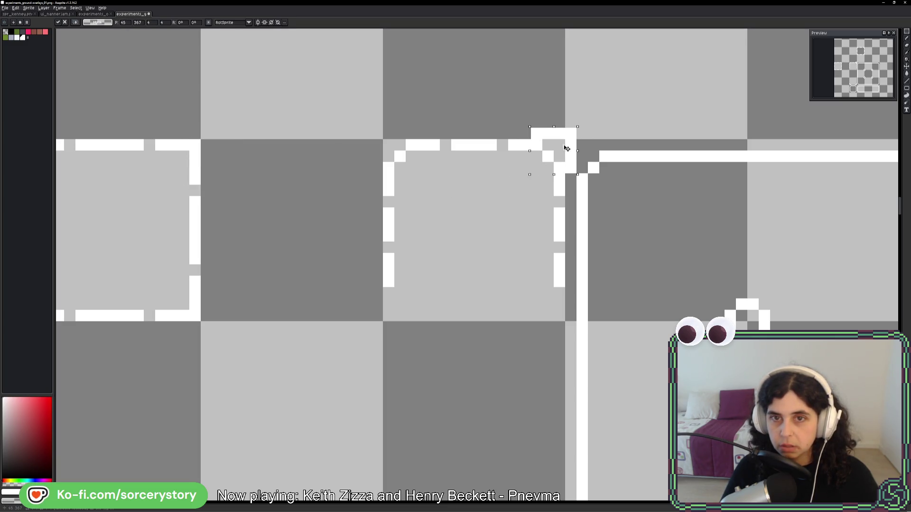
mouse_move(562, 150)
left_mouse_down()
mouse_move(551, 150)
mouse_move(552, 96)
left_mouse_up()
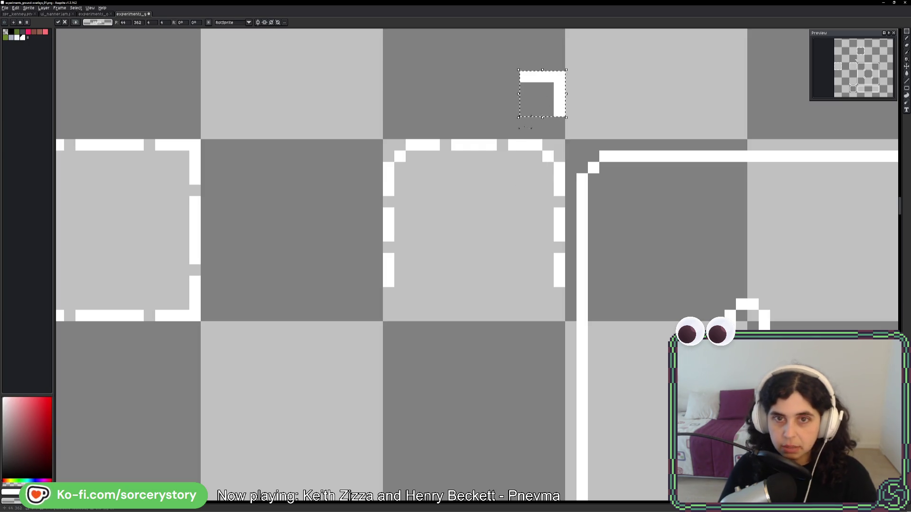
key("Escape")
key("b")
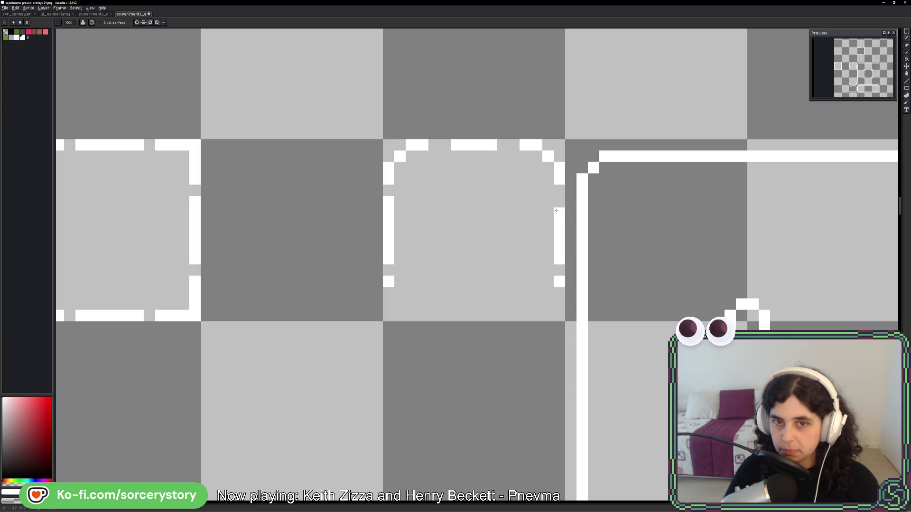
left_click_drag(385, 294, 388, 316)
left_click_drag(559, 293, 560, 313)
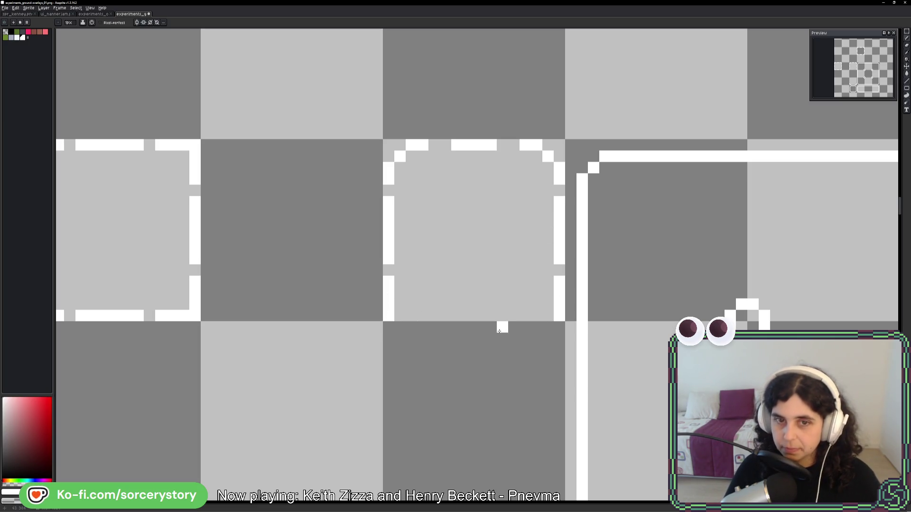
Move the middle frame's left dashed segment down one segment length
left_click_drag(434, 338, 482, 257)
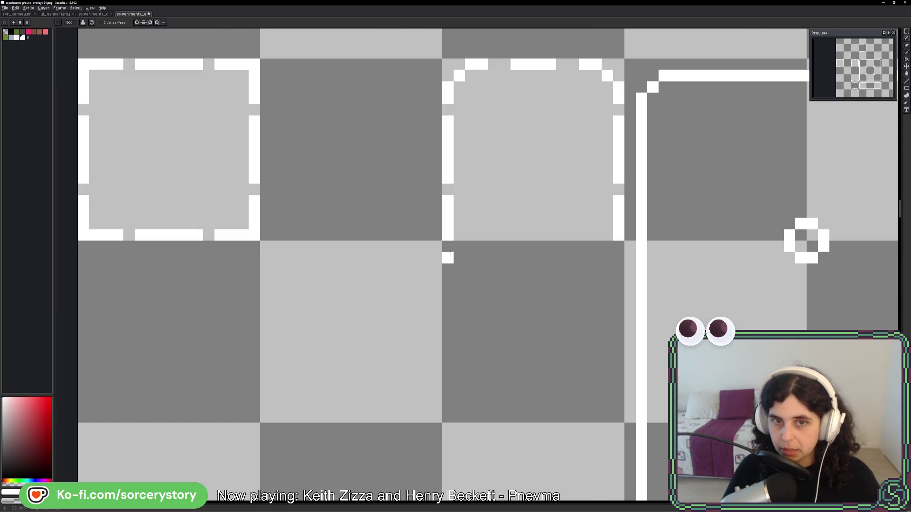
key("w")
left_click(448, 213)
mouse_move(457, 213)
left_mouse_down()
mouse_move(461, 275)
mouse_move(456, 258)
mouse_move(555, 271)
mouse_move(618, 264)
left_mouse_up()
key("ctrl+d")
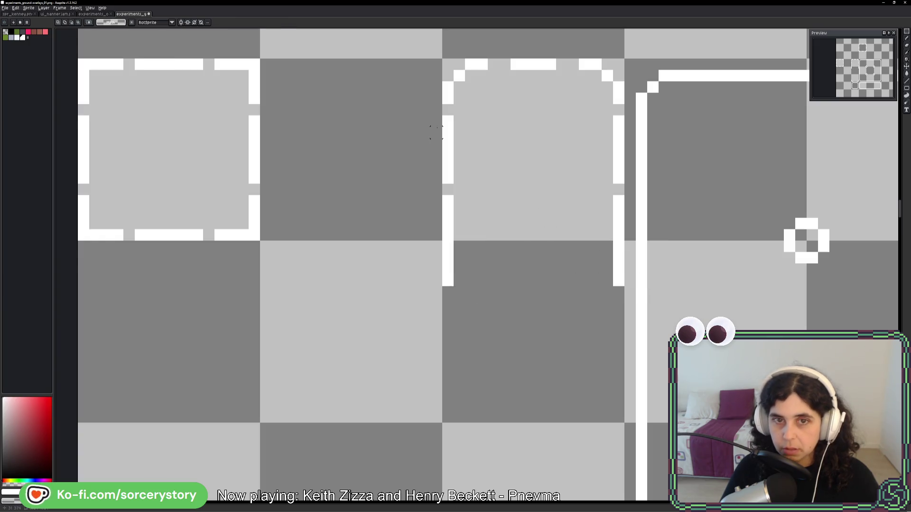
Move the middle frame's top piece down and flip it vertically to form the bottom
mouse_move(447, 179)
left_mouse_down()
mouse_move(579, 61)
mouse_move(621, 61)
left_mouse_up()
mouse_move(531, 118)
left_mouse_down()
mouse_move(546, 475)
mouse_move(549, 179)
mouse_move(322, 157)
mouse_move(547, 222)
mouse_move(539, 224)
left_mouse_up()
key("shift+v")
key("Return")
scroll(539, 218, "down", 5)
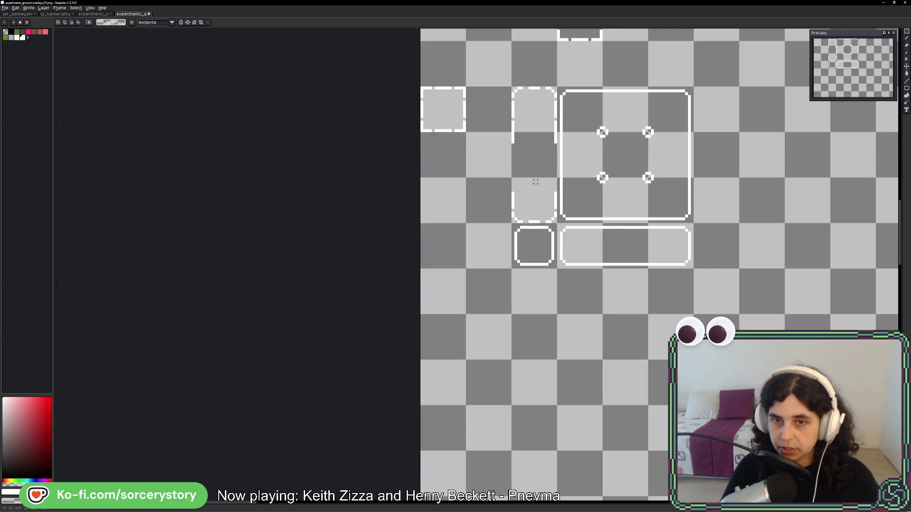
scroll(510, 249, "up", 4)
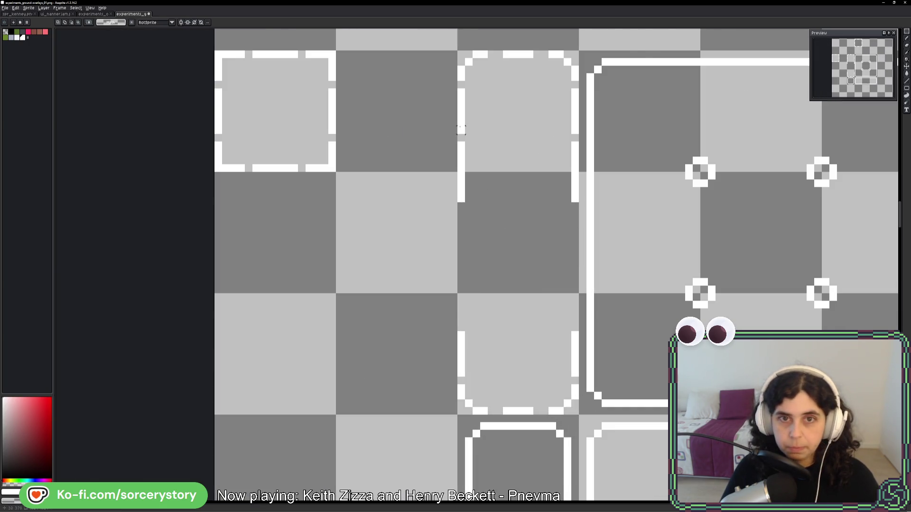
scroll(461, 128, "up", 1)
Move the tall frame's lower section further down
left_click_drag(619, 189, 619, 190)
mouse_move(559, 118)
left_mouse_down()
mouse_move(558, 382)
mouse_move(567, 295)
left_mouse_up()
key("Return")
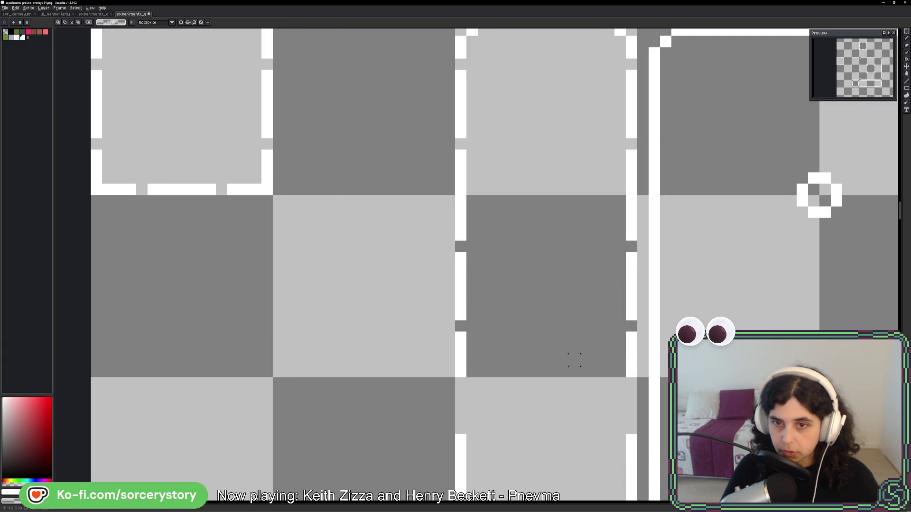
scroll(453, 159, "down", 2)
scroll(453, 159, "up", 1)
scroll(453, 159, "up", 1)
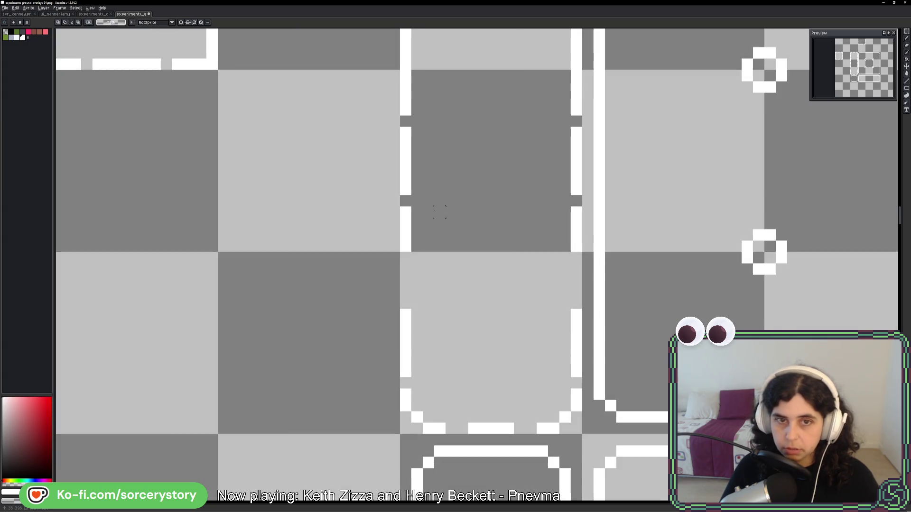
Move the strip of white dashed segments down into the tall frame
left_click_drag(400, 118, 571, 180)
mouse_move(531, 147)
left_mouse_down()
mouse_move(508, 421)
mouse_move(531, 342)
left_mouse_up()
key("Return")
scroll(530, 342, "down", 4)
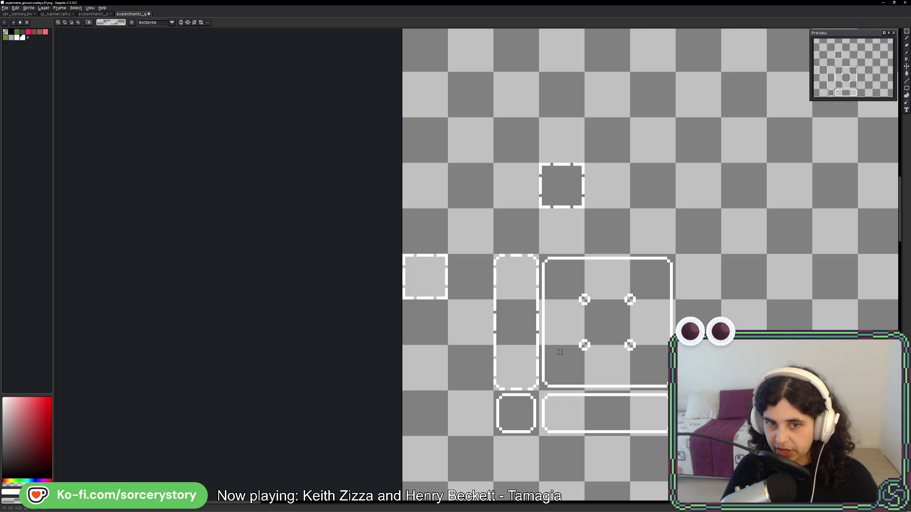
scroll(462, 248, "up", 4)
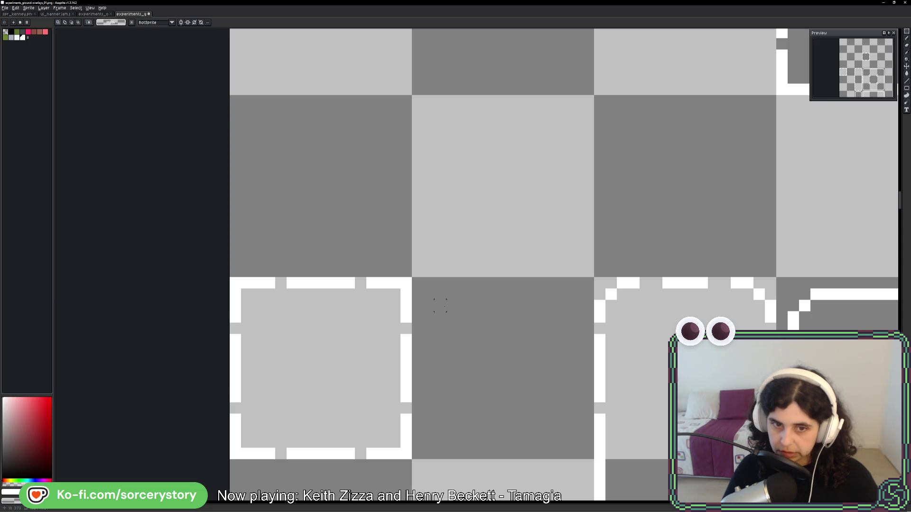
scroll(587, 373, "down", 3)
scroll(588, 374, "right", 1)
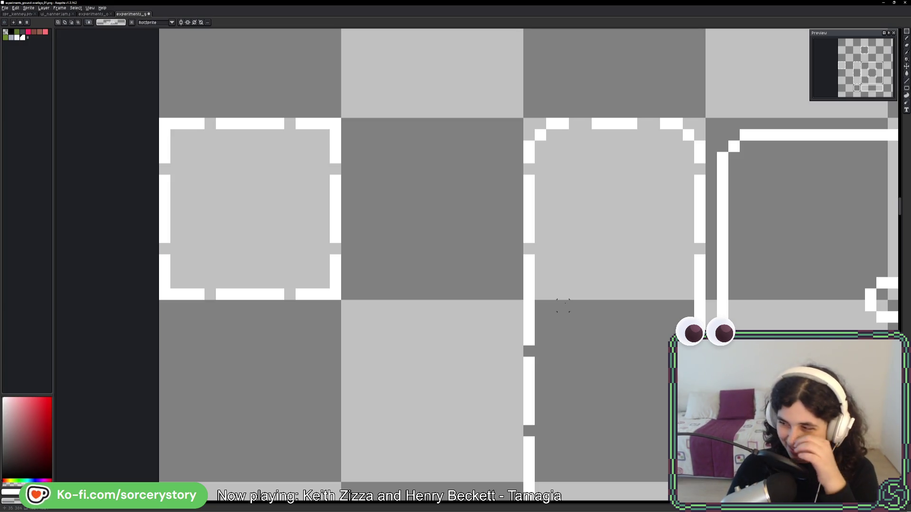
scroll(586, 236, "down", 5)
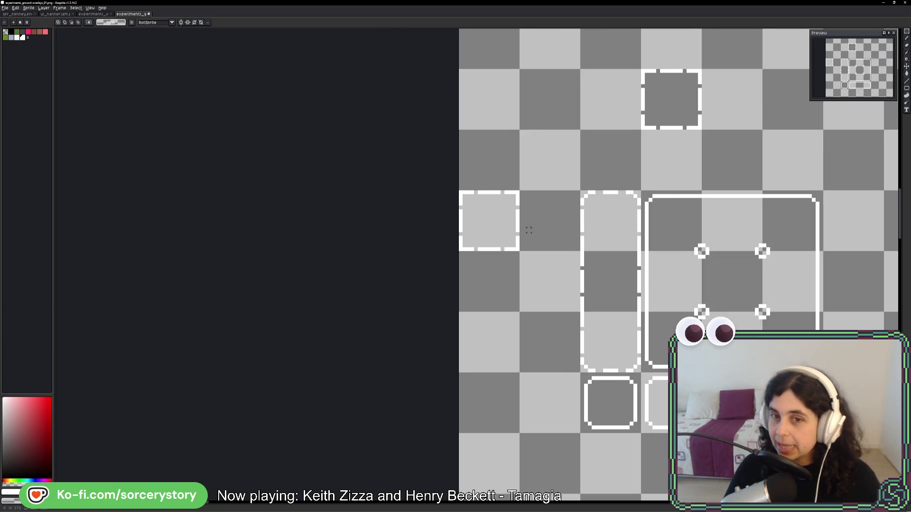
Select the tall rounded dashed tile and switch to the running Ave Viriate game
left_click(600, 207)
scroll(600, 208, "right", 5)
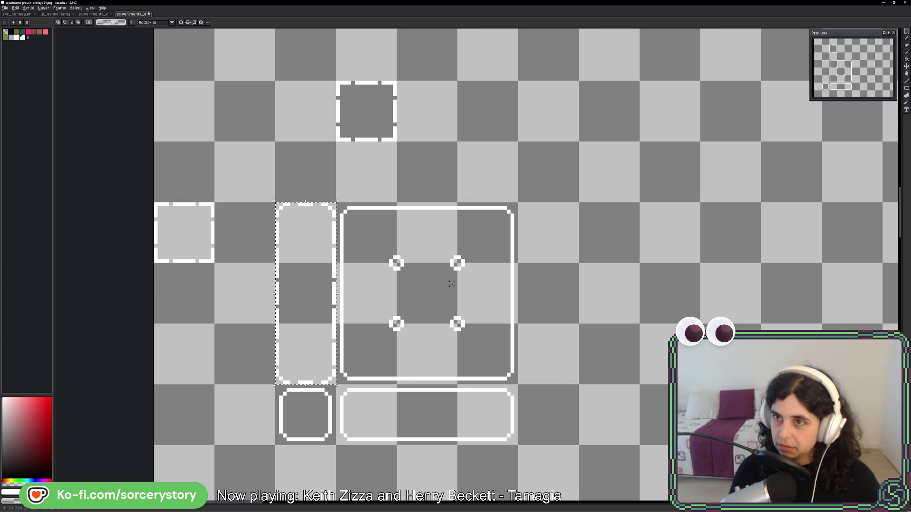
key("i")
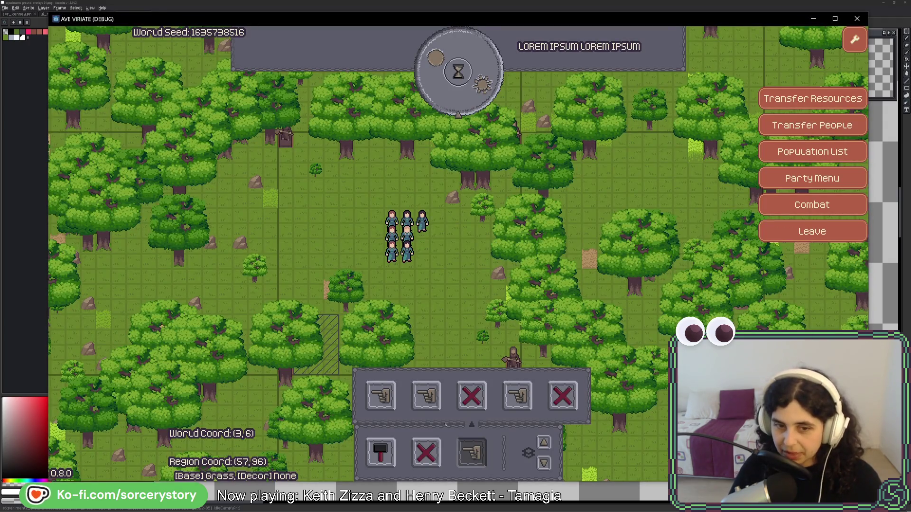
Select the settler group and designate a plantation area around them
mouse_move(293, 194)
left_mouse_down()
mouse_move(366, 253)
mouse_move(475, 299)
mouse_move(413, 260)
mouse_move(436, 261)
mouse_move(363, 228)
mouse_move(426, 226)
mouse_move(462, 264)
mouse_move(481, 263)
mouse_move(460, 270)
mouse_move(365, 240)
mouse_move(489, 268)
mouse_move(470, 287)
mouse_move(360, 252)
mouse_move(449, 266)
left_mouse_up()
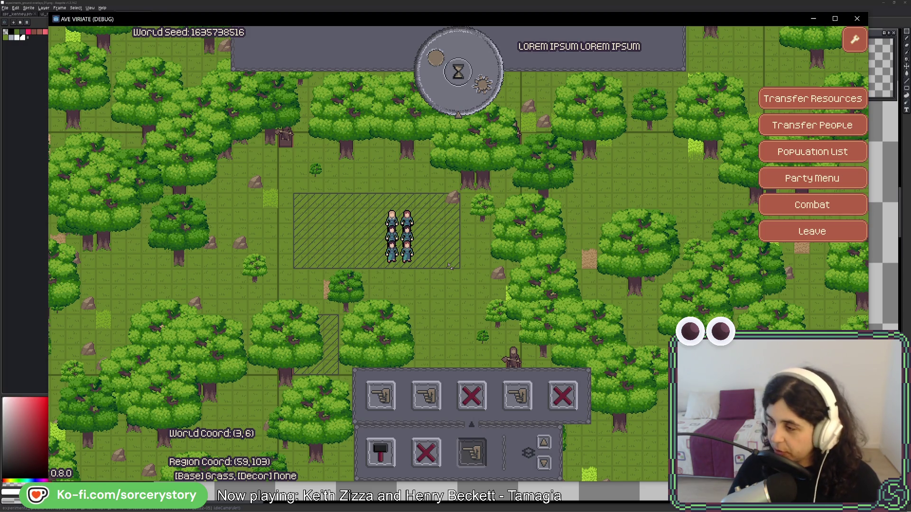
left_click_drag(449, 267, 449, 267)
mouse_move(296, 195)
left_mouse_down()
mouse_move(340, 251)
mouse_move(363, 252)
mouse_move(359, 261)
left_mouse_up()
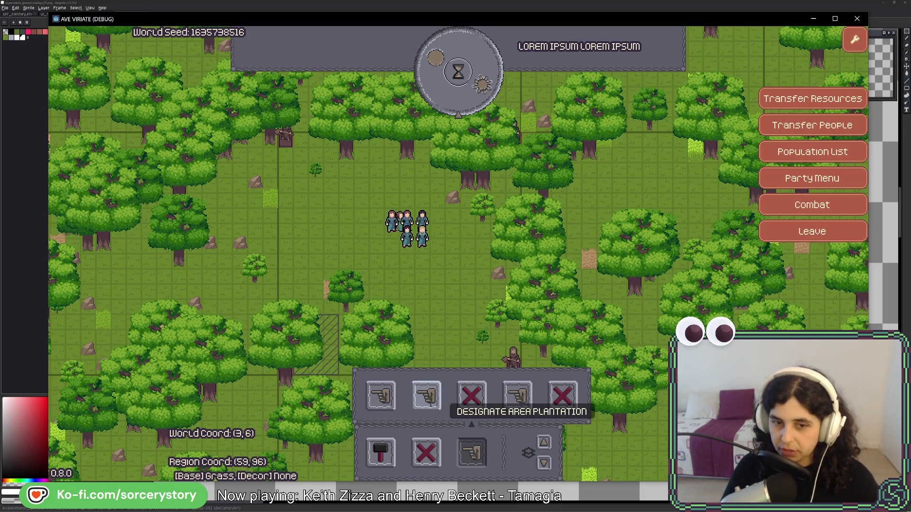
left_click_drag(302, 203, 369, 261)
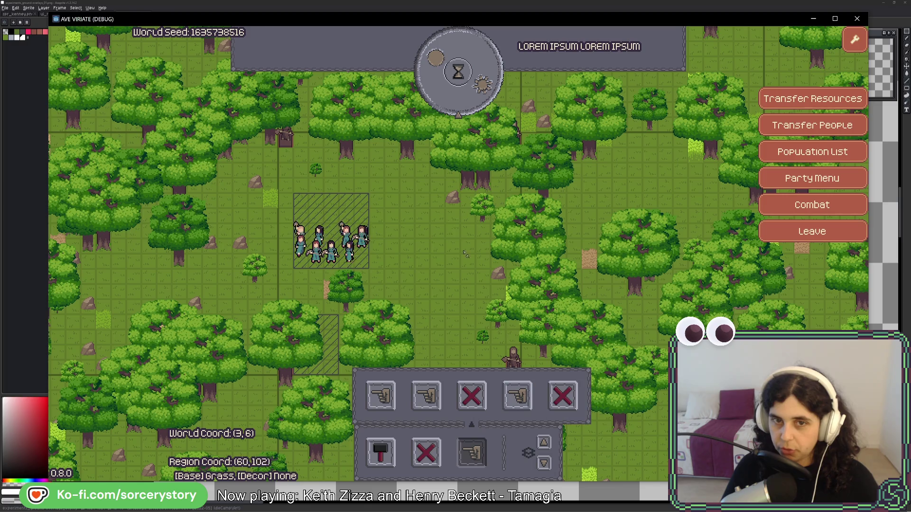
Mark nearby trees for extraction and designate a large forest area, then return to Aseprite
left_click(404, 154)
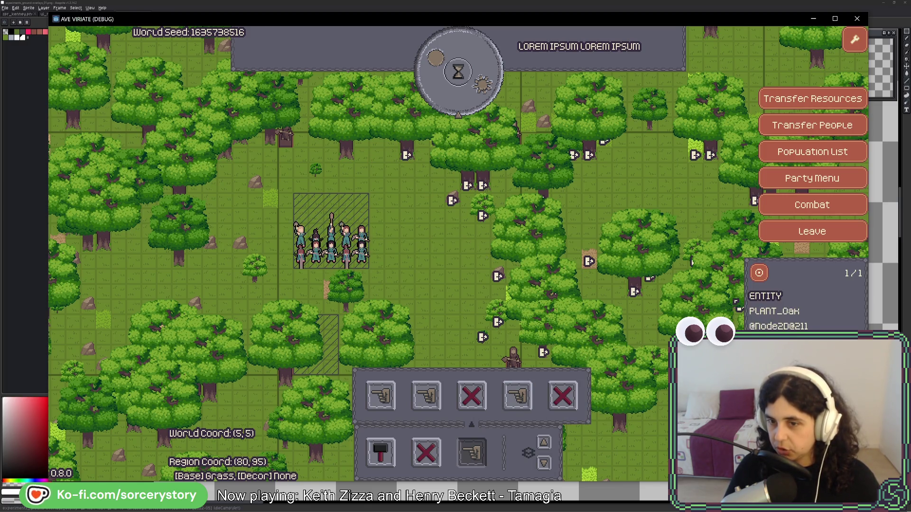
key("d")
key("s")
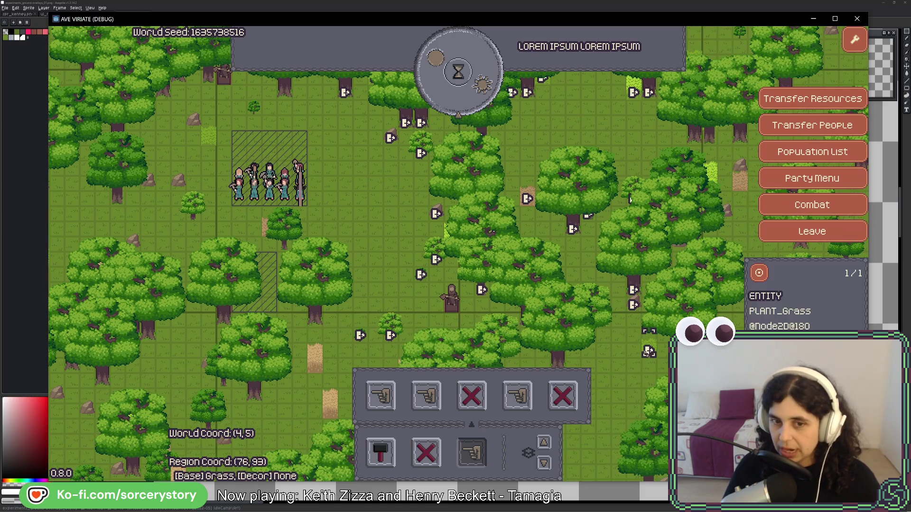
left_click(627, 325)
key("w")
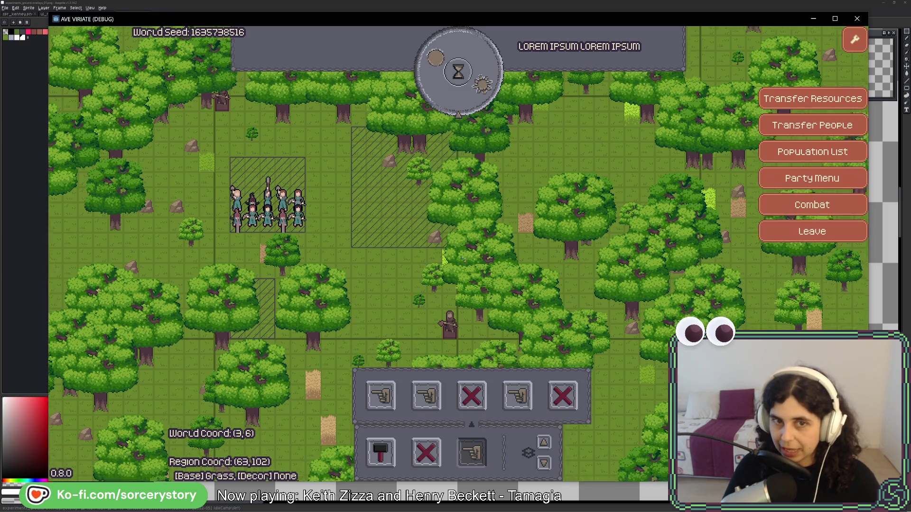
key("d")
key("s")
mouse_move(501, 260)
left_mouse_down()
mouse_move(612, 351)
mouse_move(712, 337)
mouse_move(728, 351)
mouse_move(702, 277)
mouse_move(702, 337)
mouse_move(664, 190)
mouse_move(593, 71)
mouse_move(570, 214)
mouse_move(579, 285)
mouse_move(617, 304)
mouse_move(710, 316)
mouse_move(653, 293)
mouse_move(654, 365)
mouse_move(698, 322)
left_mouse_up()
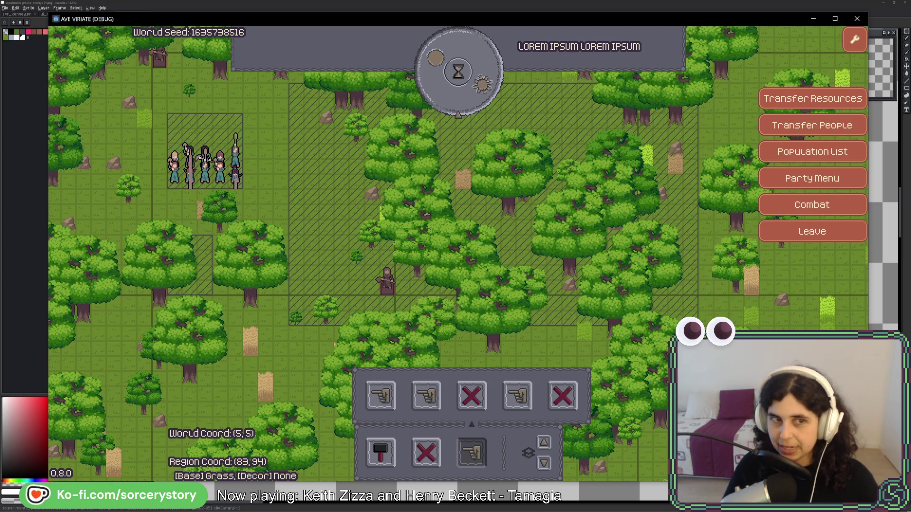
key("alt+Tab")
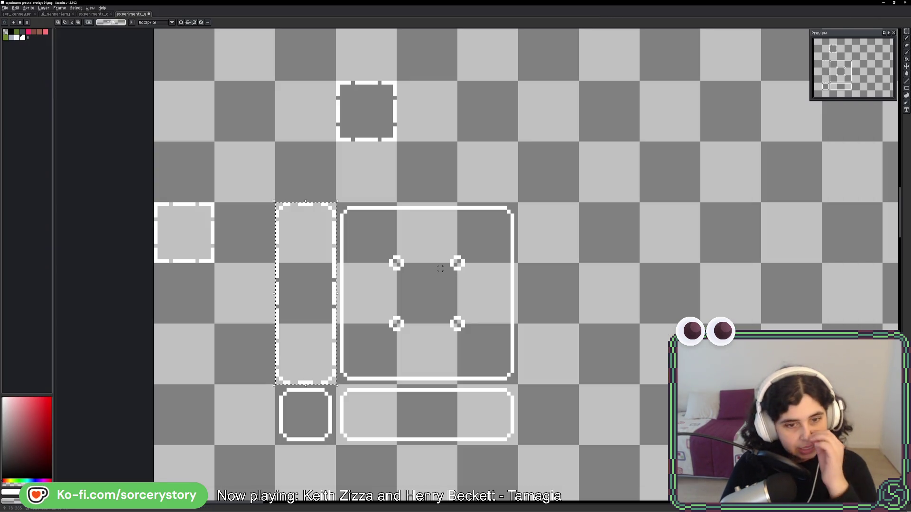
Fill the gaps in the pill's bottom and top dashed edges with white pixels
left_click_drag(440, 268, 535, 268)
scroll(450, 244, "up", 3)
mouse_move(449, 244)
left_mouse_down()
mouse_move(443, 216)
mouse_move(432, 234)
left_mouse_up()
key("b")
key("ctrl+d")
left_click(394, 401)
scroll(478, 320, "down", 5)
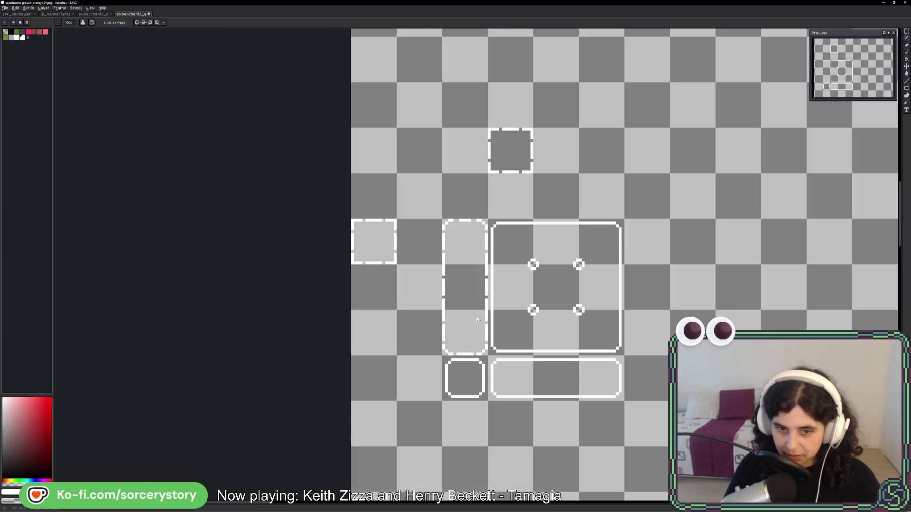
scroll(482, 221, "up", 4)
left_click(418, 234)
left_click(304, 234)
Erase the large rounded outline and the small circle outline tile
scroll(311, 231, "down", 2)
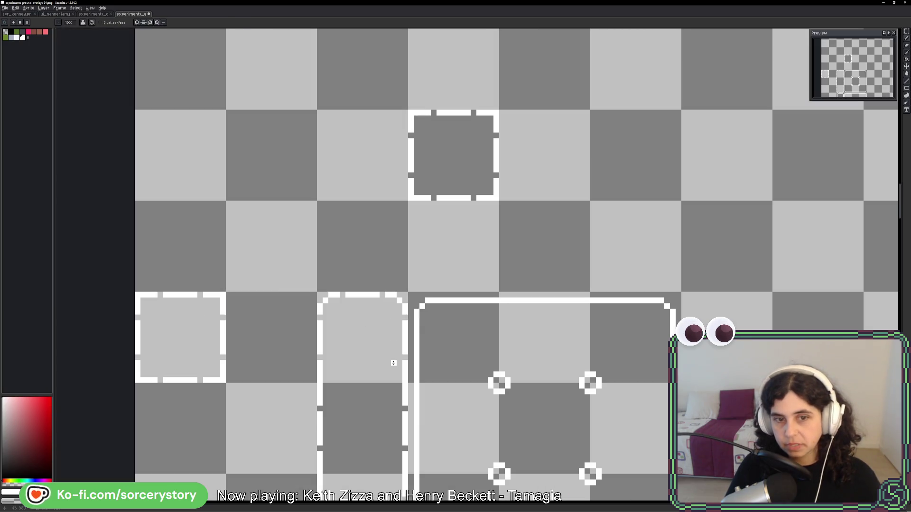
mouse_move(387, 385)
left_mouse_down()
mouse_move(381, 264)
mouse_move(401, 330)
left_mouse_up()
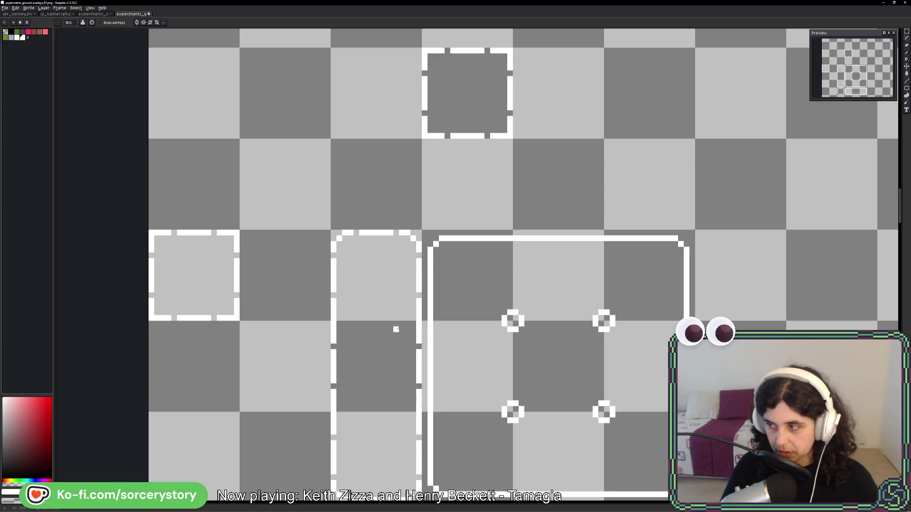
left_click_drag(389, 342, 331, 190)
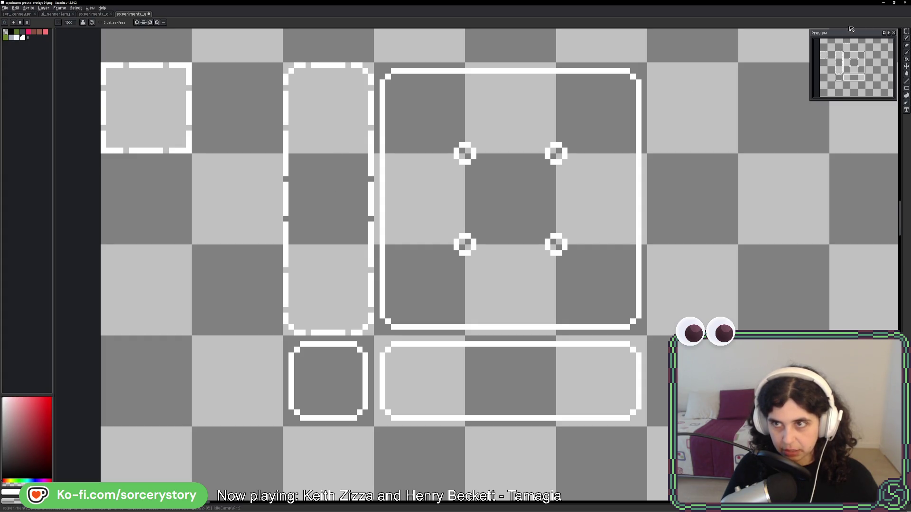
key("w")
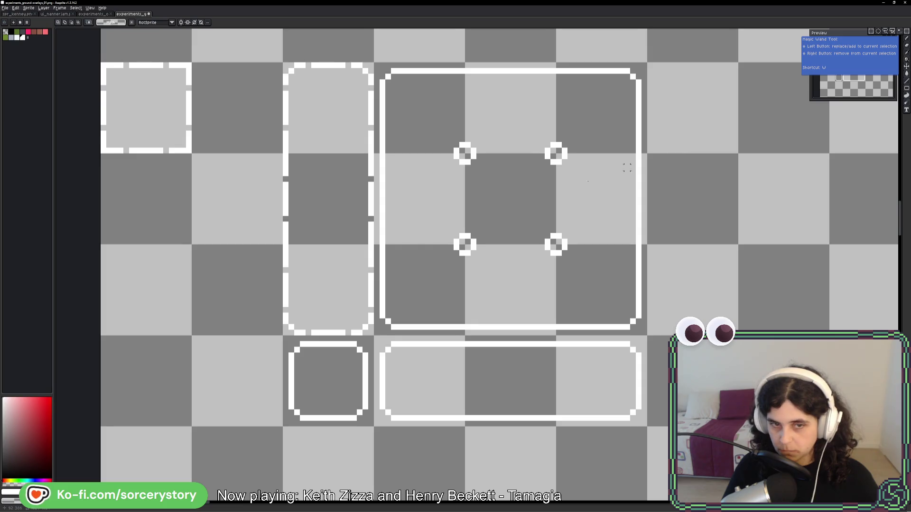
scroll(427, 204, "up", 1)
left_click(616, 332)
key("Delete")
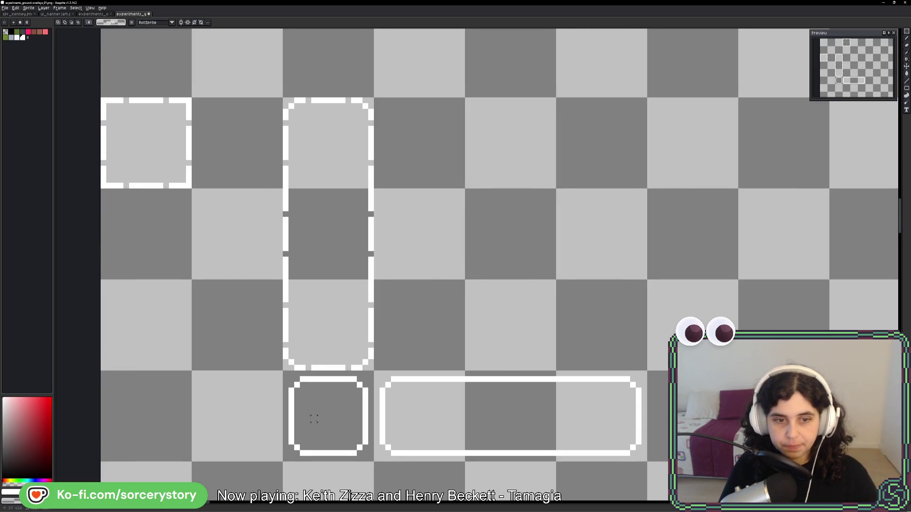
key("Delete")
Delete the wide rounded outline and select the whole tall pill frame
left_click(417, 407)
key("Delete")
left_click(329, 218)
left_click(320, 146)
left_click_drag(319, 146, 317, 315)
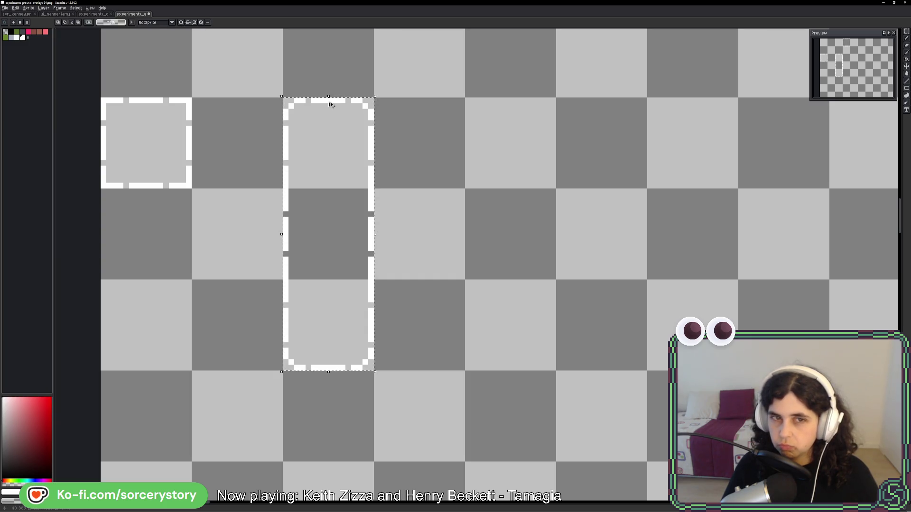
Place a -90° rotated, horizontal copy of the pill frame beside the vertical one
left_click_drag(331, 103, 579, 236)
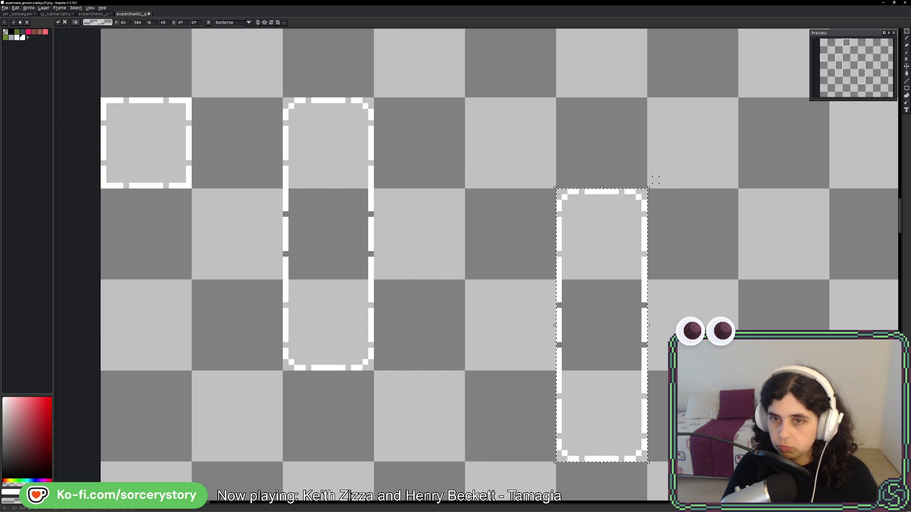
mouse_move(651, 185)
left_mouse_down()
mouse_move(769, 321)
mouse_move(759, 407)
left_mouse_up()
mouse_move(645, 343)
left_mouse_down()
mouse_move(628, 377)
mouse_move(621, 266)
left_mouse_up()
key("Return")
mouse_move(683, 322)
left_mouse_down()
mouse_move(655, 285)
mouse_move(429, 285)
left_mouse_up()
left_click_drag(539, 282, 493, 290)
key("Return")
left_click_drag(411, 231, 466, 339)
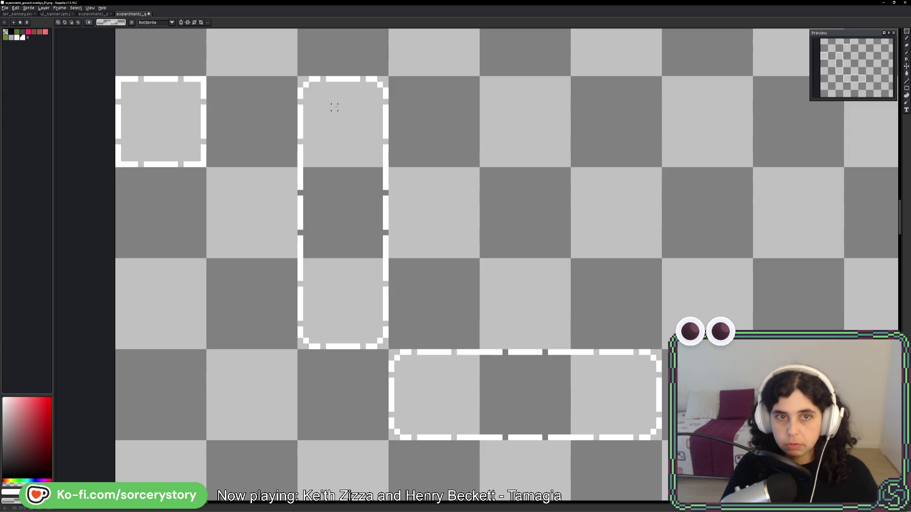
Clear stray pixels in the cell below the vertical pill and move its rounded end down one cell
left_click_drag(297, 349, 389, 441)
key("Return")
left_click_drag(293, 436, 389, 415)
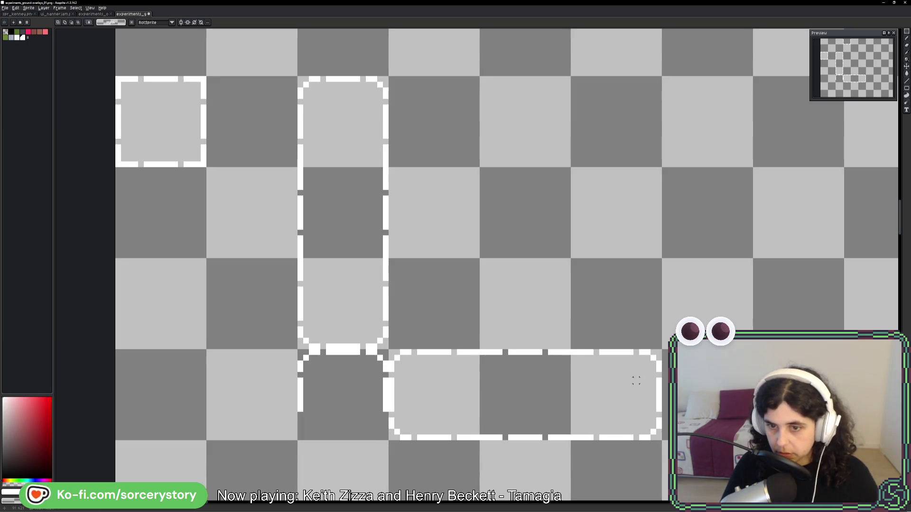
left_click(341, 310)
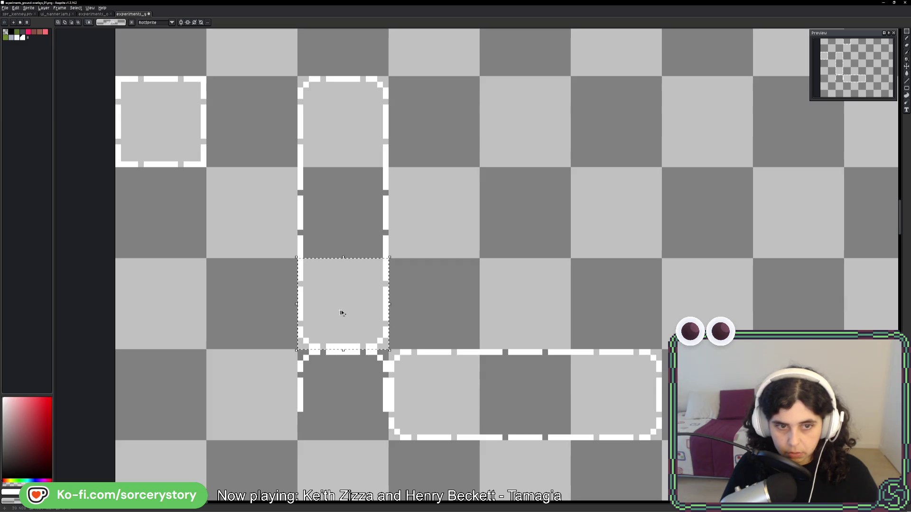
mouse_move(300, 306)
left_mouse_down()
mouse_move(386, 347)
mouse_move(378, 417)
left_mouse_up()
key("Return")
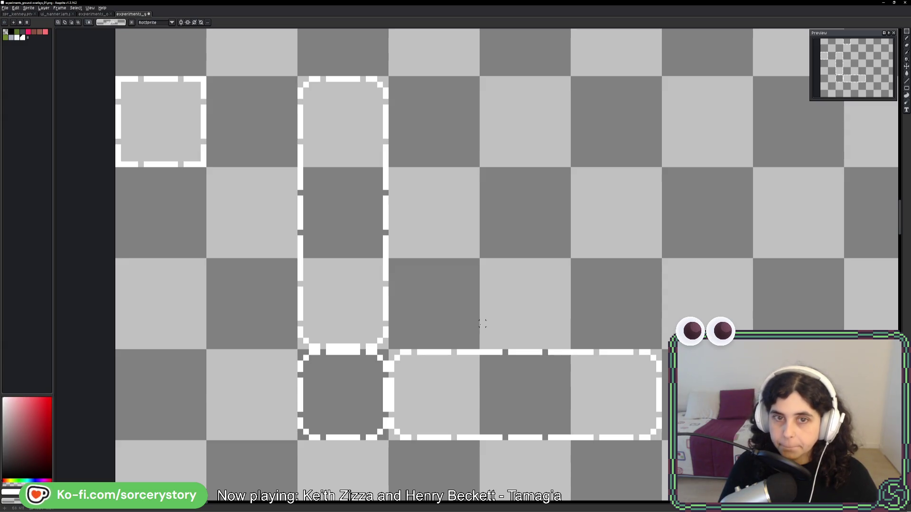
mouse_move(550, 198)
left_mouse_down()
mouse_move(535, 236)
mouse_move(508, 258)
left_mouse_up()
scroll(427, 348, "down", 2)
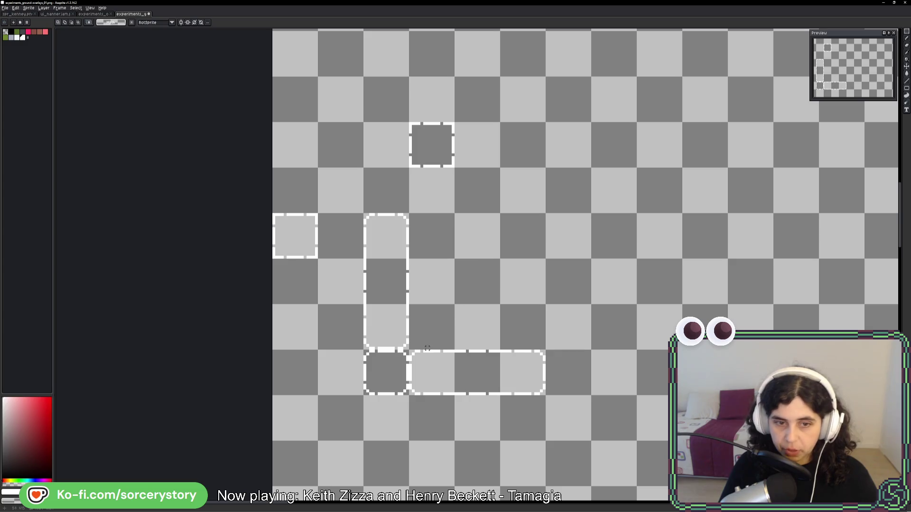
Copy the pill's top tile into the cells to its right, discarding stray rectangle selections
scroll(407, 226, "up", 1)
left_click_drag(418, 247, 557, 238)
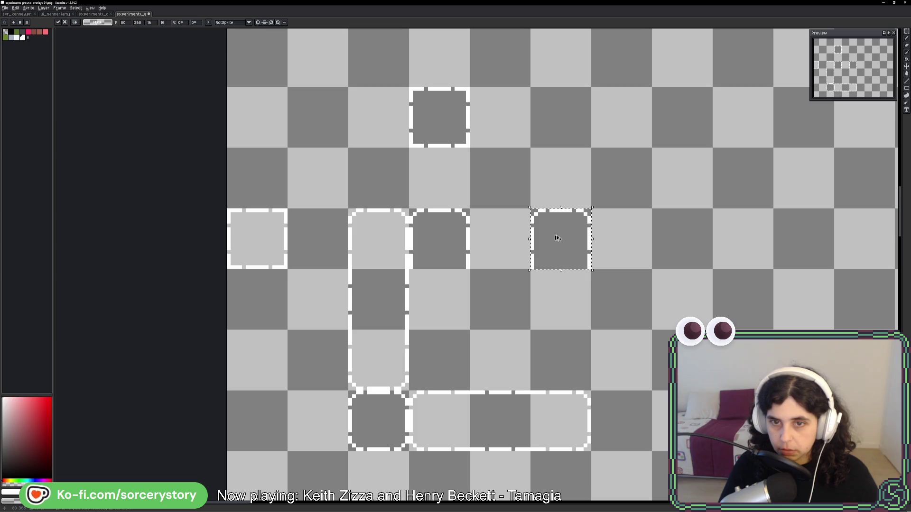
left_click(456, 400)
left_click_drag(388, 362, 541, 361)
left_click(551, 362)
scroll(472, 305, "up", 2)
left_click_drag(430, 255, 554, 417)
key("ctrl+z")
left_click_drag(355, 288, 404, 411)
key("ctrl+z")
left_click_drag(394, 303, 397, 406)
left_click_drag(374, 169, 552, 330)
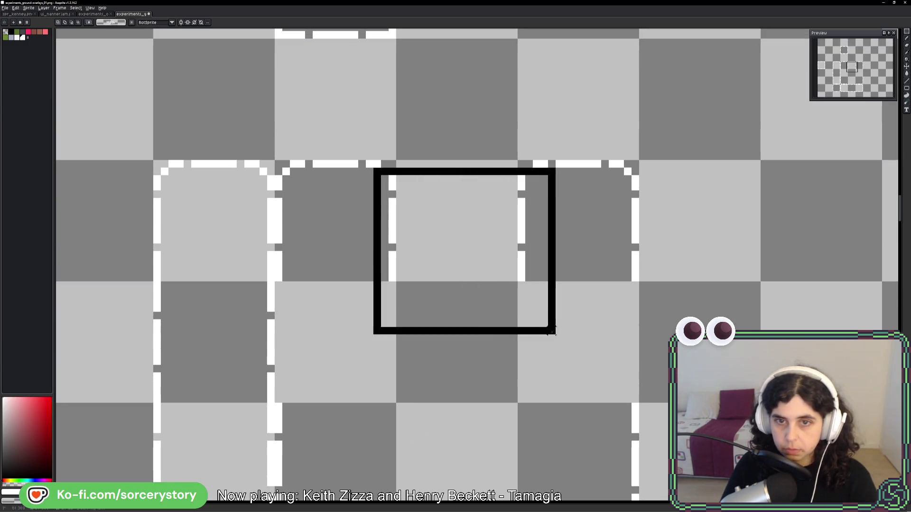
key("ctrl+z")
Paste a dashed-edge tile piece and position it one tile lower on the frame edge
scroll(526, 389, "up", 5)
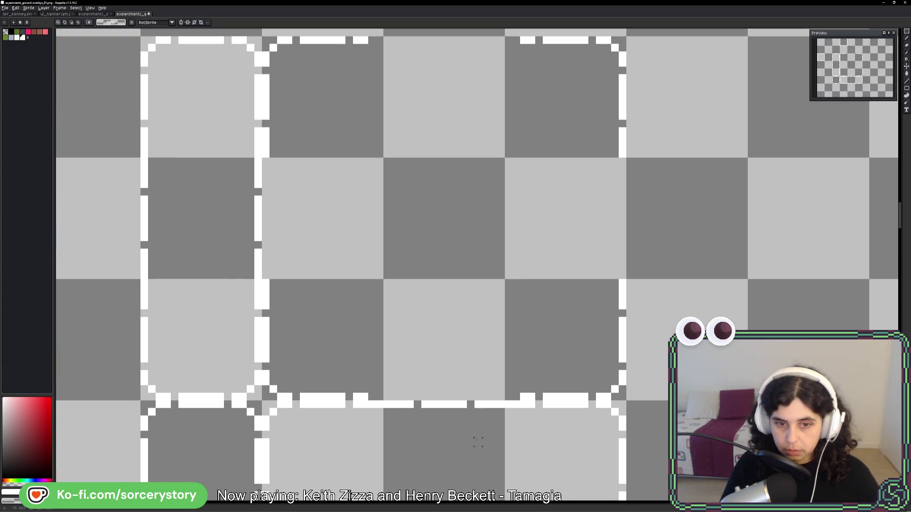
scroll(463, 408, "down", 1)
key("ctrl+v")
mouse_move(460, 309)
left_mouse_down()
mouse_move(457, 138)
mouse_move(449, 246)
left_mouse_up()
key("Return")
mouse_move(376, 209)
left_mouse_down()
mouse_move(490, 329)
mouse_move(510, 336)
left_mouse_up()
key("ctrl+z")
Pencil white pixels to extend the frame edge line and fill the gap in the dashed bar
scroll(431, 227, "up", 2)
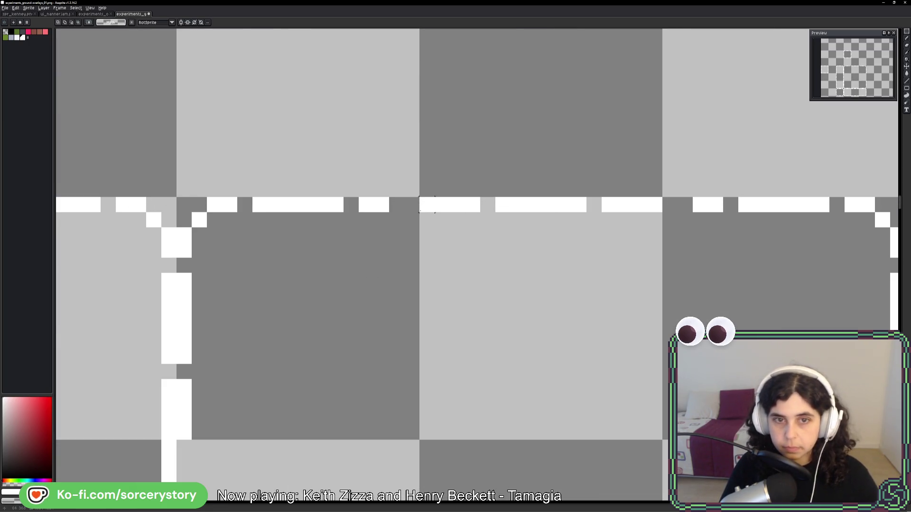
key("b")
left_click(411, 206)
mouse_move(656, 221)
left_mouse_down()
mouse_move(670, 205)
mouse_move(685, 205)
left_mouse_up()
scroll(685, 209, "down", 3)
scroll(594, 171, "down", 1)
scroll(667, 298, "up", 1)
scroll(666, 297, "up", 1)
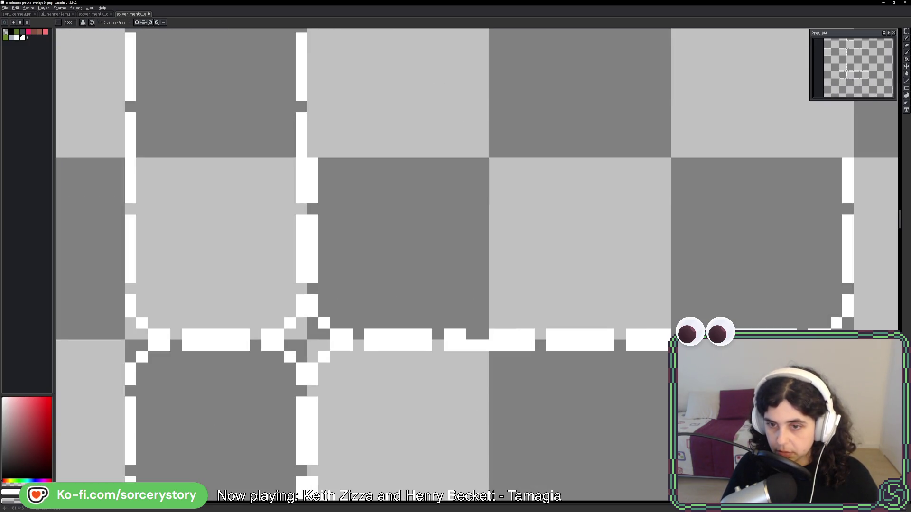
left_click(479, 331)
scroll(479, 331, "down", 2)
scroll(504, 305, "down", 1)
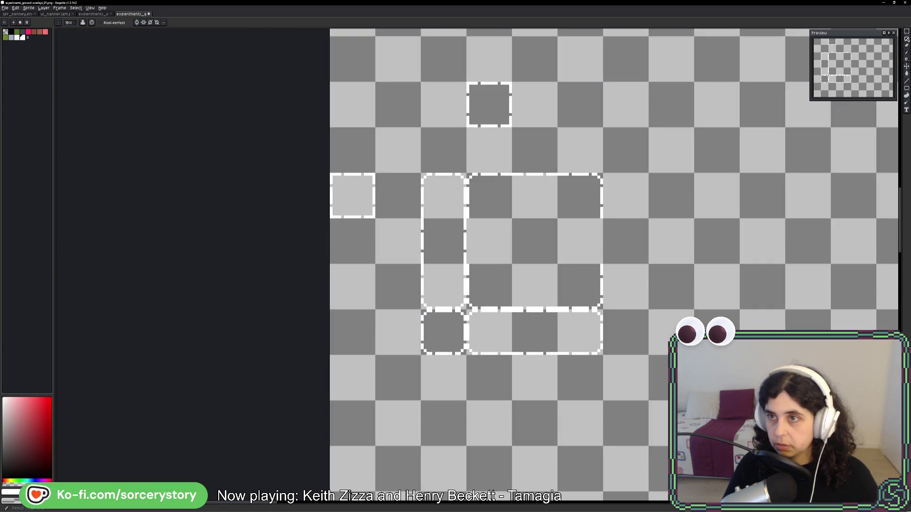
Shift one frame piece two tiles right and move a white line piece into the left column
key("m")
scroll(484, 223, "up", 1)
left_click_drag(443, 247, 496, 250)
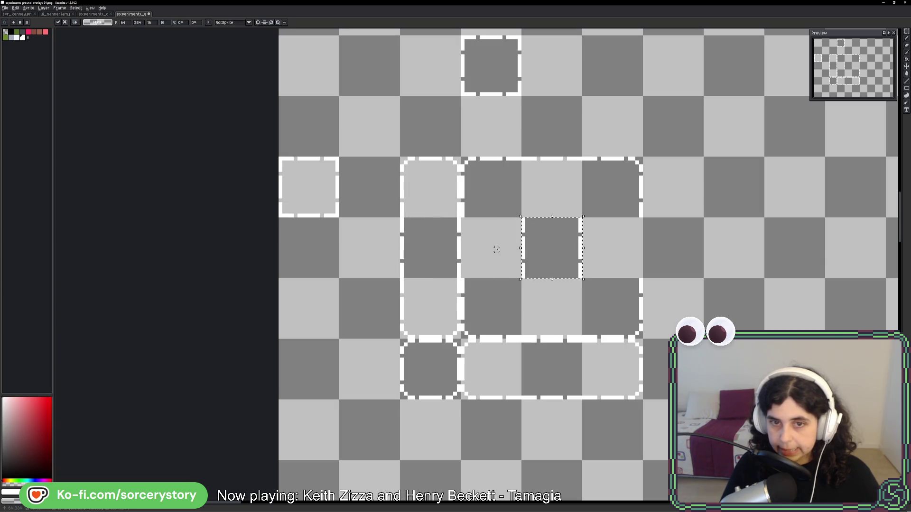
left_click_drag(517, 205, 559, 311)
scroll(549, 267, "up", 3)
left_click_drag(535, 240, 408, 235)
Select the right-hand white line piece and nudge it into its tile position
left_click_drag(544, 151, 657, 320)
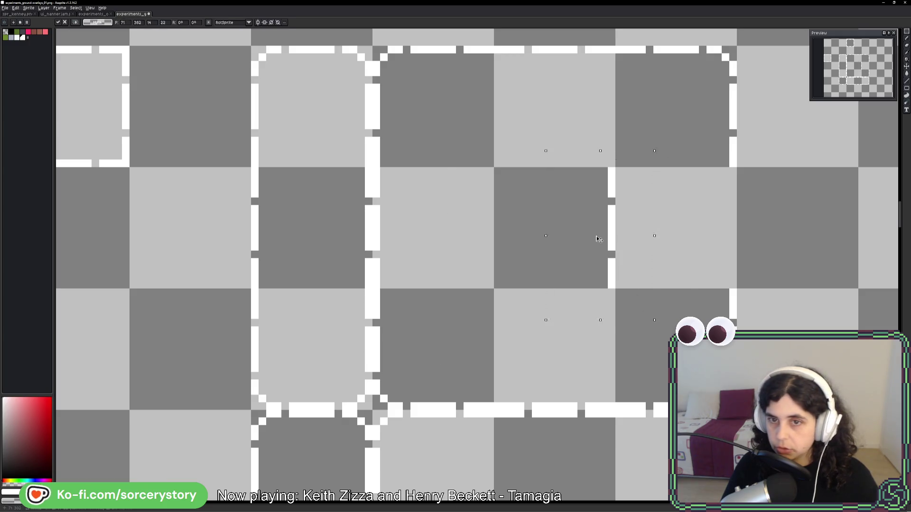
left_click_drag(598, 237, 706, 232)
key("Right")
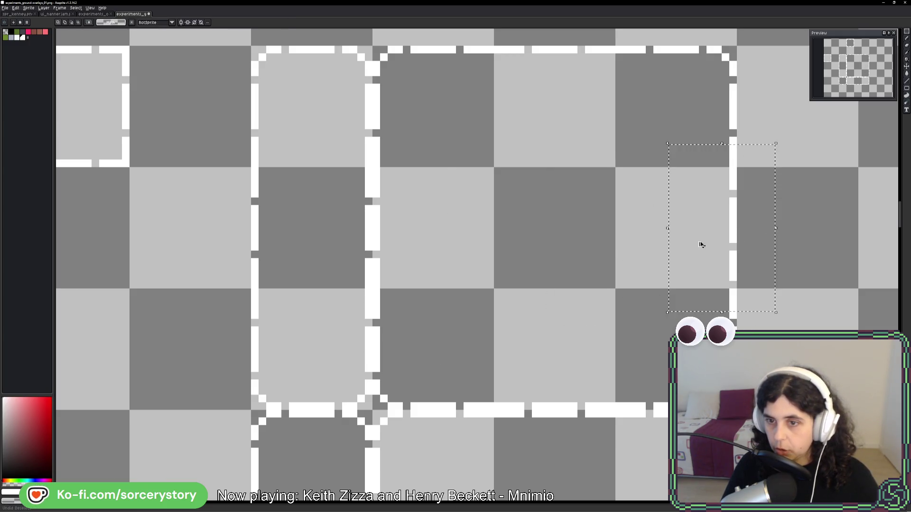
key("shift+Left")
left_click_drag(651, 249, 707, 218)
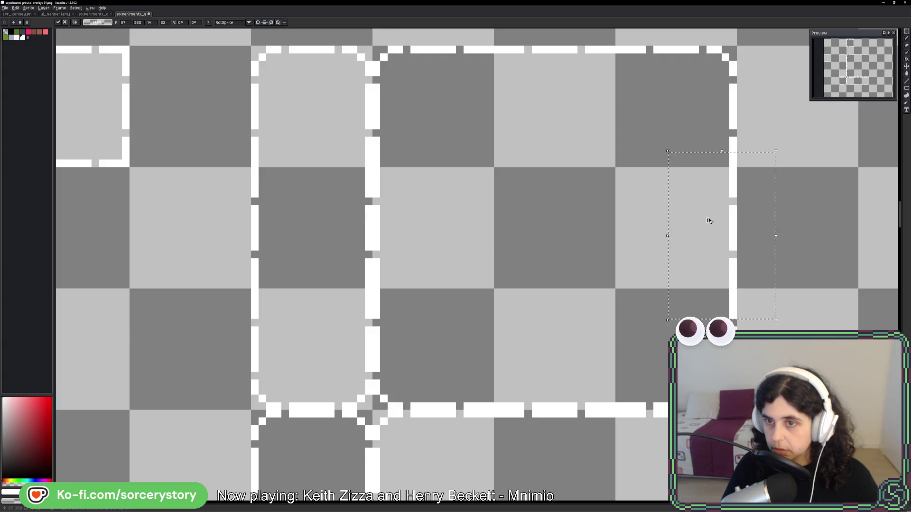
scroll(707, 218, "down", 3)
scroll(695, 237, "right", 5)
scroll(497, 242, "down", 2)
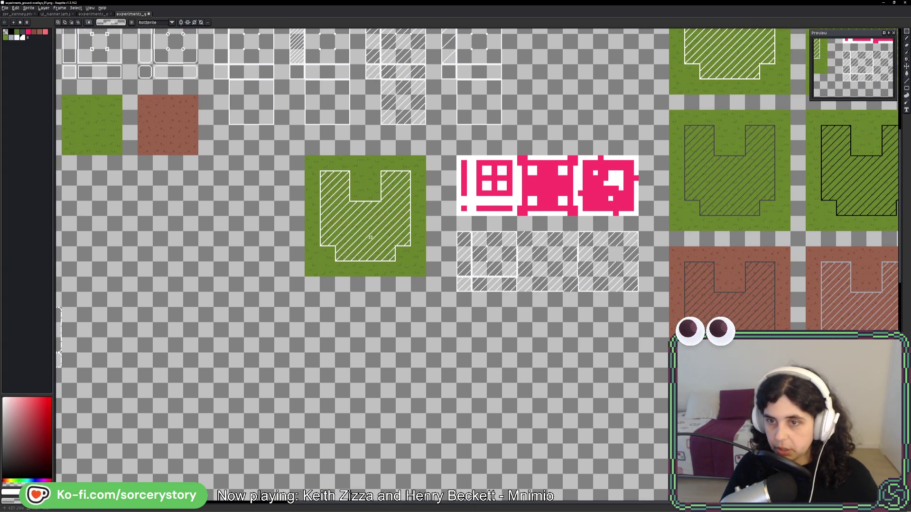
Paste the pink-and-white tile row to the right of the dashed frames, then copy the dashed frame block
scroll(496, 242, "down", 1)
scroll(430, 267, "up", 2)
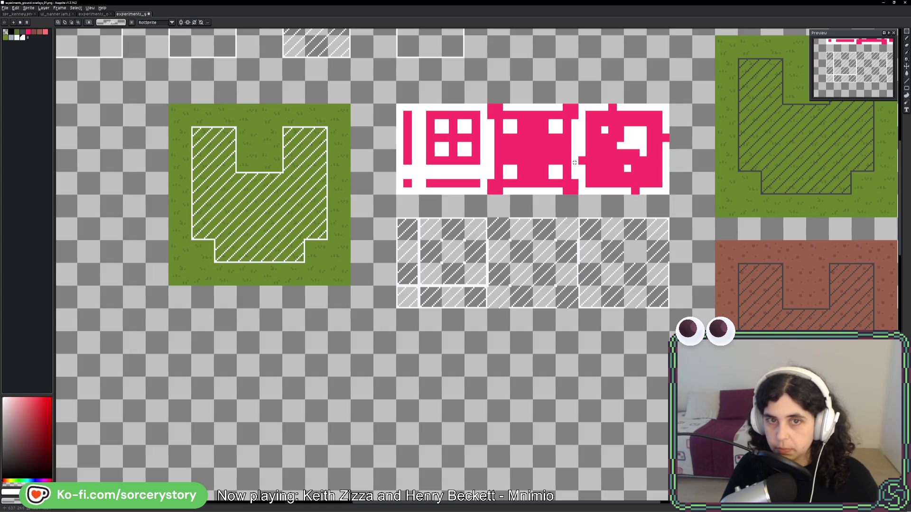
key("ctrl+v")
mouse_move(240, 261)
left_mouse_down()
mouse_move(71, 237)
mouse_move(679, 242)
mouse_move(637, 122)
mouse_move(663, 171)
mouse_move(683, 285)
mouse_move(662, 238)
left_mouse_up()
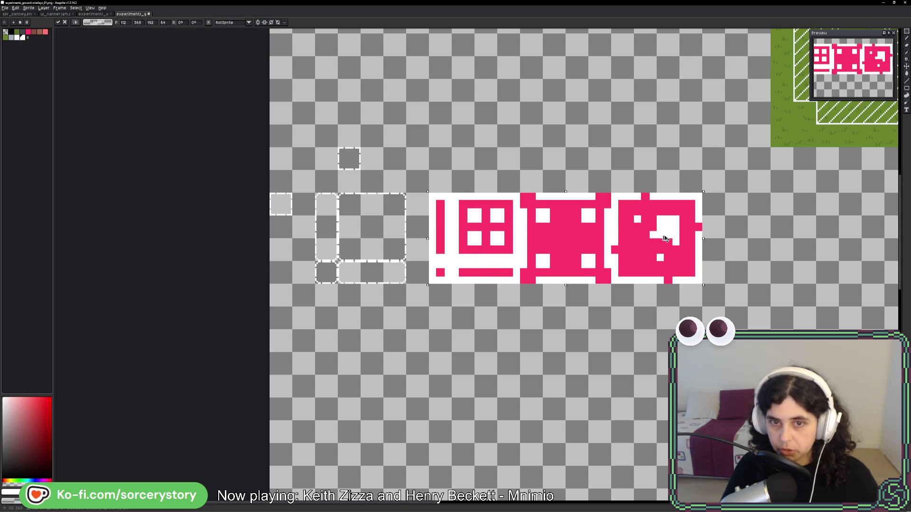
key("Return")
scroll(346, 223, "up", 1)
key("ctrl+c")
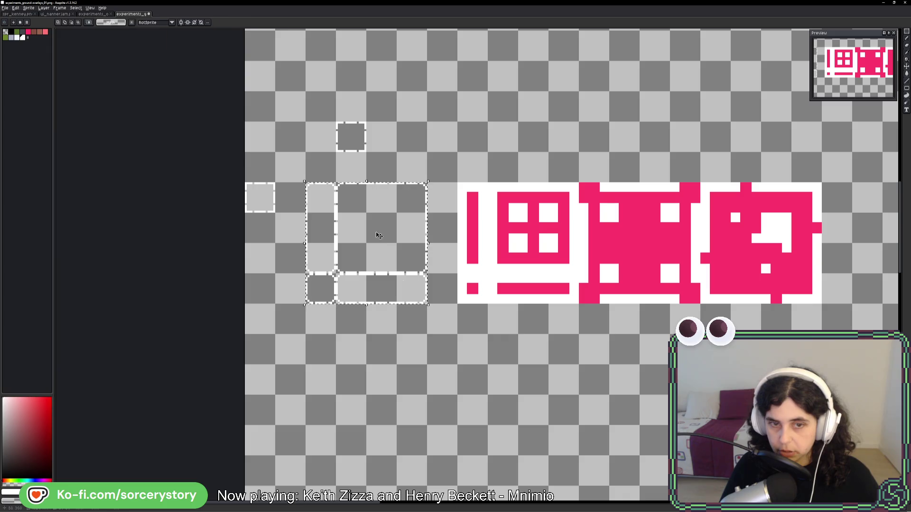
Paste a copy of the dashed frame block one tile down, below the pink row
key("ctrl+v")
left_click_drag(524, 367, 529, 379)
key("Return")
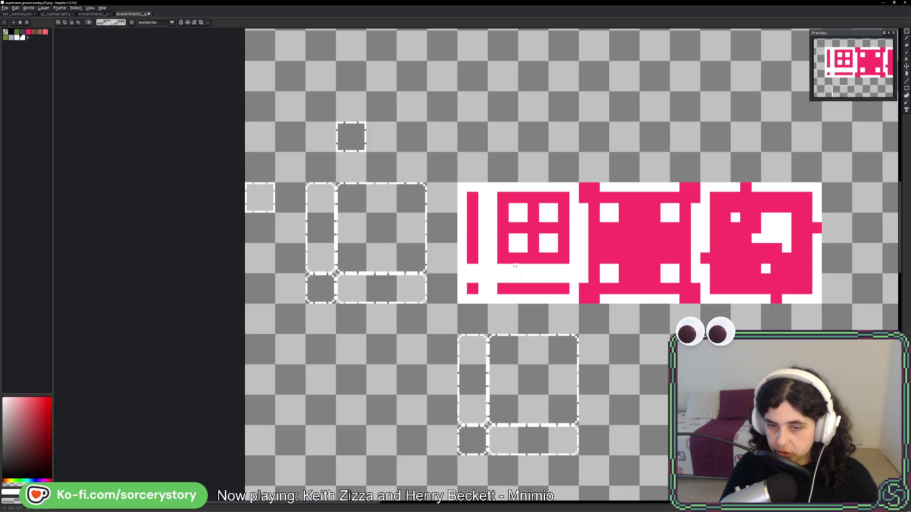
scroll(545, 381, "up", 3)
scroll(544, 381, "down", 3)
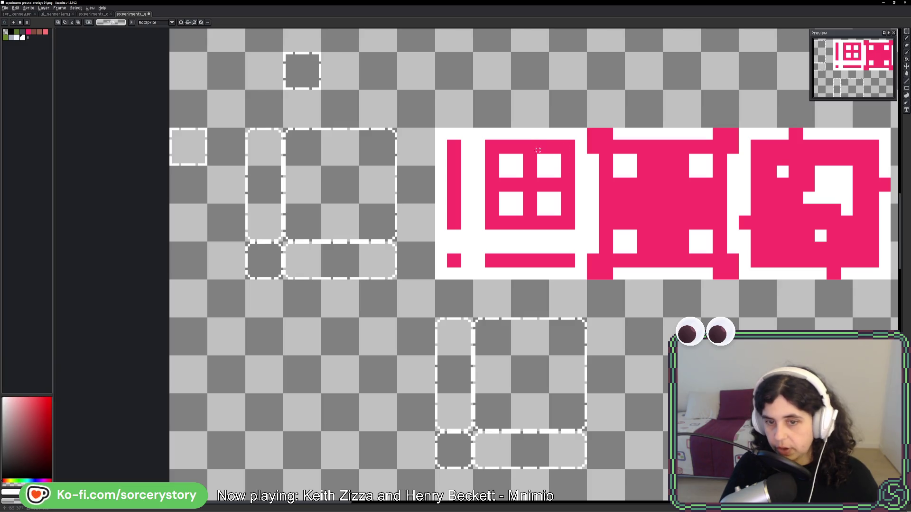
Pencil white dots at the four inner tile corners of the new frame block
key("b")
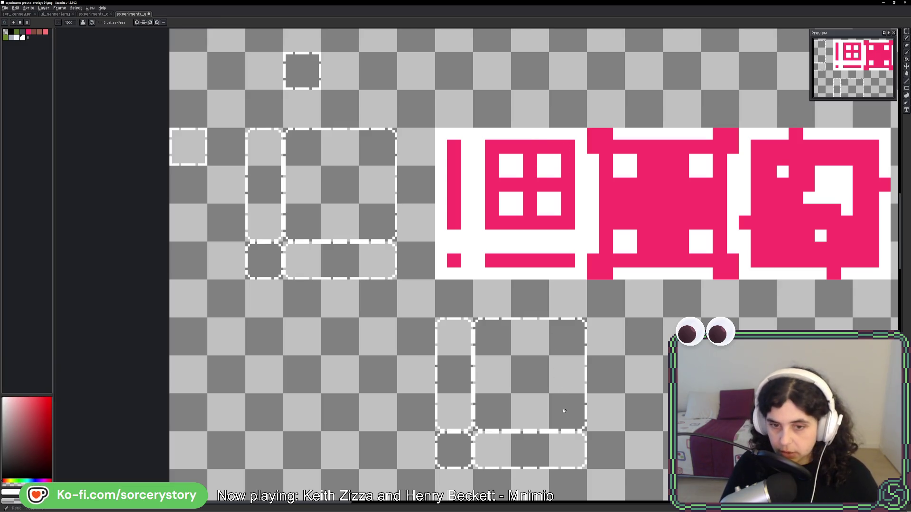
scroll(546, 349, "up", 4)
left_click_drag(545, 232, 541, 245)
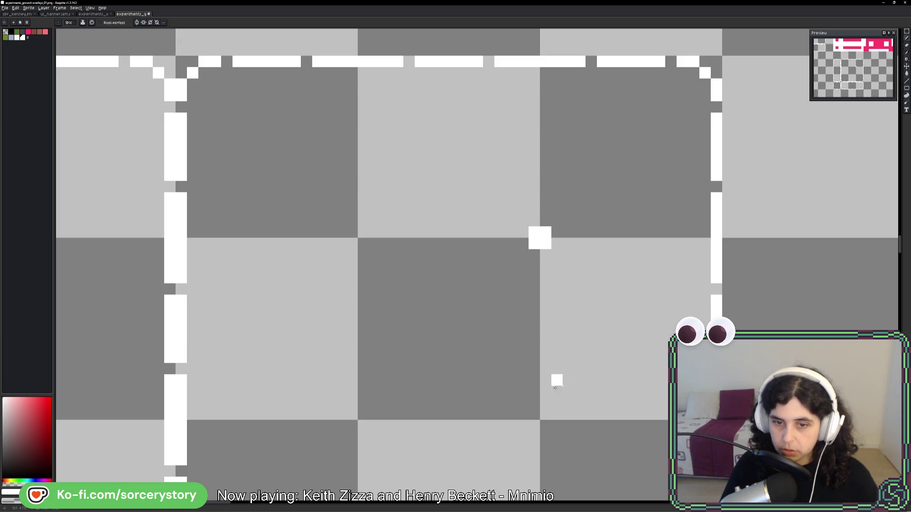
left_click(541, 420)
left_click_drag(364, 414, 360, 426)
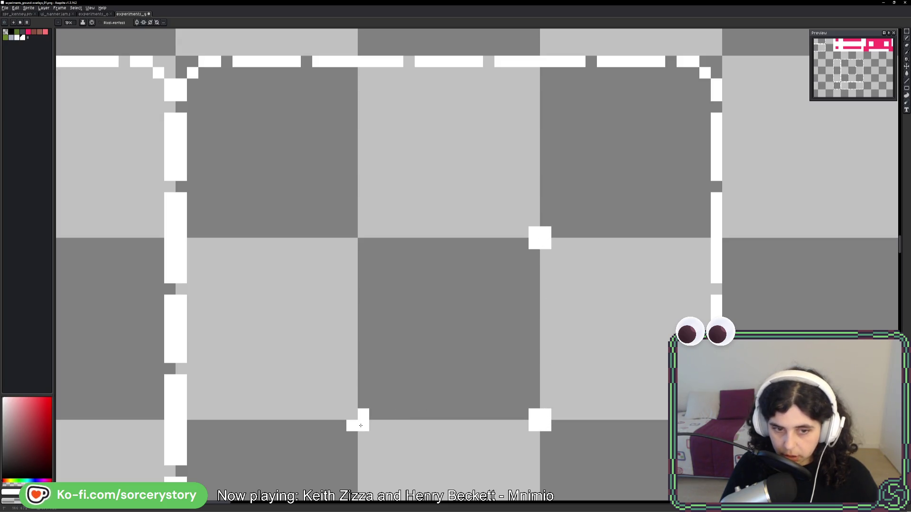
left_click(352, 414)
left_click_drag(352, 243, 364, 223)
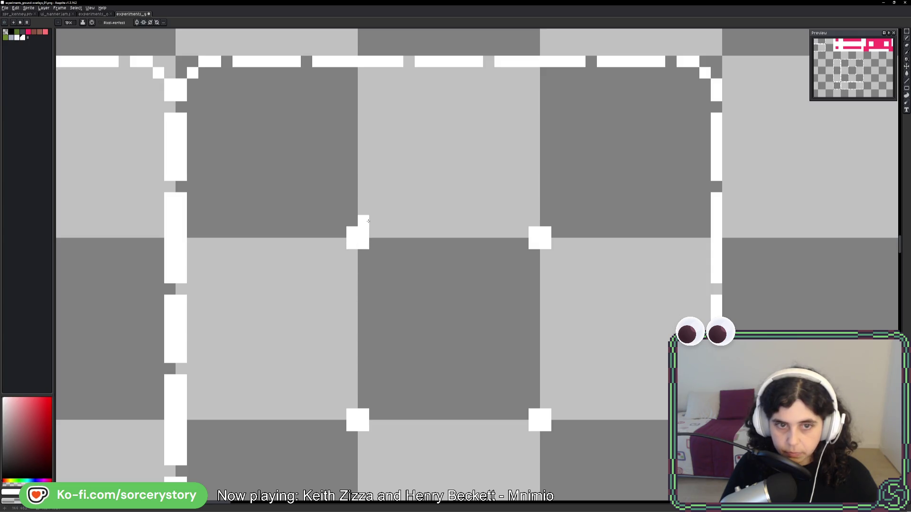
scroll(531, 285, "down", 5)
scroll(564, 305, "down", 1)
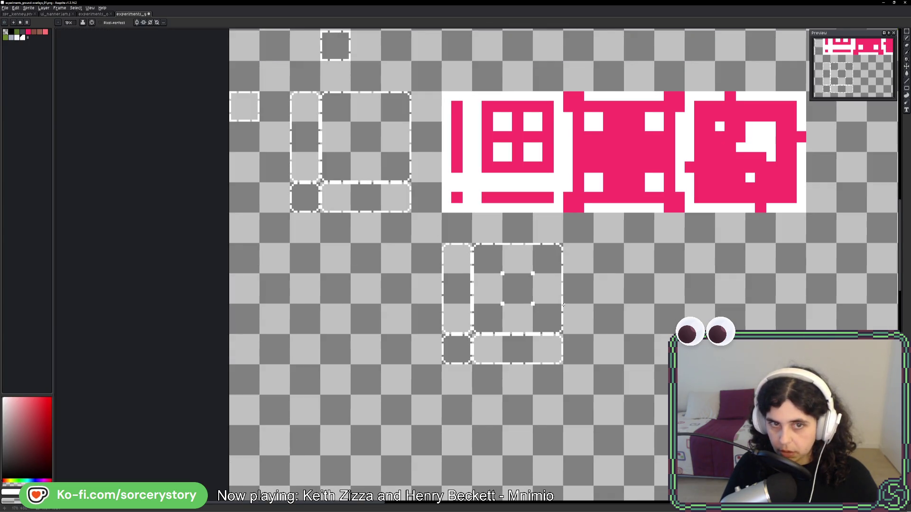
Copy outline cells below the frame block to form an L-shaped dashed outline
left_click_drag(697, 259, 648, 298)
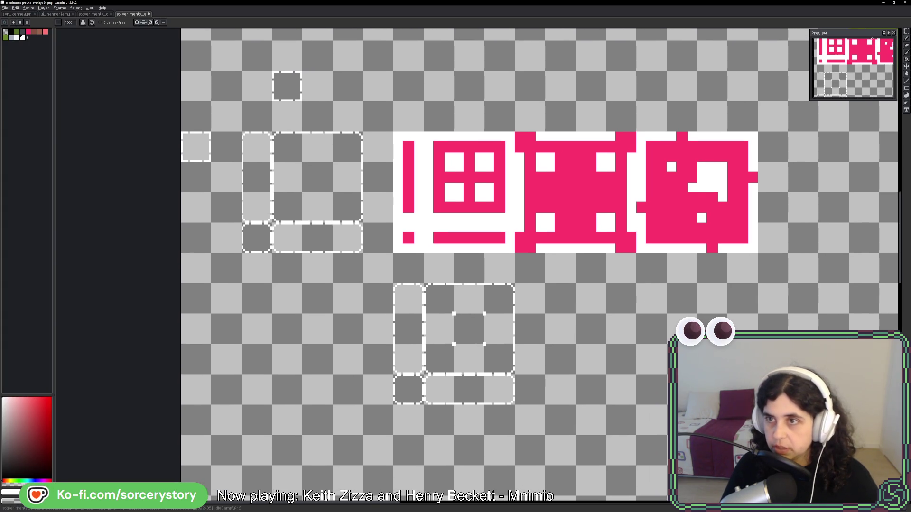
key("m")
left_click_drag(475, 316, 507, 236)
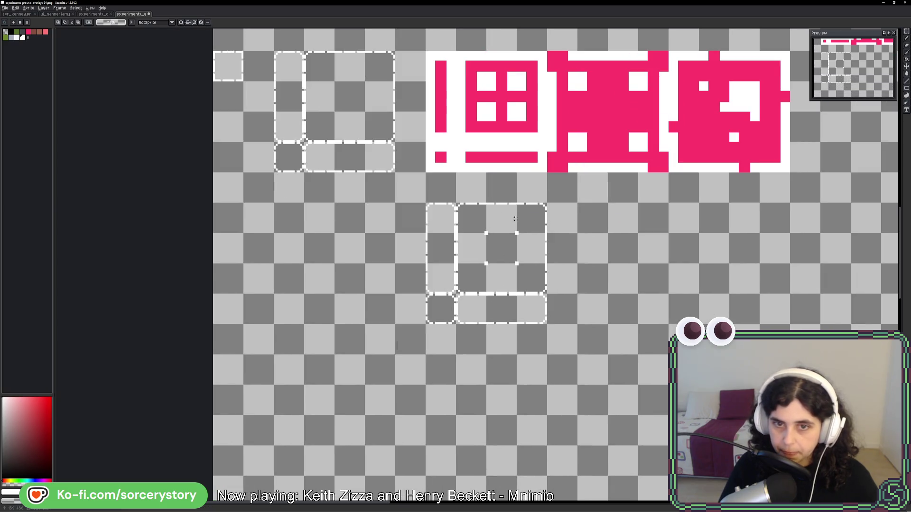
left_click_drag(519, 382, 545, 357)
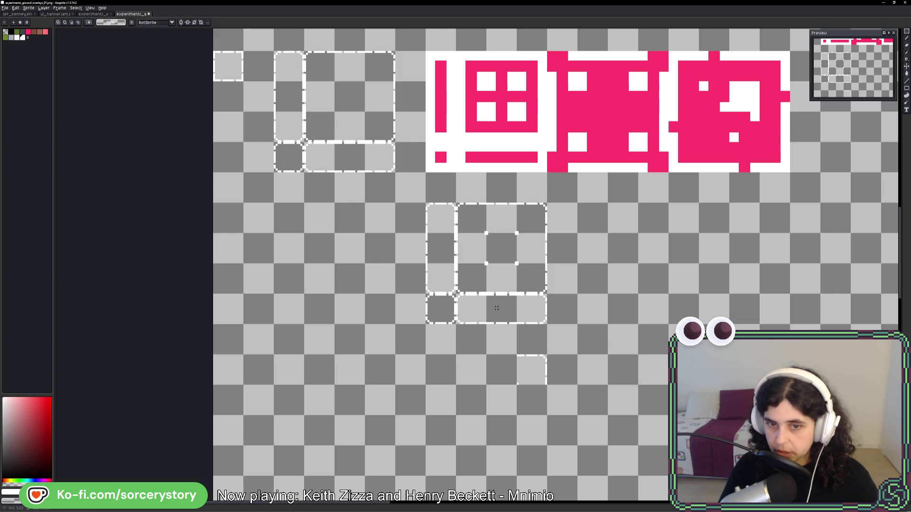
left_click_drag(507, 308, 516, 375)
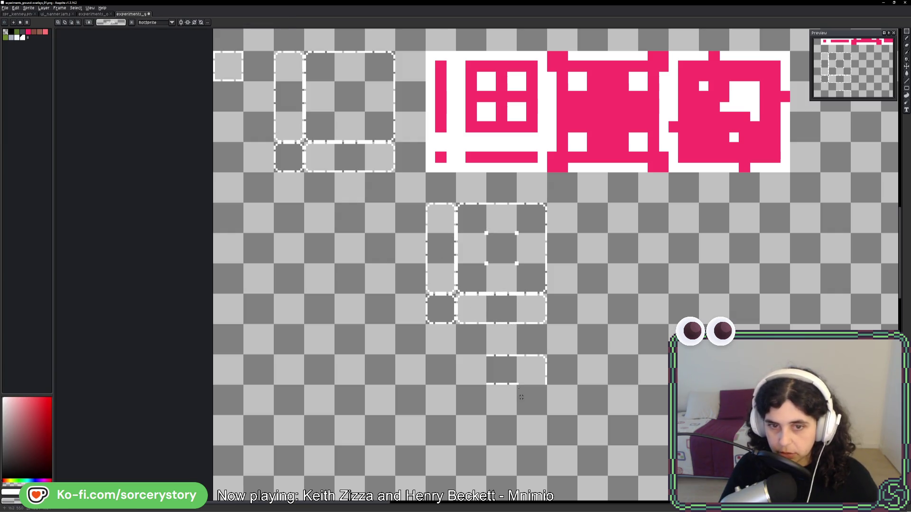
left_click_drag(441, 261, 541, 411)
key("Return")
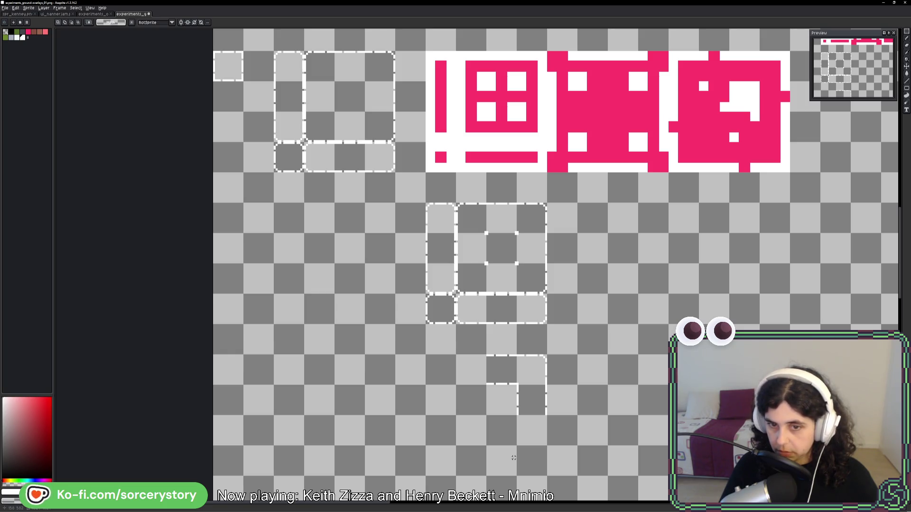
Erase the four white corner dots inside the frame block with the pencil
key("b")
scroll(525, 404, "up", 4)
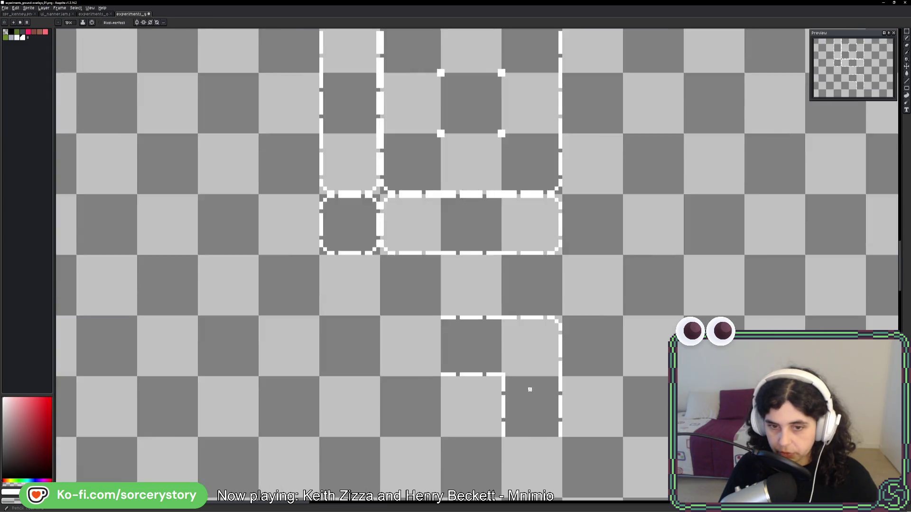
scroll(578, 456, "down", 3)
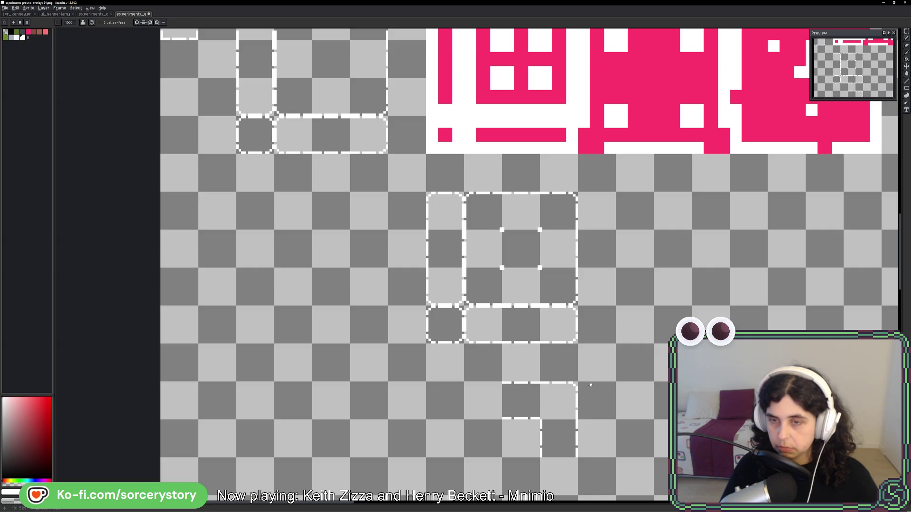
scroll(548, 239, "up", 5)
right_click(533, 195)
right_click(350, 198)
right_click(353, 372)
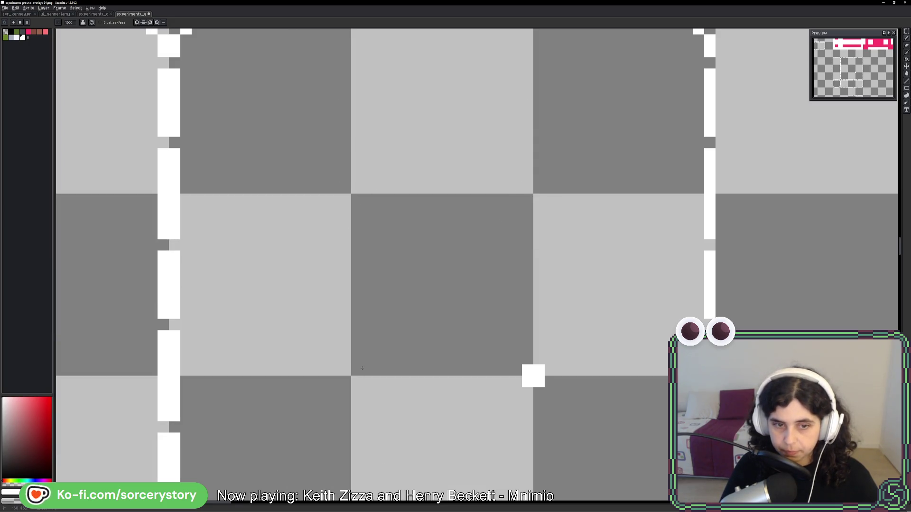
right_click(533, 382)
scroll(533, 340, "down", 5)
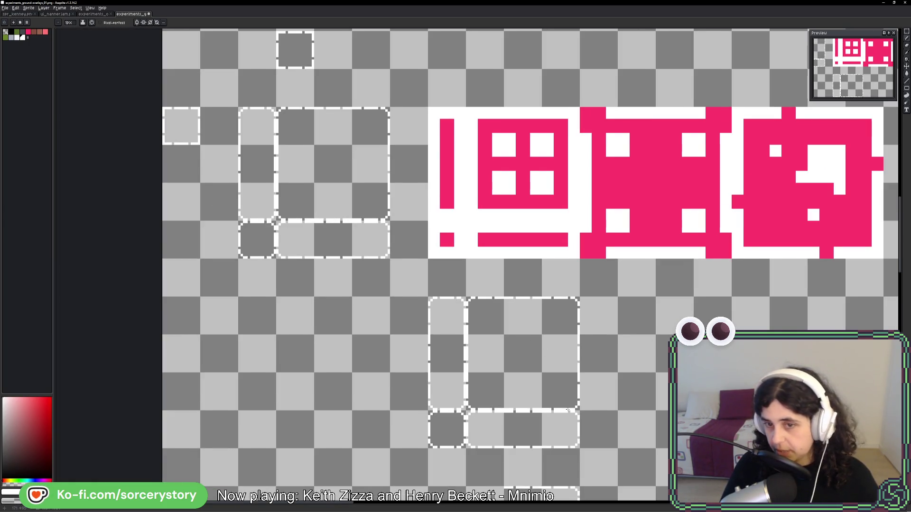
Look over the finished dashed inner-corner outline and return to the rectangular marquee
left_click_drag(567, 409, 520, 212)
scroll(567, 349, "up", 5)
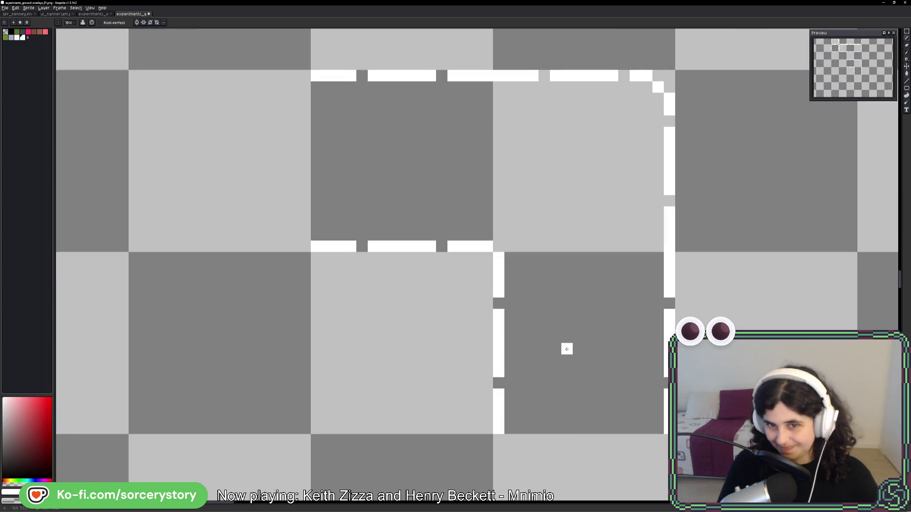
scroll(478, 248, "down", 3)
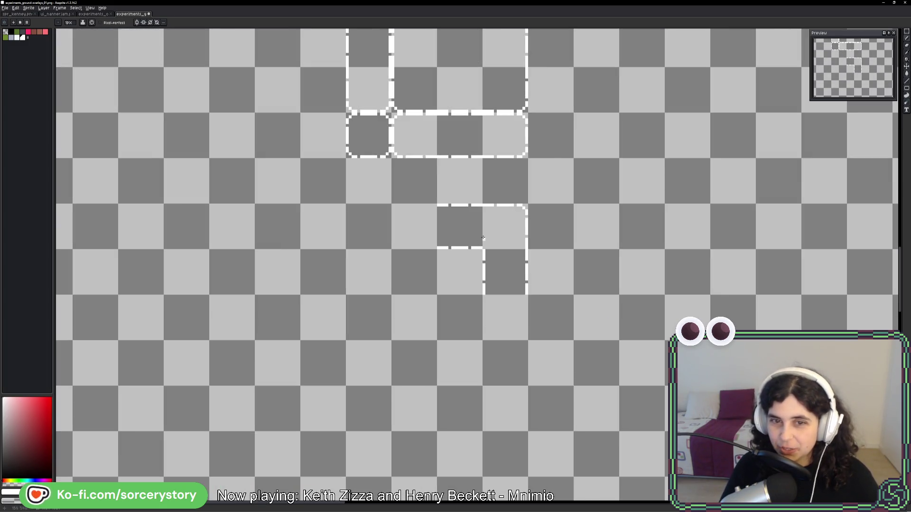
scroll(504, 250, "up", 3)
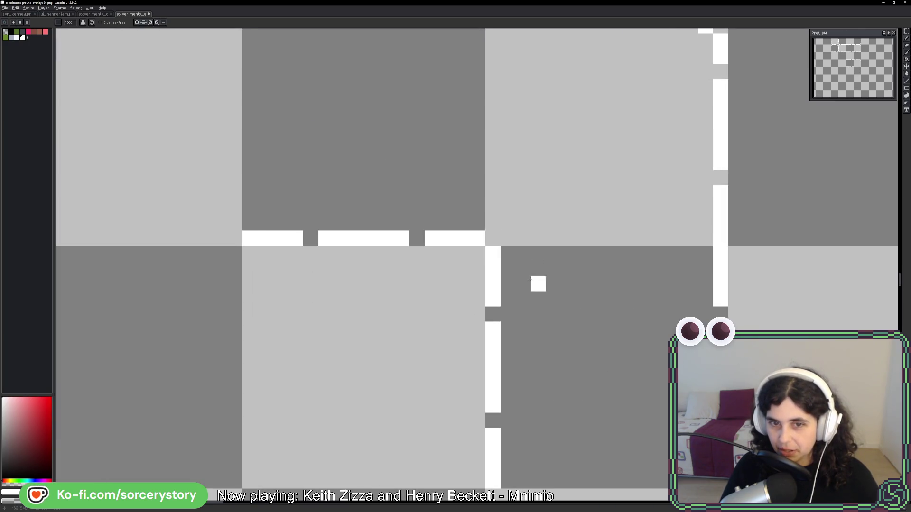
scroll(555, 275, "down", 3)
scroll(550, 303, "up", 2)
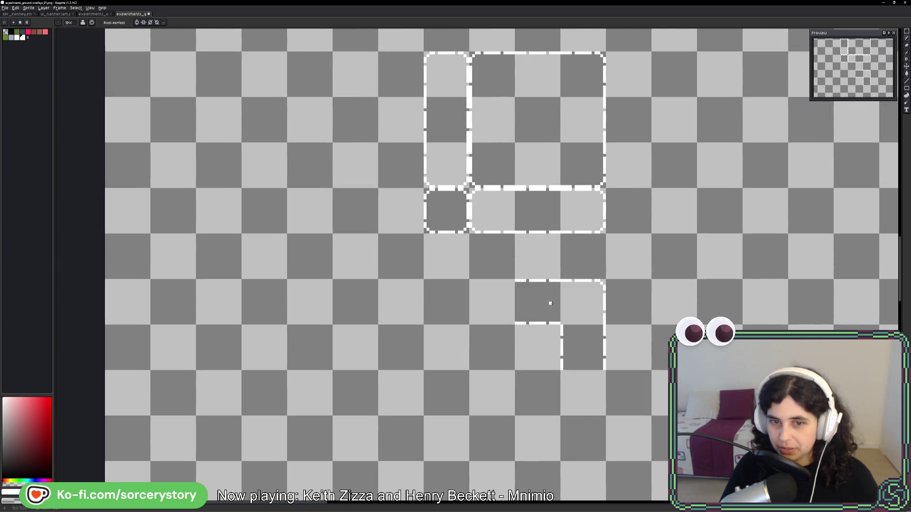
scroll(596, 263, "right", 2)
left_click(905, 31)
scroll(607, 202, "up", 2)
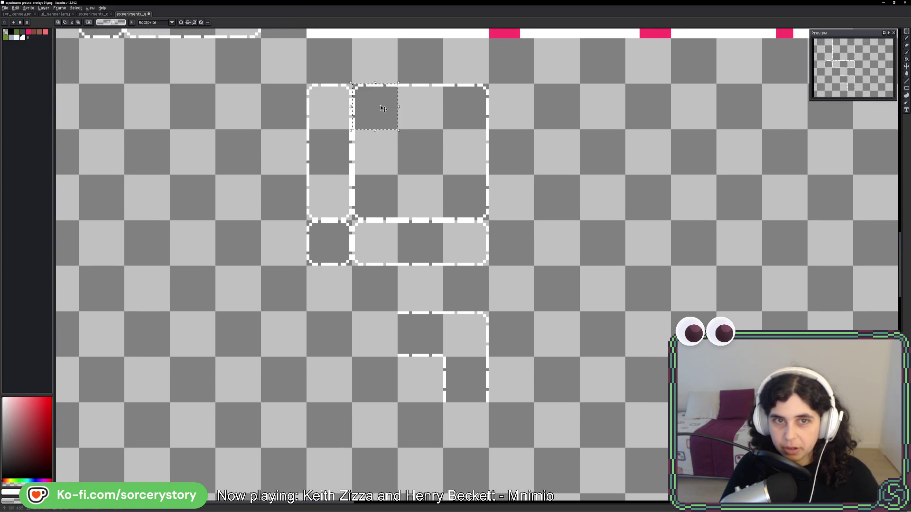
Move frame pieces into the lower frame shape, closing its bottom-left corner
mouse_move(353, 314)
left_mouse_down()
mouse_move(398, 355)
mouse_move(398, 402)
left_mouse_up()
key("Return")
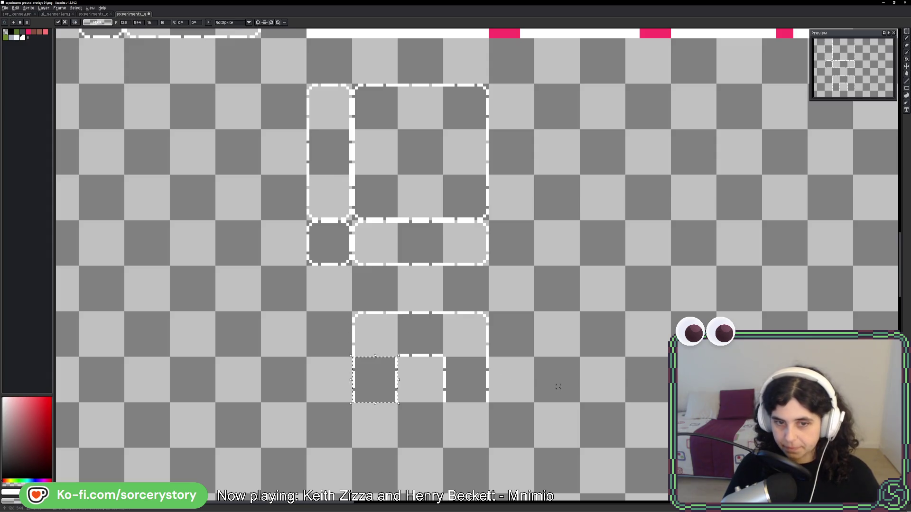
scroll(556, 389, "down", 2)
scroll(558, 400, "down", 3)
scroll(552, 313, "left", 2)
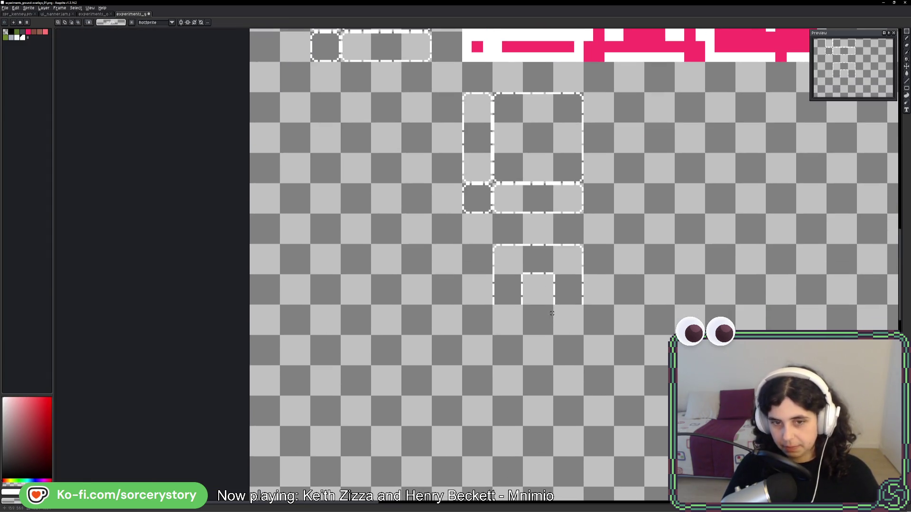
left_click_drag(556, 305, 573, 320)
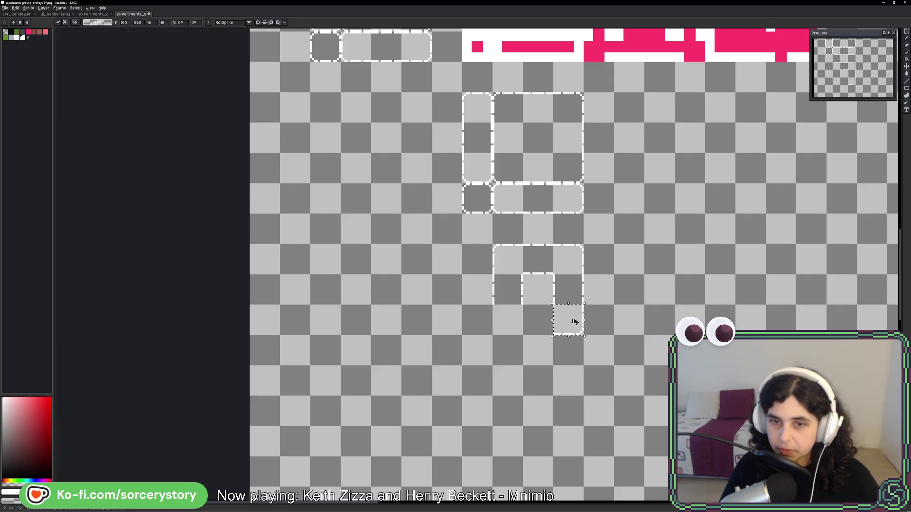
left_click_drag(466, 183, 470, 185)
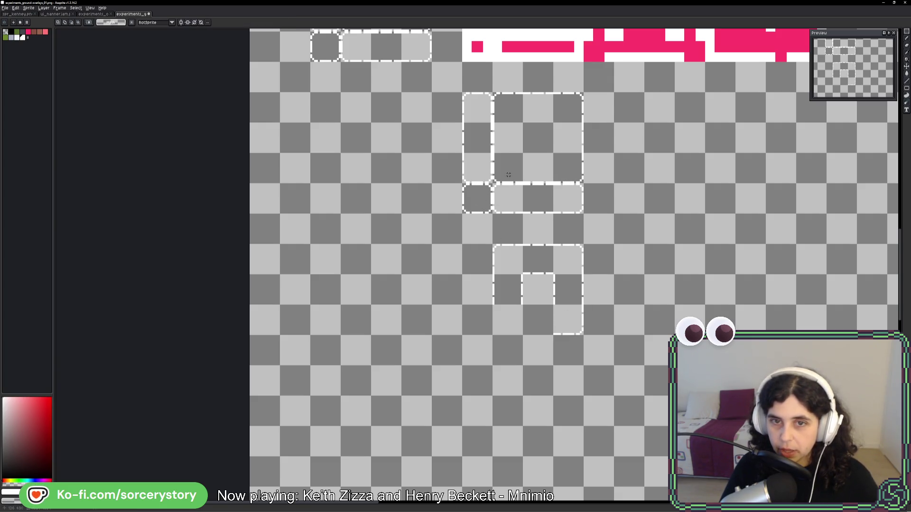
left_click_drag(513, 306, 517, 309)
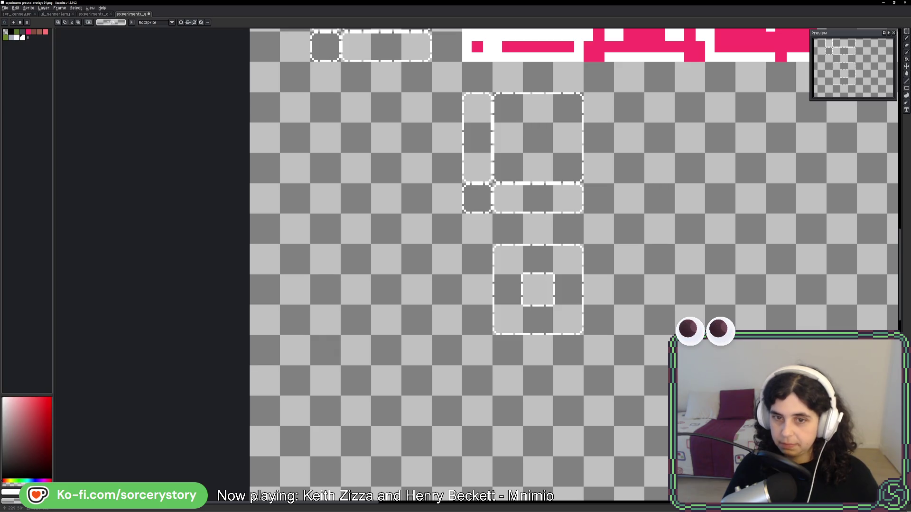
Select the whole lower square frame tile and delete it
scroll(422, 310, "right", 3)
left_click_drag(406, 284, 470, 351)
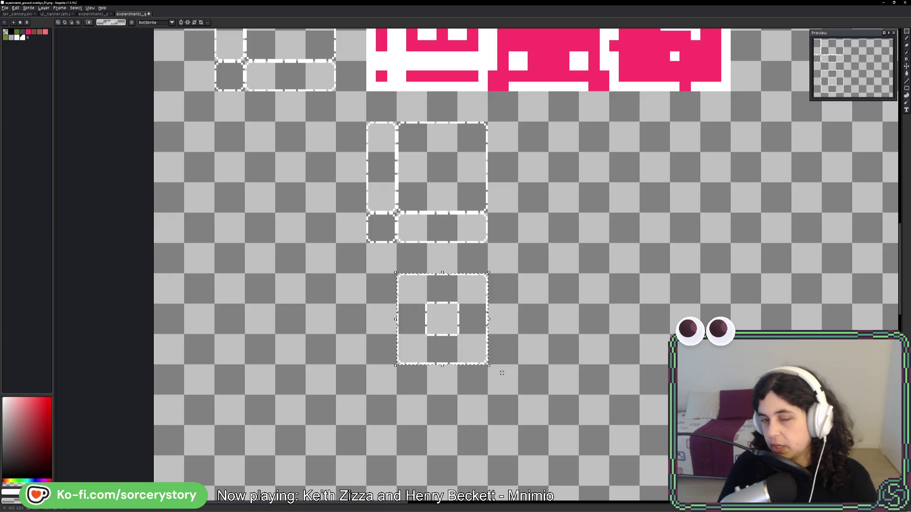
key("Delete")
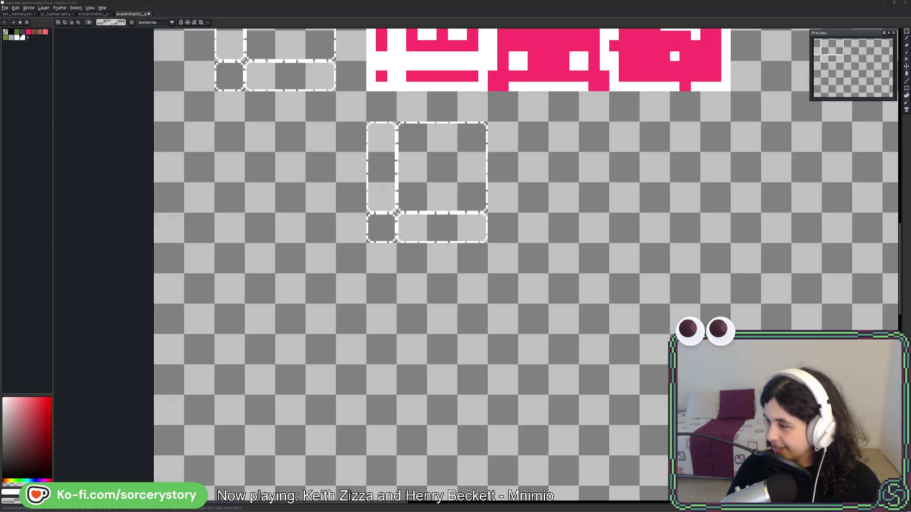
scroll(607, 145, "up", 4)
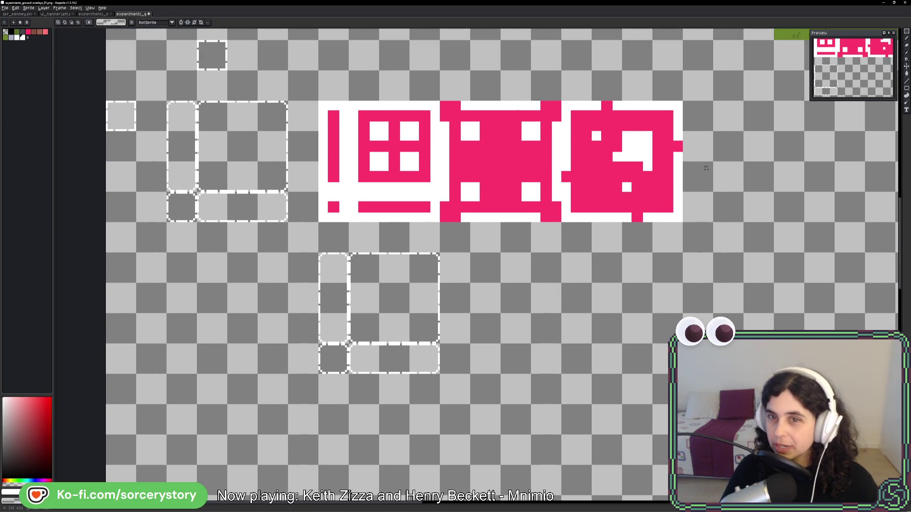
scroll(591, 127, "up", 6)
scroll(591, 126, "right", 7)
scroll(748, 298, "down", 7)
scroll(748, 298, "left", 12)
left_click_drag(748, 298, 633, 288)
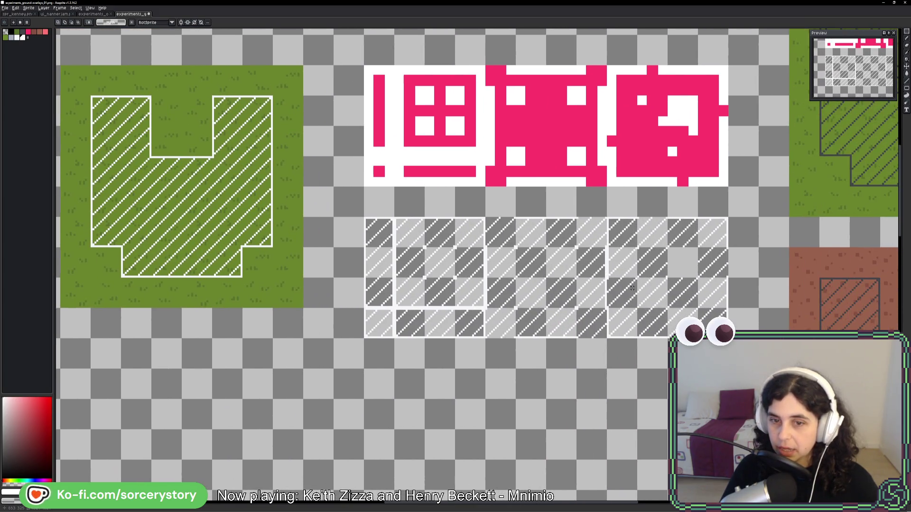
scroll(408, 369, "right", 10)
scroll(408, 369, "up", 3)
scroll(673, 259, "left", 2)
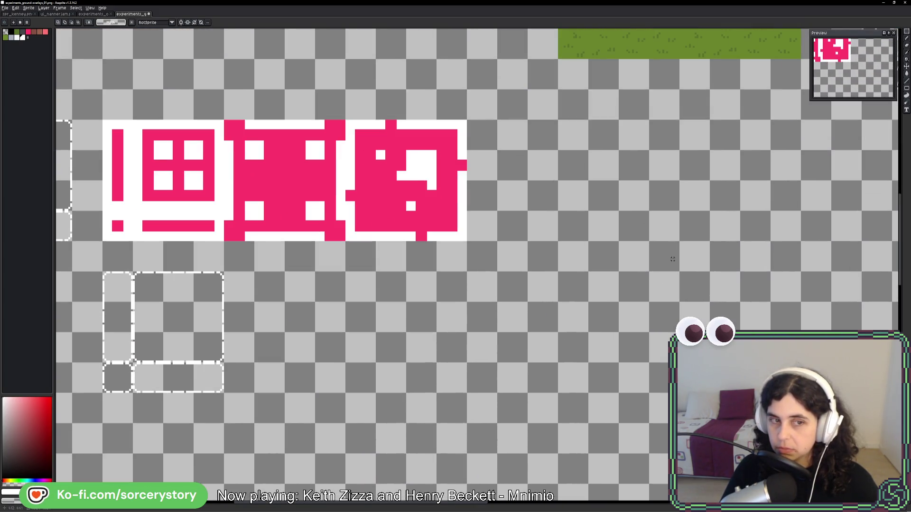
left_click_drag(287, 392, 537, 356)
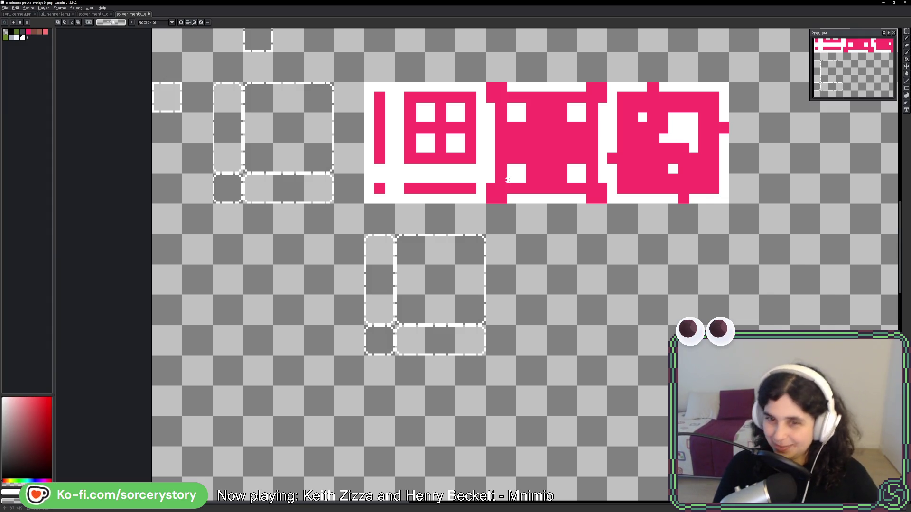
scroll(529, 217, "up", 1)
scroll(528, 269, "down", 1)
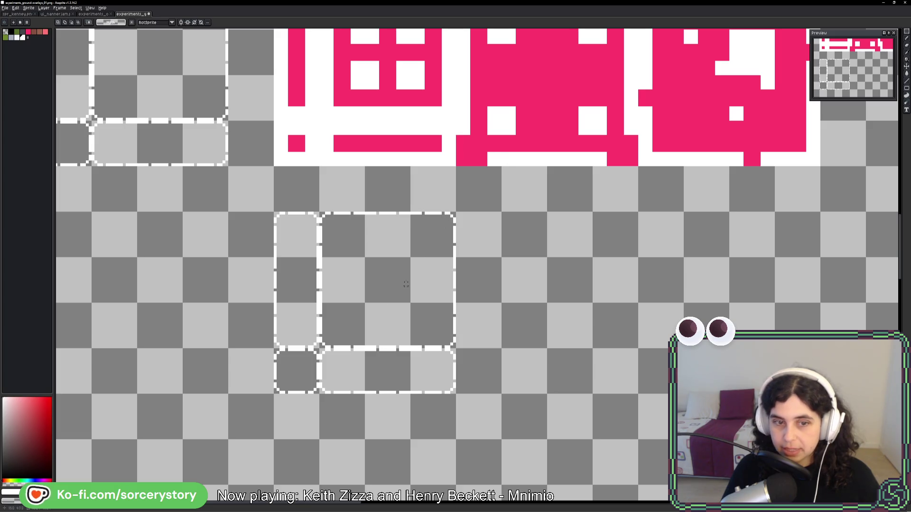
mouse_move(349, 317)
left_mouse_down()
mouse_move(346, 331)
mouse_move(550, 329)
left_mouse_up()
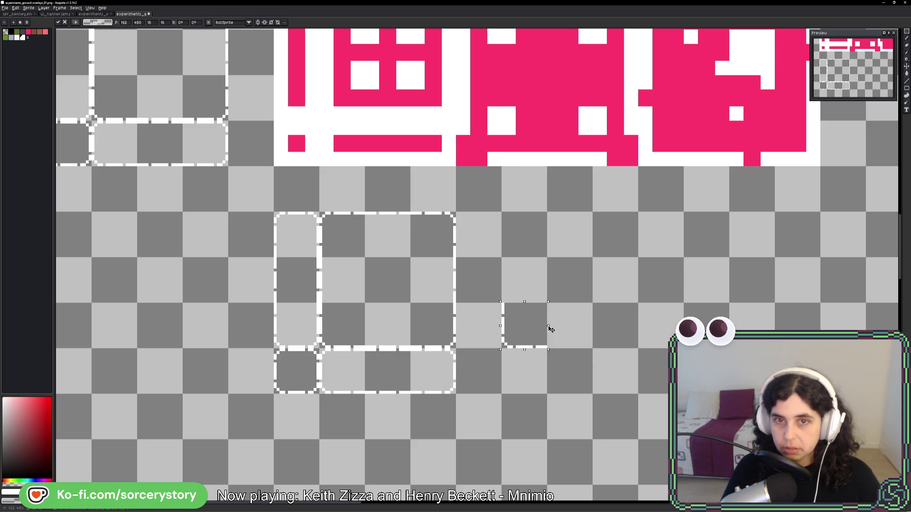
Commit the frame piece beside the white frame and pan back to the frame pieces
key("Return")
scroll(549, 326, "down", 3)
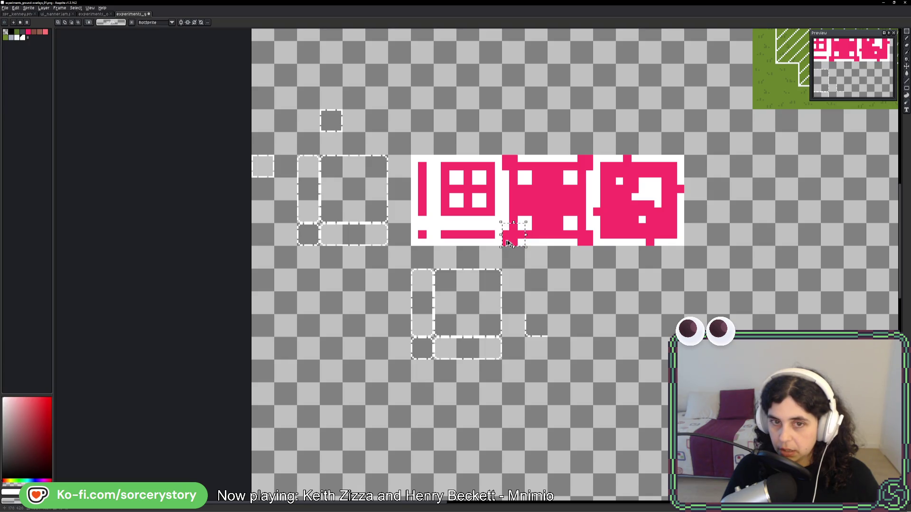
left_click_drag(721, 176, 506, 261)
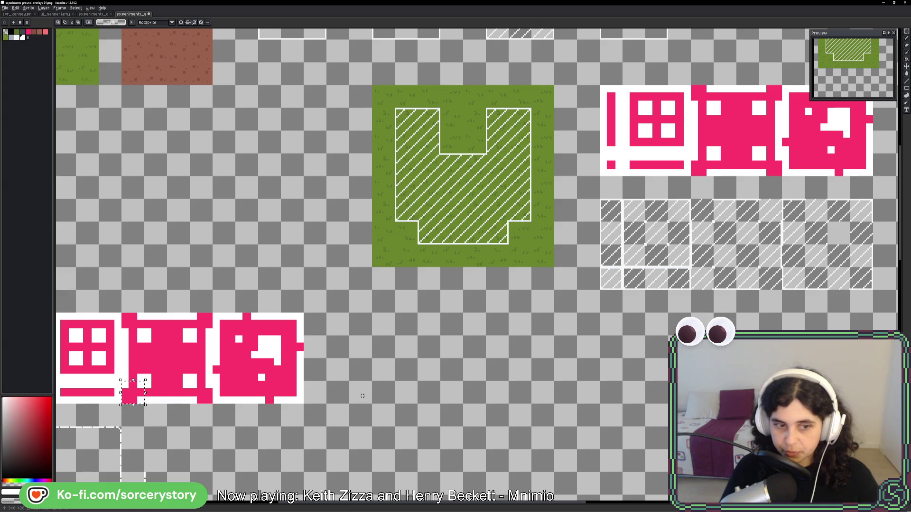
scroll(362, 395, "left", 6)
scroll(362, 396, "down", 3)
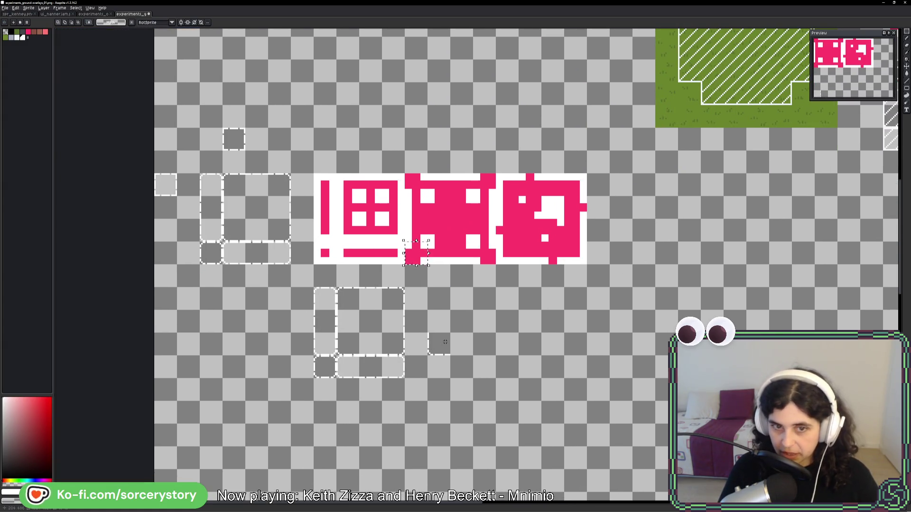
scroll(548, 255, "right", 4)
scroll(548, 255, "up", 2)
mouse_move(549, 255)
left_mouse_down()
mouse_move(423, 264)
mouse_move(653, 205)
left_mouse_up()
mouse_move(689, 240)
left_mouse_down()
mouse_move(505, 271)
mouse_move(725, 198)
left_mouse_up()
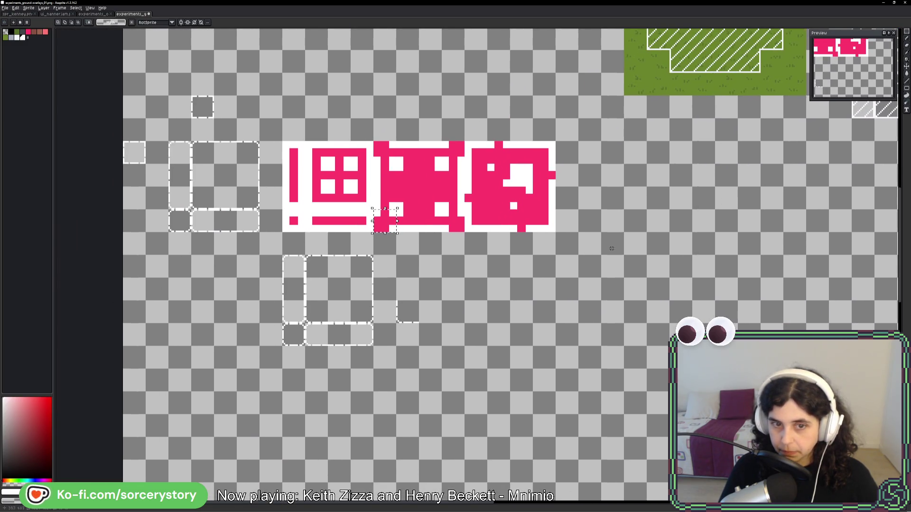
scroll(308, 260, "up", 2)
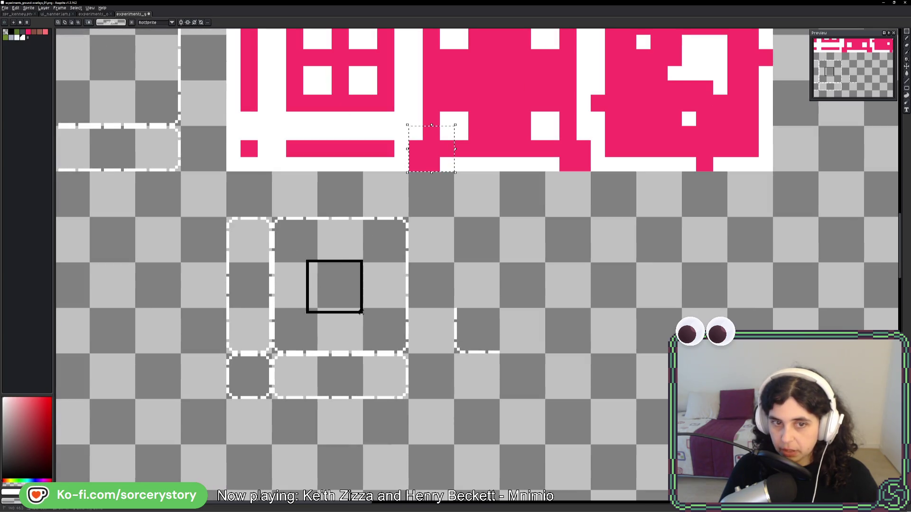
scroll(486, 259, "down", 3)
scroll(511, 212, "down", 2)
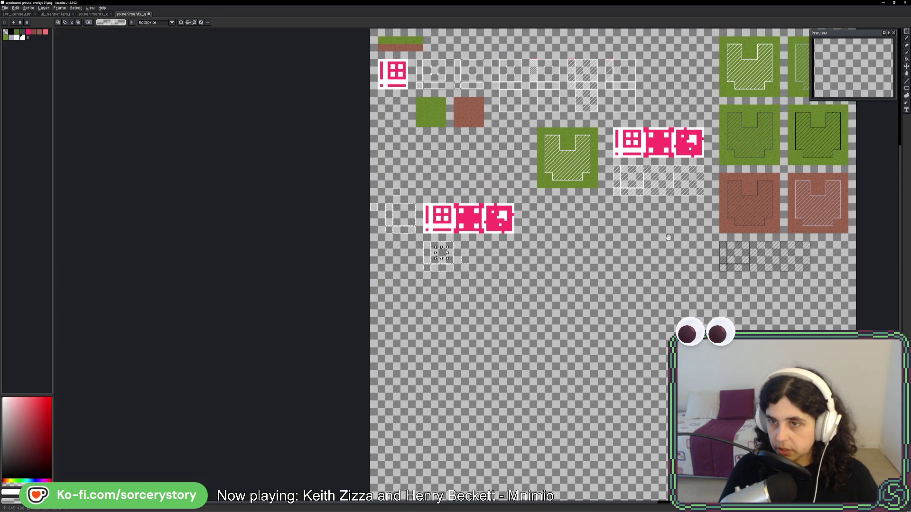
scroll(506, 298, "up", 4)
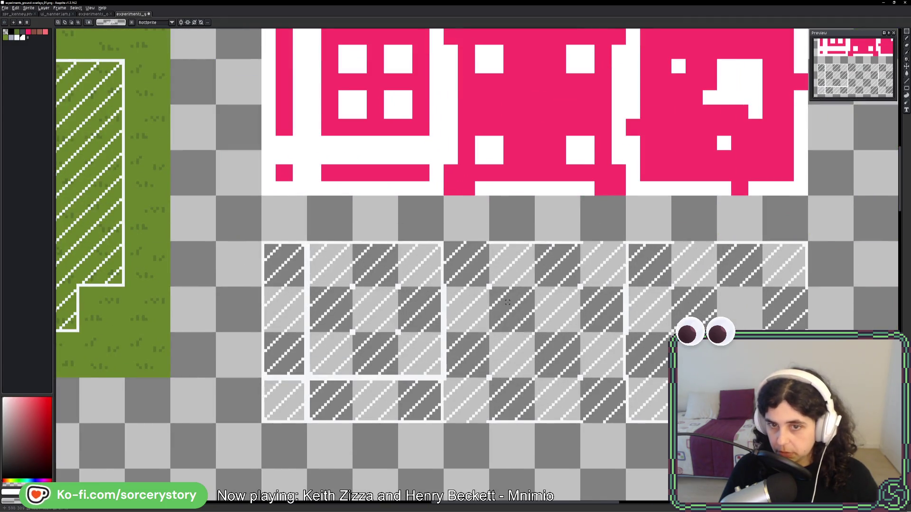
Select the hatched tile block and move it up just below the dashed frame pieces
left_click_drag(504, 394, 565, 408)
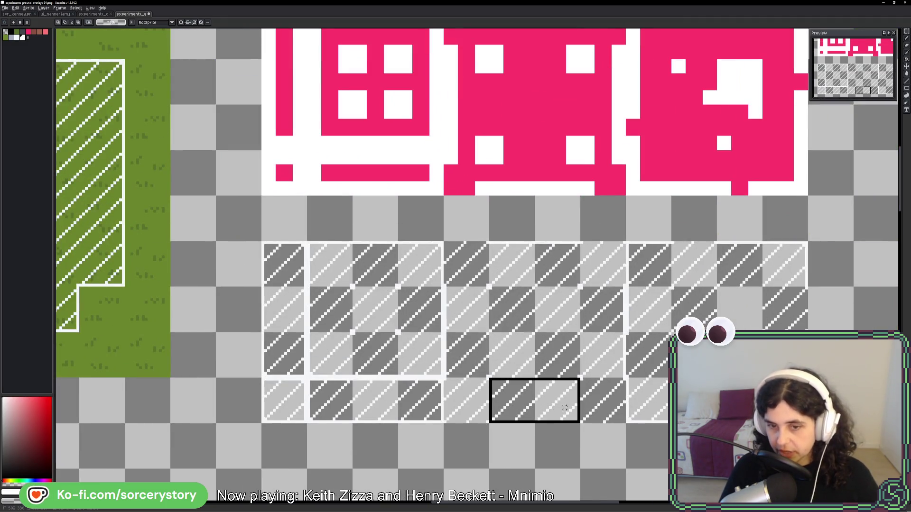
left_click_drag(598, 308, 597, 362)
left_click_drag(473, 268, 802, 417)
scroll(474, 285, "down", 4)
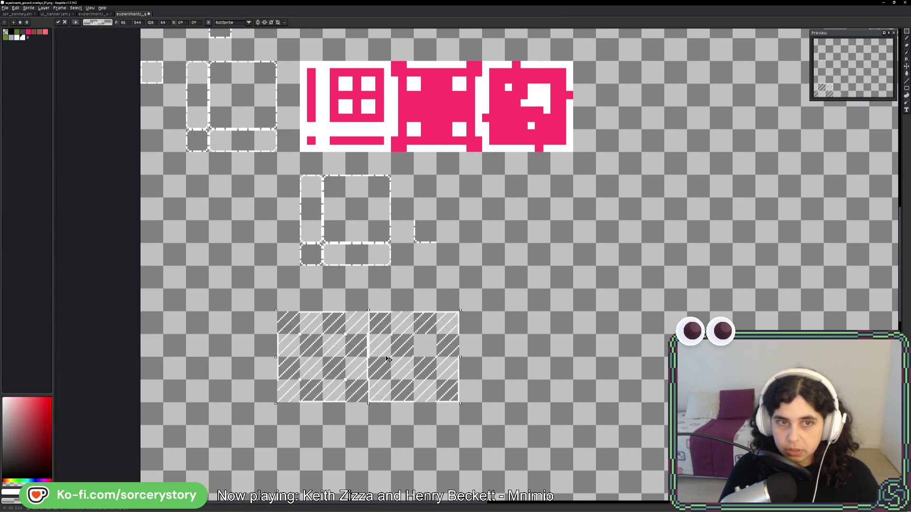
mouse_move(372, 355)
left_mouse_down()
mouse_move(506, 381)
mouse_move(506, 335)
mouse_move(656, 227)
left_mouse_up()
key("Return")
left_click_drag(585, 163, 656, 227)
key("ctrl+z")
key("ctrl+z")
key("ctrl+z")
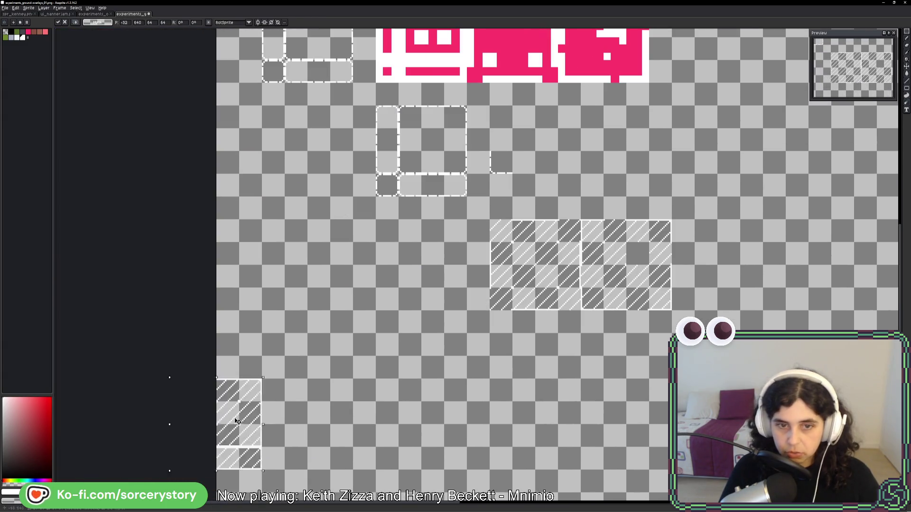
scroll(588, 194, "left", 5)
scroll(587, 230, "up", 2)
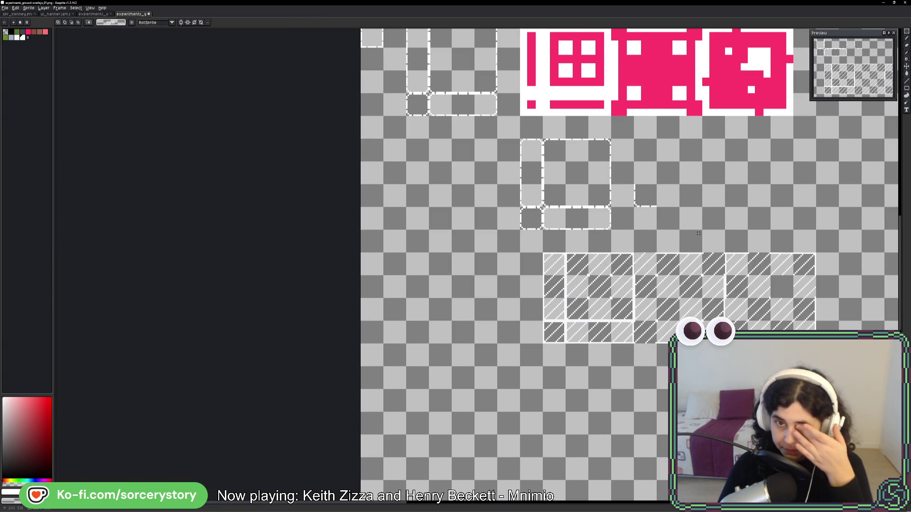
scroll(664, 225, "left", 3)
scroll(587, 210, "up", 1)
mouse_move(550, 284)
left_mouse_down()
mouse_move(543, 197)
mouse_move(532, 228)
mouse_move(524, 218)
left_mouse_up()
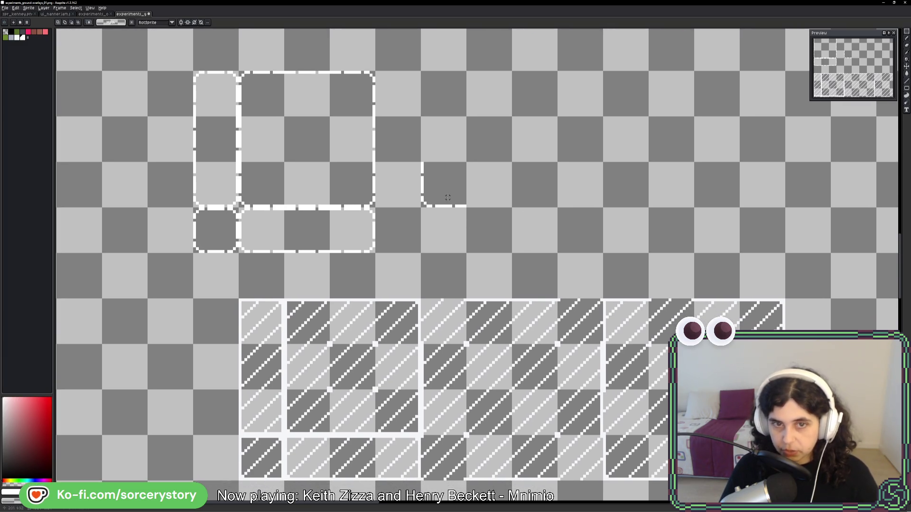
Paste two copies of the frame piece, placing one above the frame edge
key("ctrl+z")
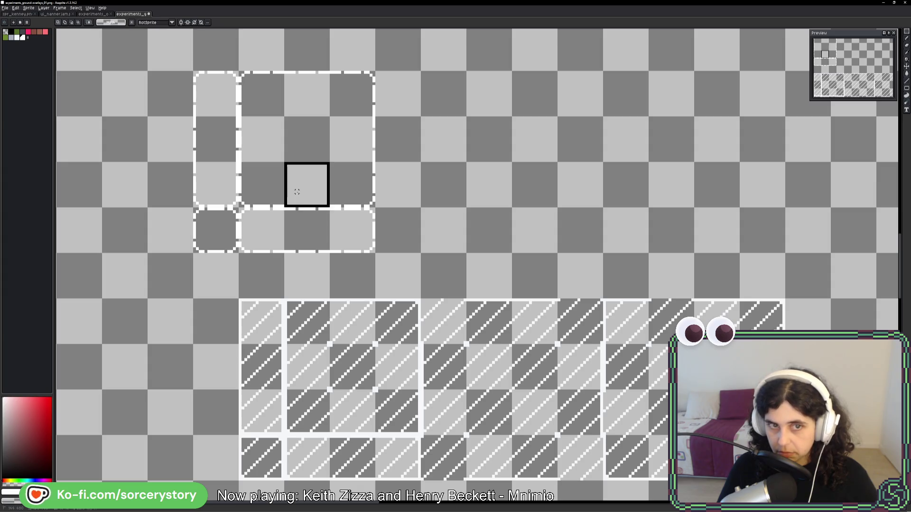
key("ctrl+v")
left_click(490, 212)
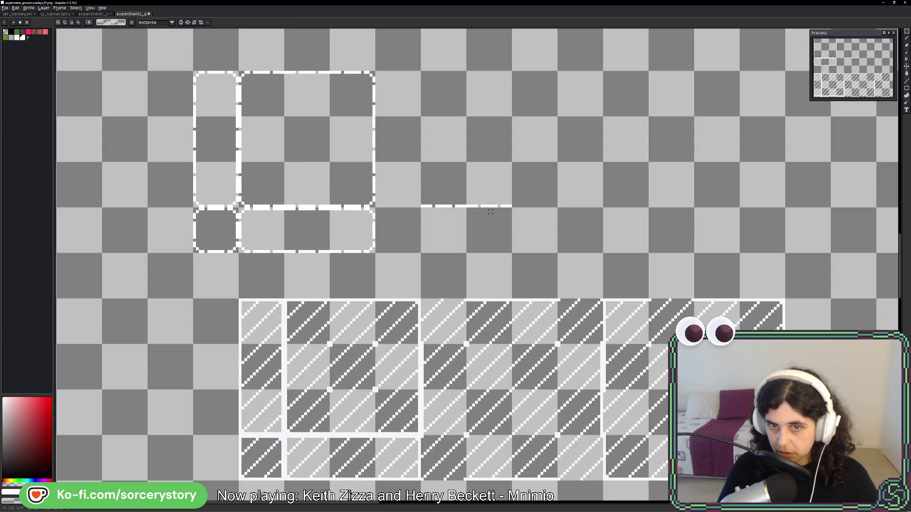
key("ctrl+v")
left_click_drag(553, 149, 551, 102)
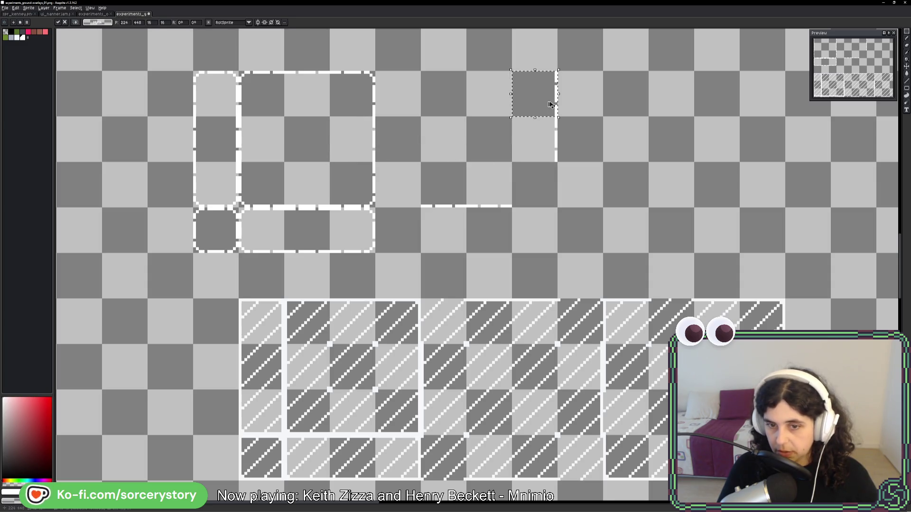
Move one frame piece down one tile and shift another single frame tile into place
scroll(550, 104, "up", 1)
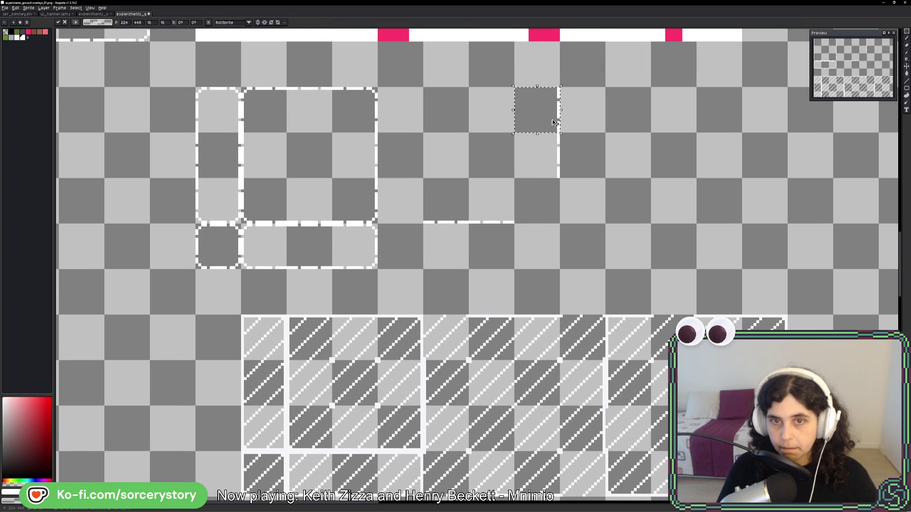
left_click_drag(425, 89, 570, 219)
left_click_drag(527, 165, 526, 209)
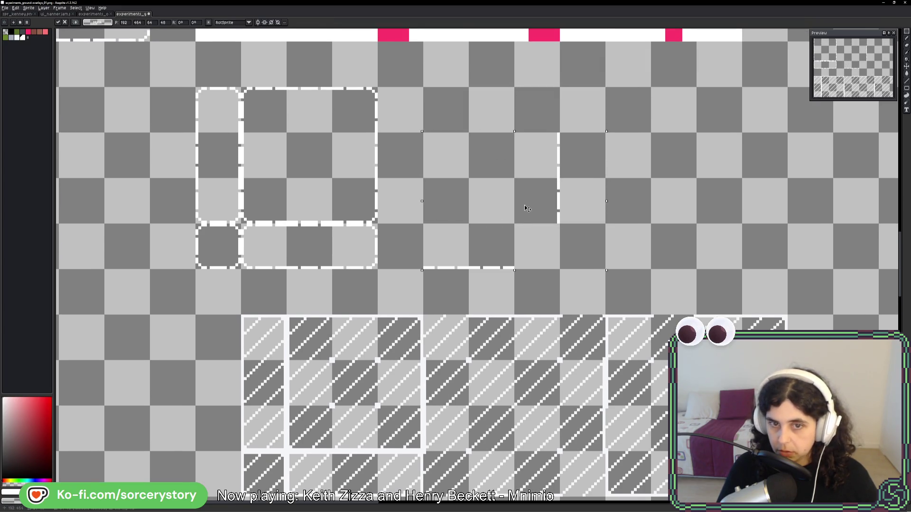
key("Return")
left_click_drag(254, 153, 403, 179)
left_click_drag(351, 149, 354, 152)
left_click(305, 112)
left_click_drag(305, 112, 332, 123)
Select the next frame pieces and a hatched tile block, then clear the selection
mouse_move(423, 86)
left_mouse_down()
mouse_move(469, 134)
mouse_move(514, 133)
left_mouse_up()
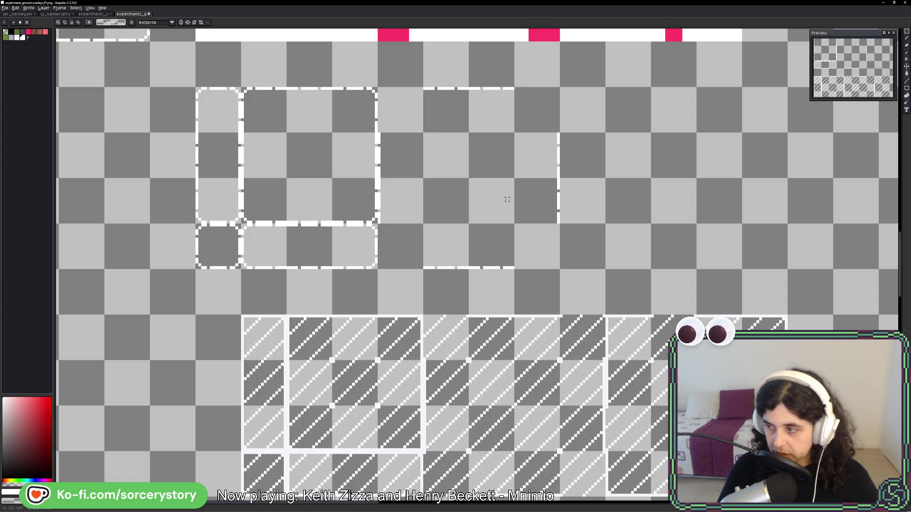
scroll(531, 241, "down", 1)
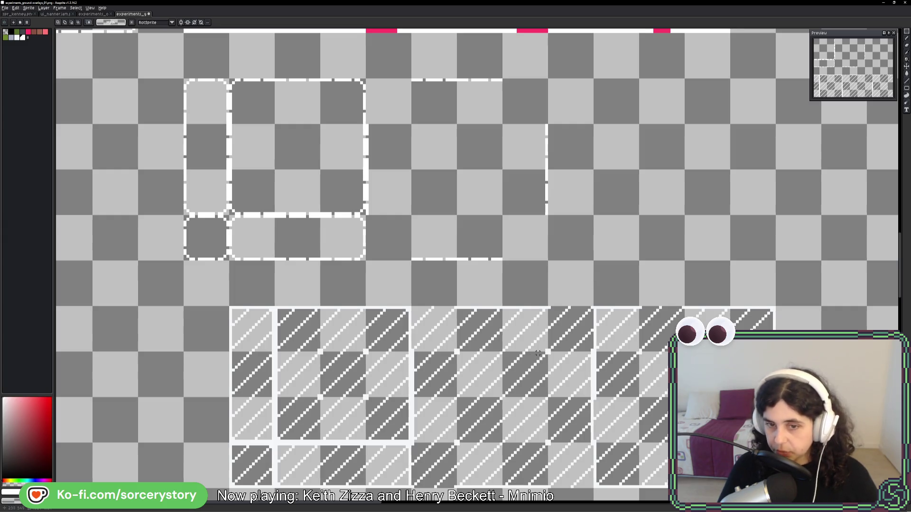
left_click_drag(552, 345, 441, 453)
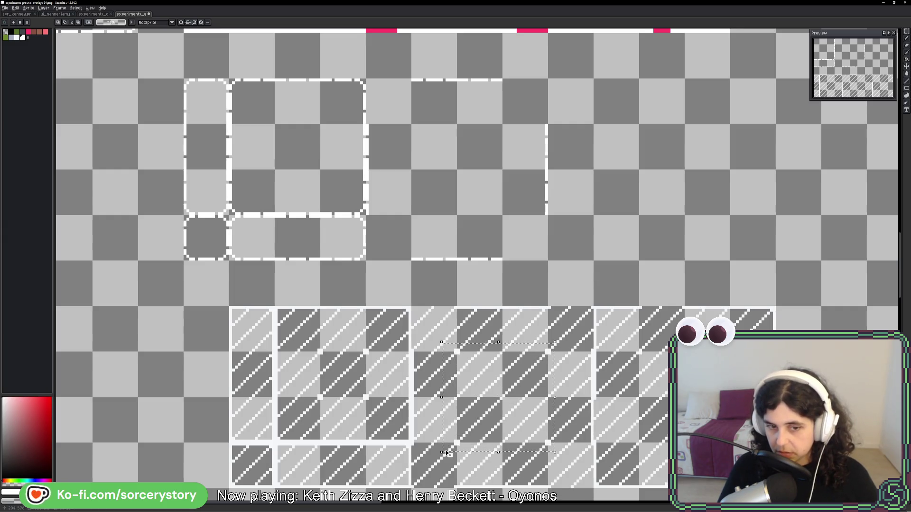
left_click(407, 313)
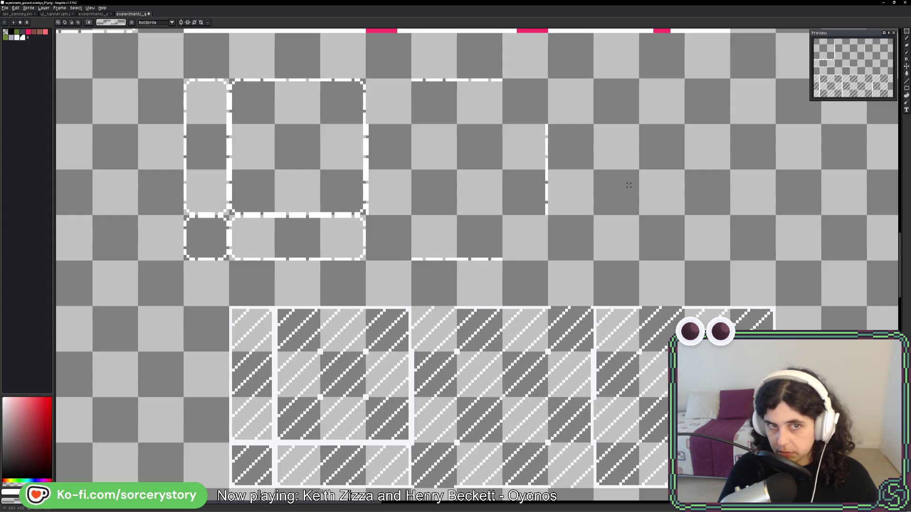
Duplicate the second frame box further to the right
mouse_move(629, 185)
left_mouse_down()
mouse_move(639, 202)
mouse_move(595, 210)
left_mouse_up()
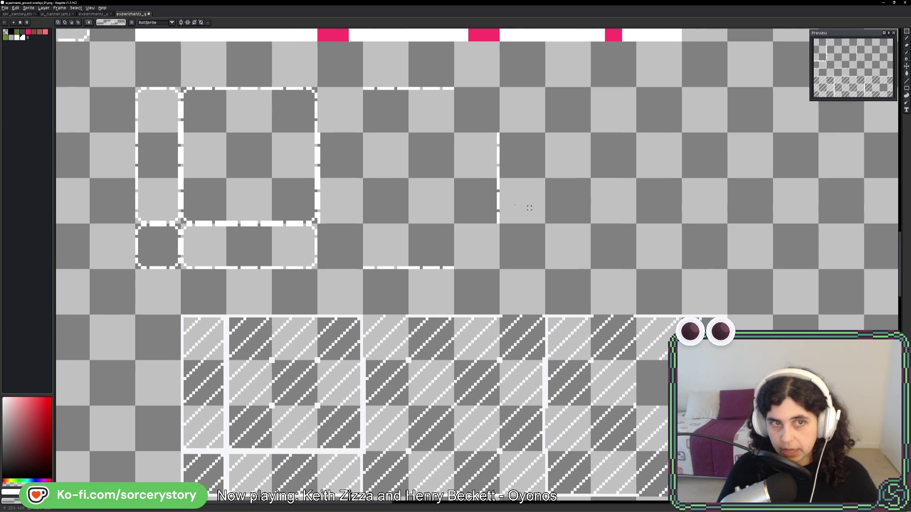
left_click_drag(202, 117, 299, 204)
mouse_move(268, 161)
left_mouse_down()
mouse_move(636, 164)
mouse_move(609, 171)
left_mouse_up()
key("Return")
Shift the copy's top-right corner tile right and move its lower 2×2 block into place
mouse_move(591, 88)
left_mouse_down()
mouse_move(635, 132)
mouse_move(659, 108)
mouse_move(672, 114)
left_mouse_up()
key("Return")
left_click_drag(590, 86, 636, 133)
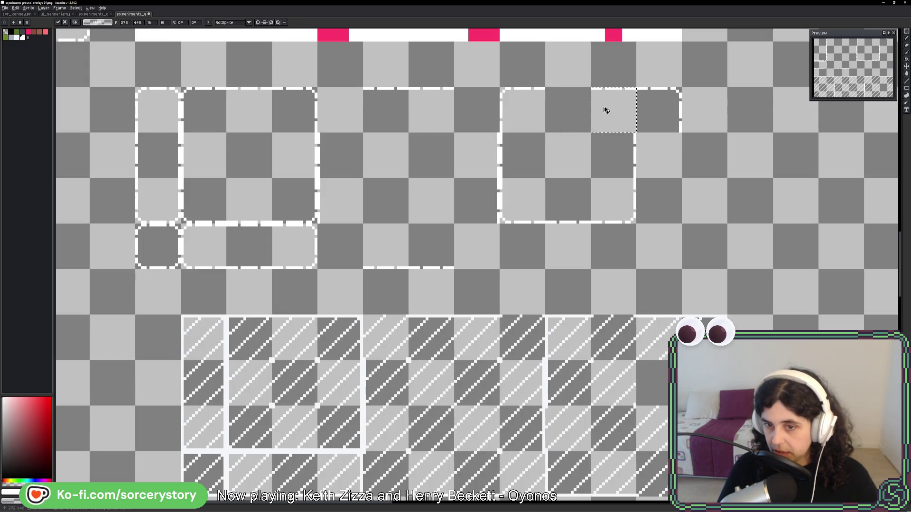
mouse_move(607, 142)
left_mouse_down()
mouse_move(585, 194)
mouse_move(631, 240)
left_mouse_up()
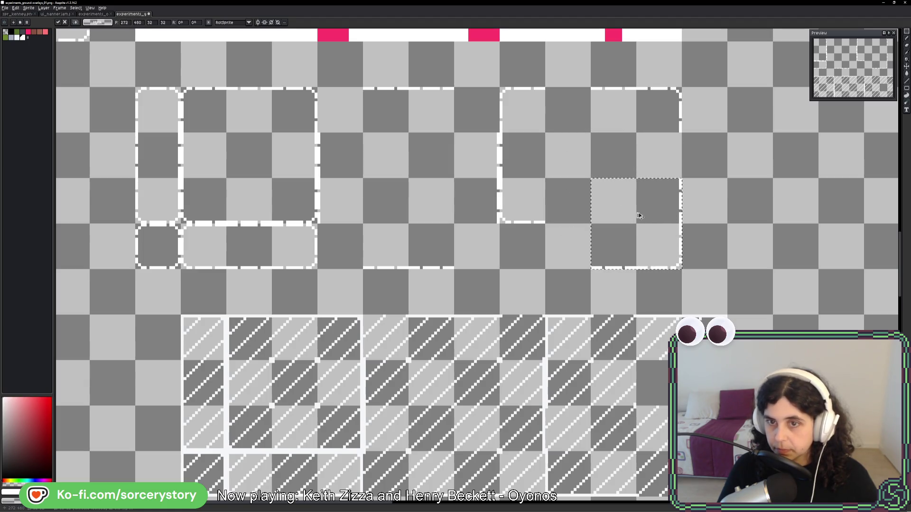
key("ctrl+d")
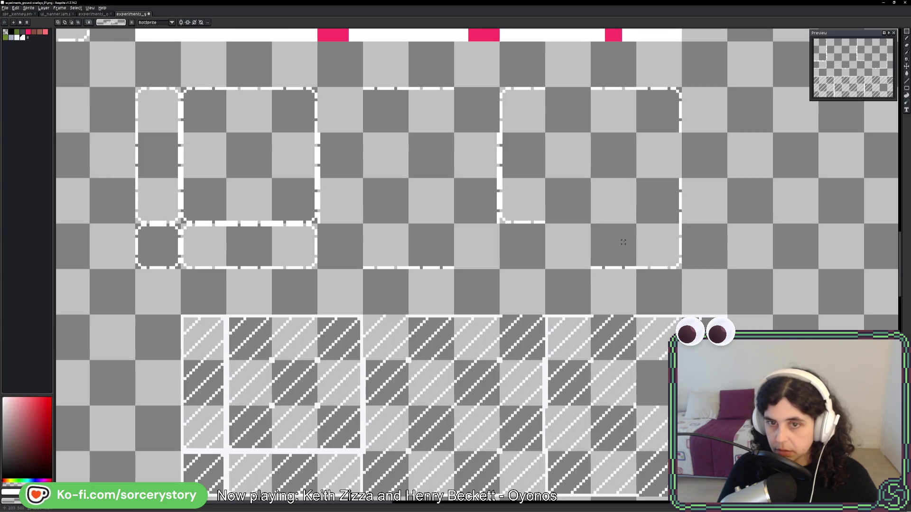
Place the lower-left corner tile to close the box, then select the whole right-hand frame
mouse_move(536, 214)
left_mouse_down()
mouse_move(528, 198)
mouse_move(529, 234)
left_mouse_up()
key("ctrl+d")
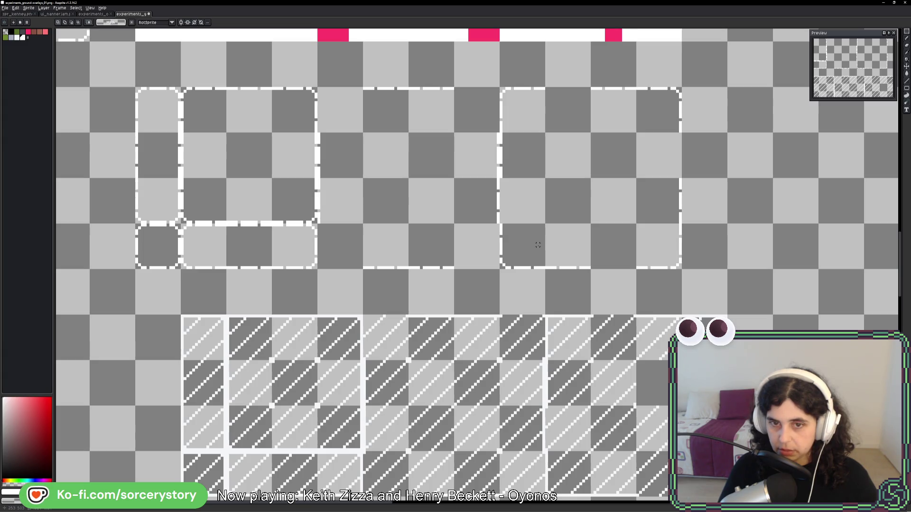
mouse_move(529, 245)
left_mouse_down()
mouse_move(659, 185)
mouse_move(663, 125)
left_mouse_up()
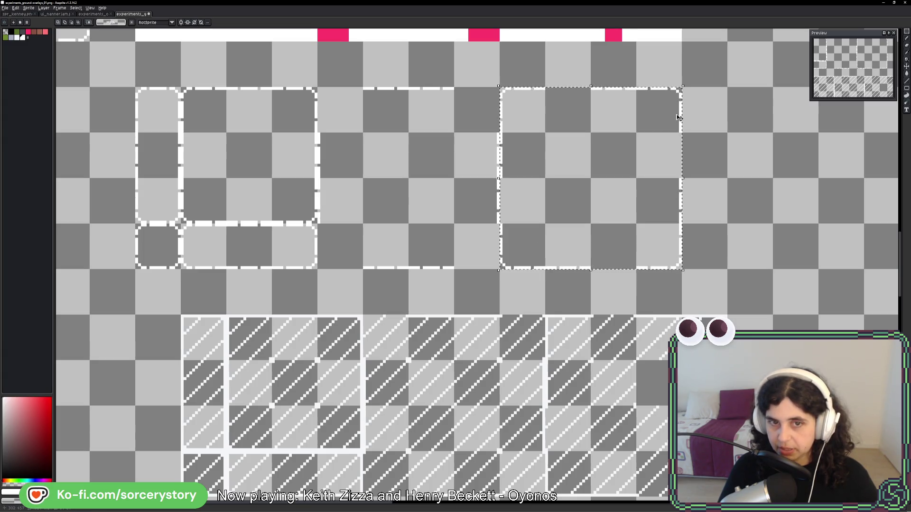
scroll(652, 132, "down", 1)
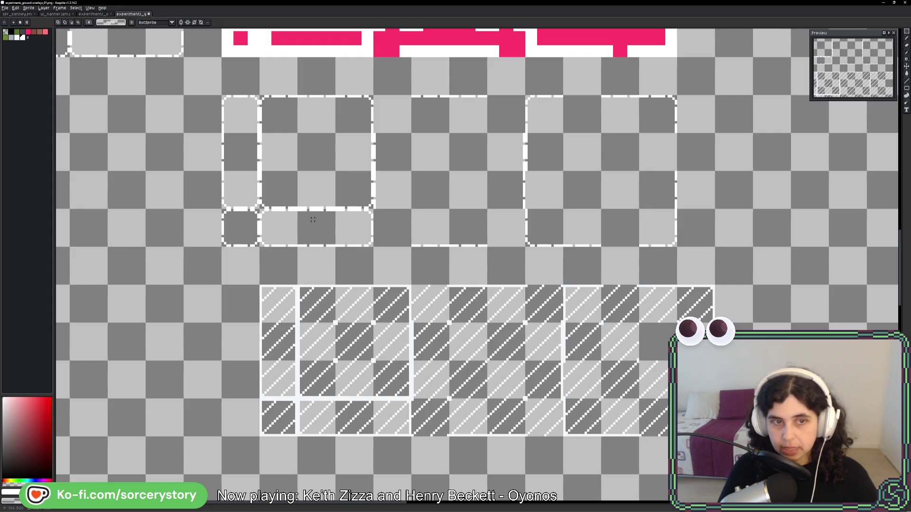
Zoom into the empty tile and pencil a white 2×2 pixel block
left_click_drag(320, 219, 367, 223)
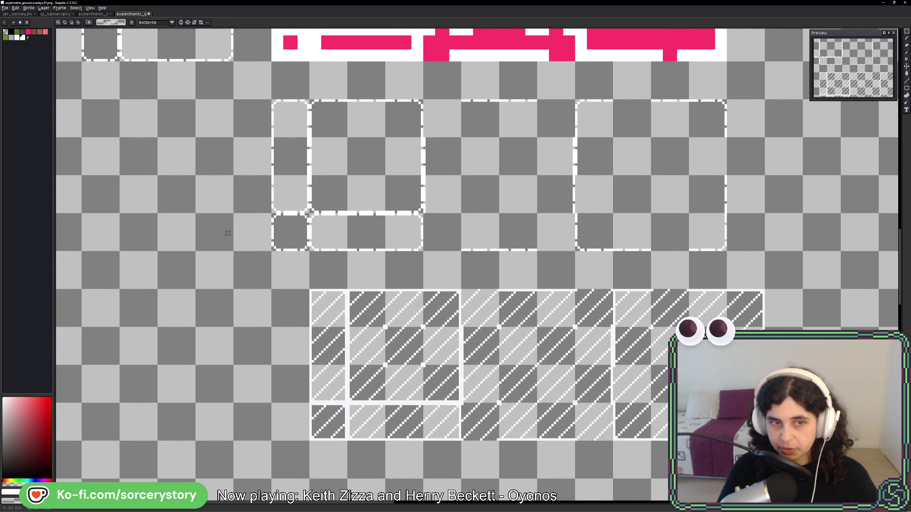
left_click_drag(245, 235, 466, 300)
scroll(427, 207, "up", 2)
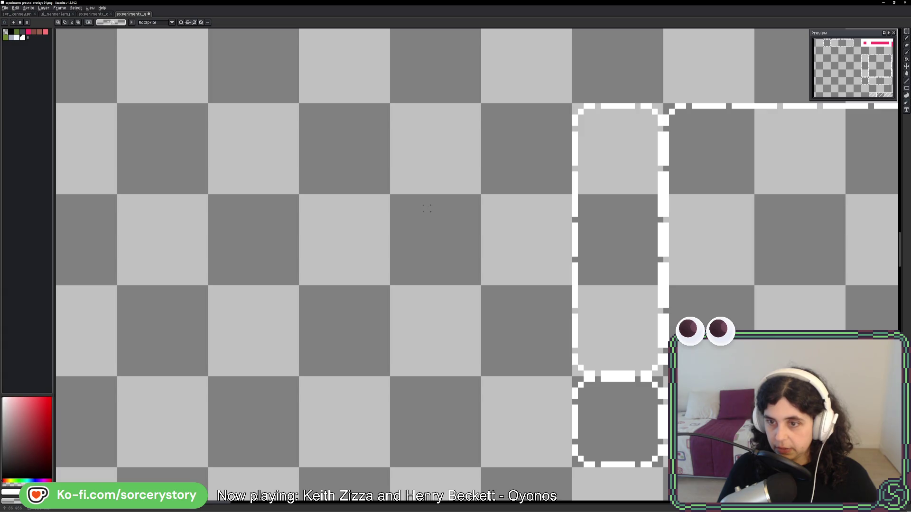
scroll(427, 207, "down", 3)
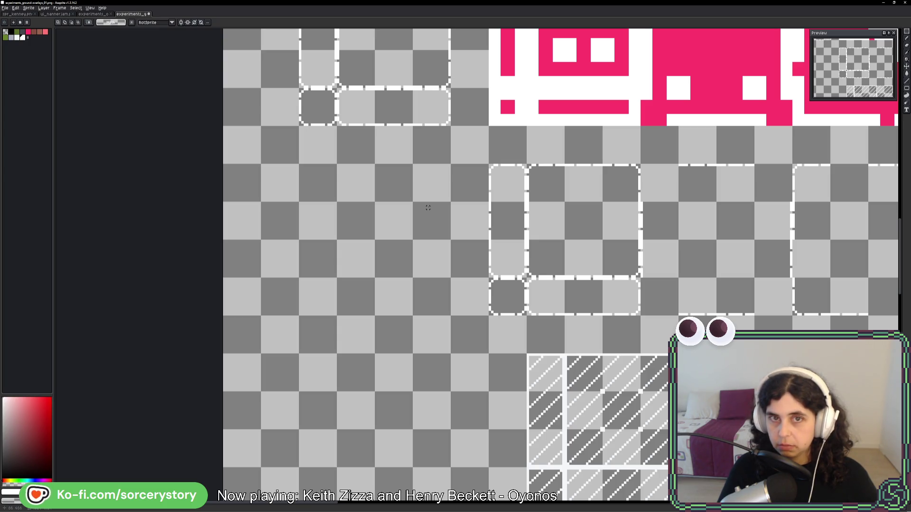
mouse_move(434, 184)
left_mouse_down()
mouse_move(436, 356)
mouse_move(439, 158)
left_mouse_up()
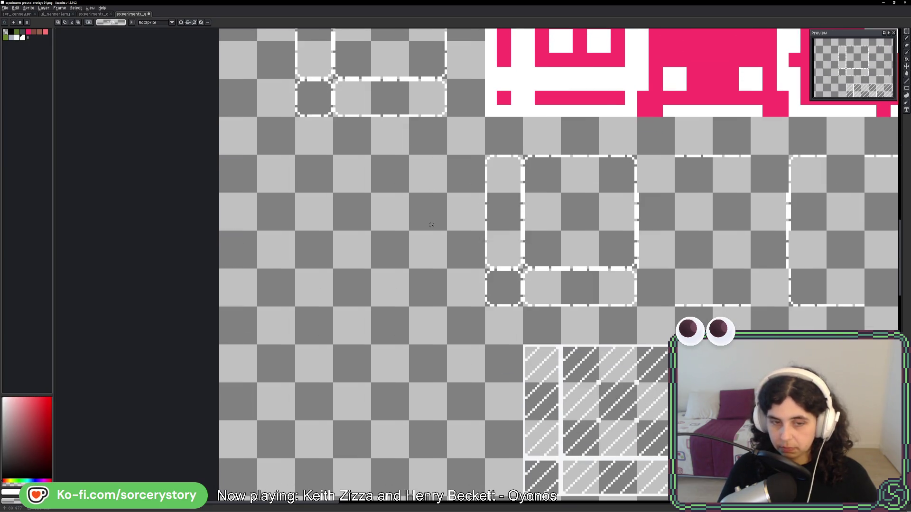
key("b")
scroll(431, 225, "up", 6)
left_click_drag(431, 138, 468, 281)
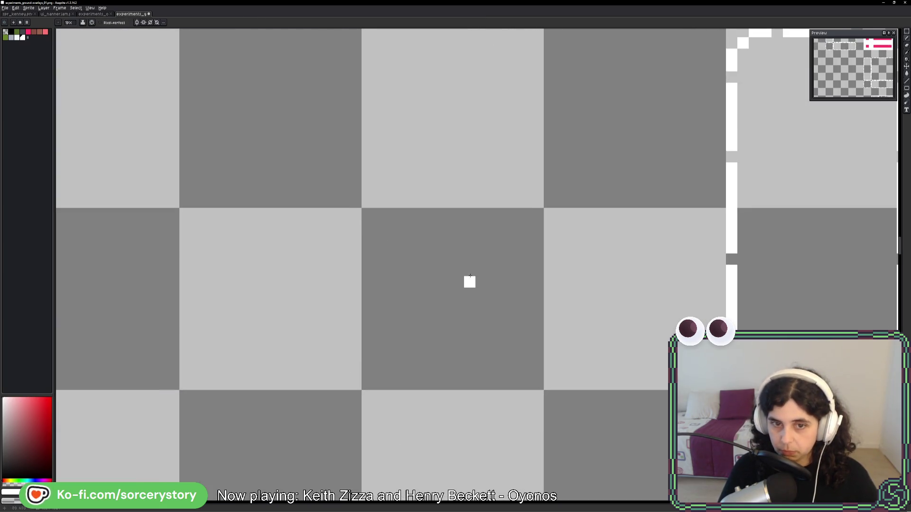
left_click(447, 247)
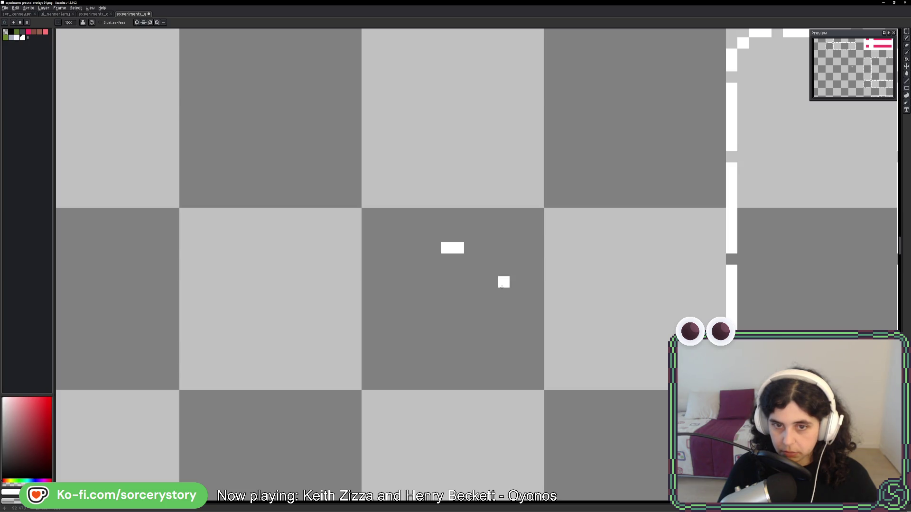
left_click(458, 236)
left_click(447, 236)
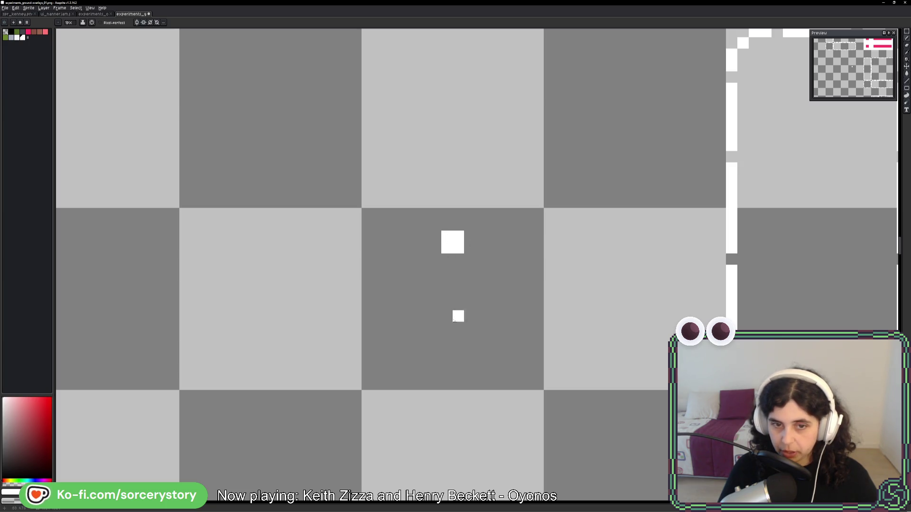
Add a white bottom bar and stem pixels to complete the plus shape
left_click(447, 350)
left_click(458, 350)
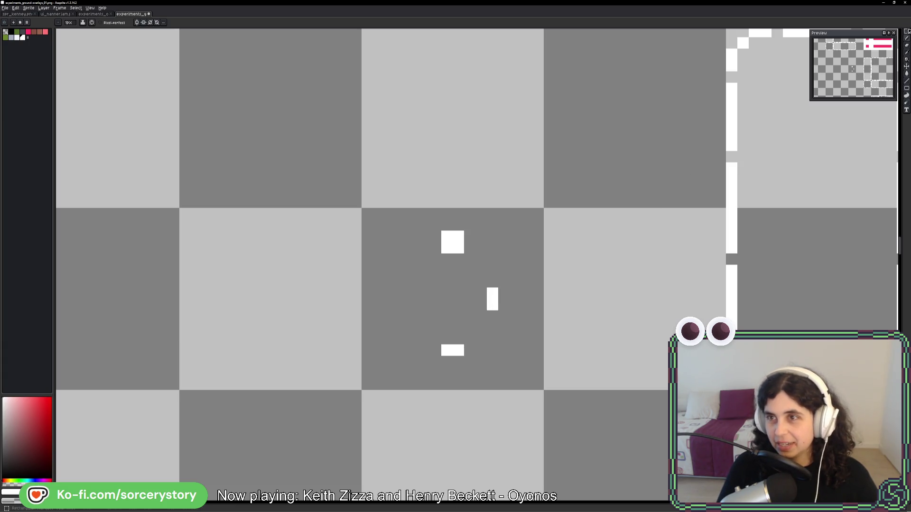
key("m")
left_click_drag(374, 218, 473, 300)
key("b")
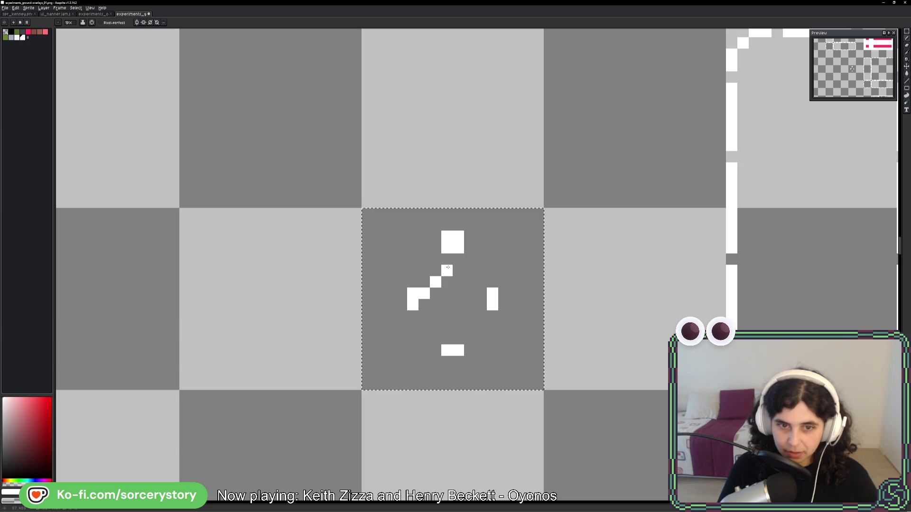
mouse_move(458, 249)
left_mouse_down()
mouse_move(470, 281)
mouse_move(458, 305)
mouse_move(436, 307)
left_mouse_up()
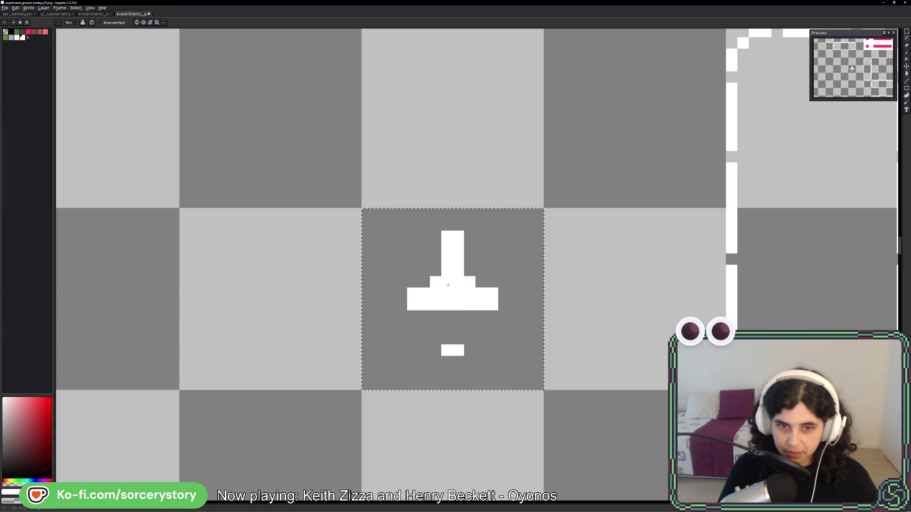
left_click_drag(453, 328, 450, 340)
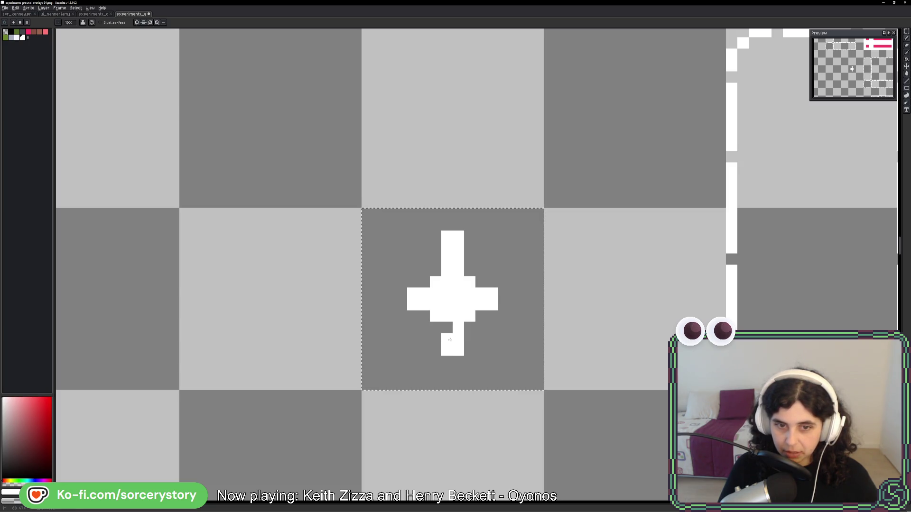
left_click(434, 327)
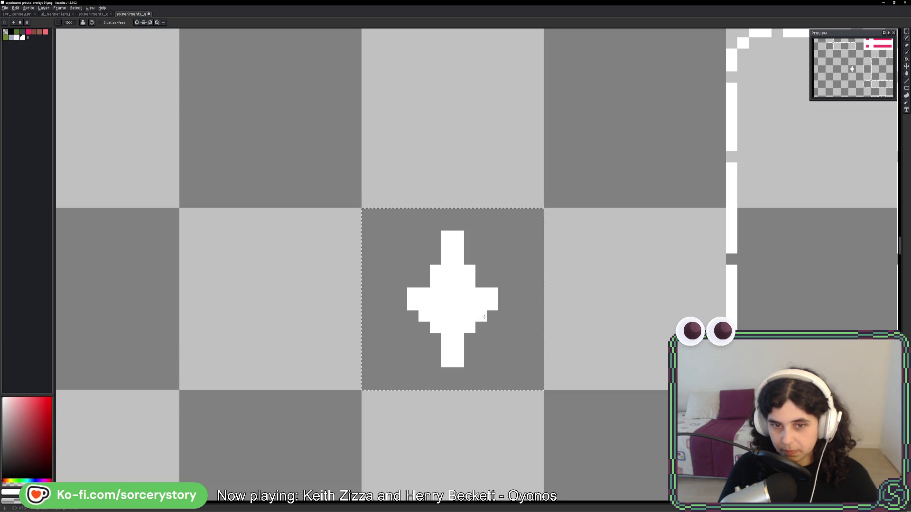
Paint four white dots around the plus shape
scroll(546, 368, "down", 5)
scroll(546, 367, "down", 3)
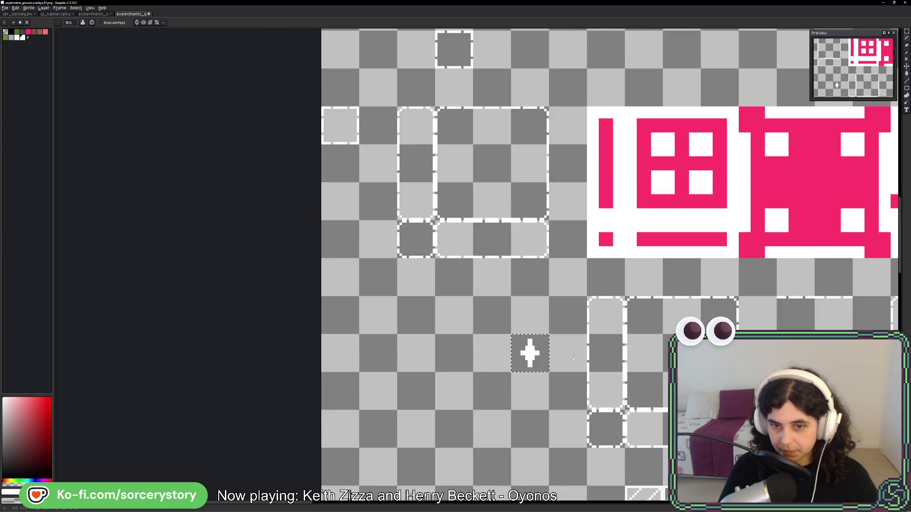
left_click_drag(598, 363, 414, 294)
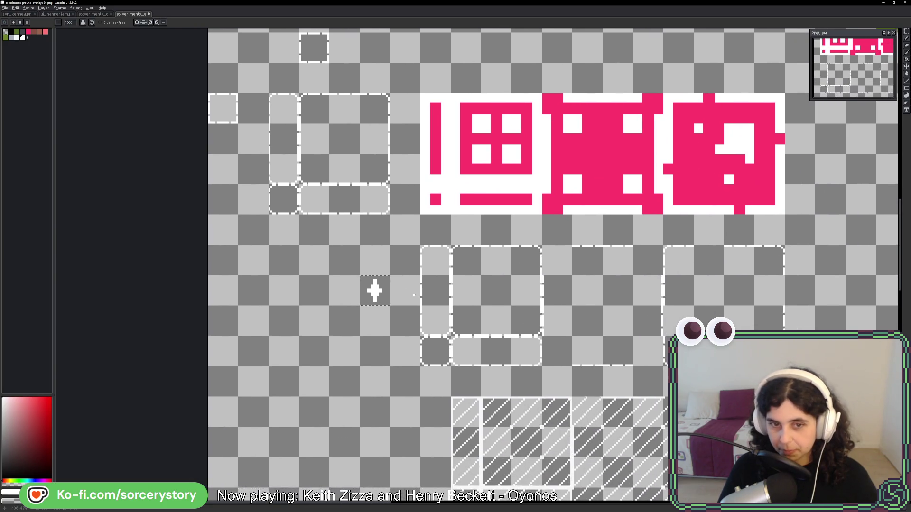
scroll(377, 284, "up", 5)
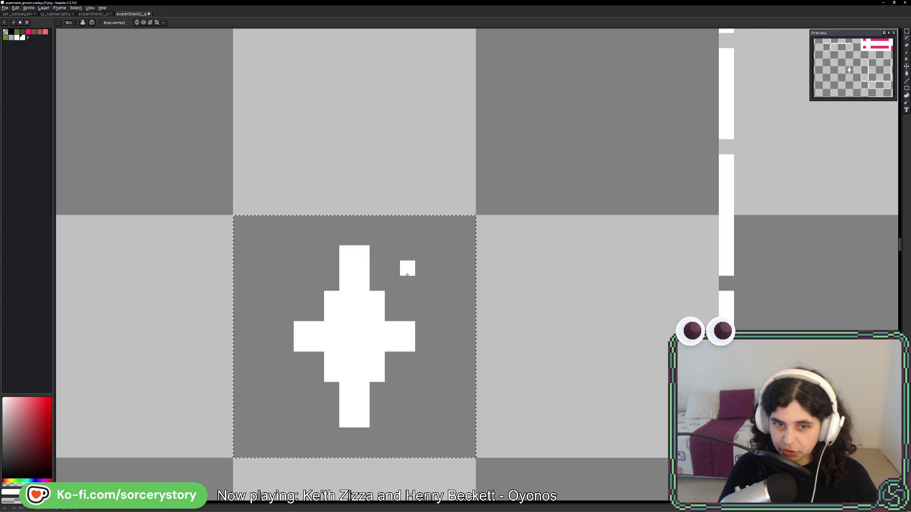
mouse_move(408, 283)
left_mouse_down()
mouse_move(422, 268)
mouse_move(422, 284)
left_mouse_up()
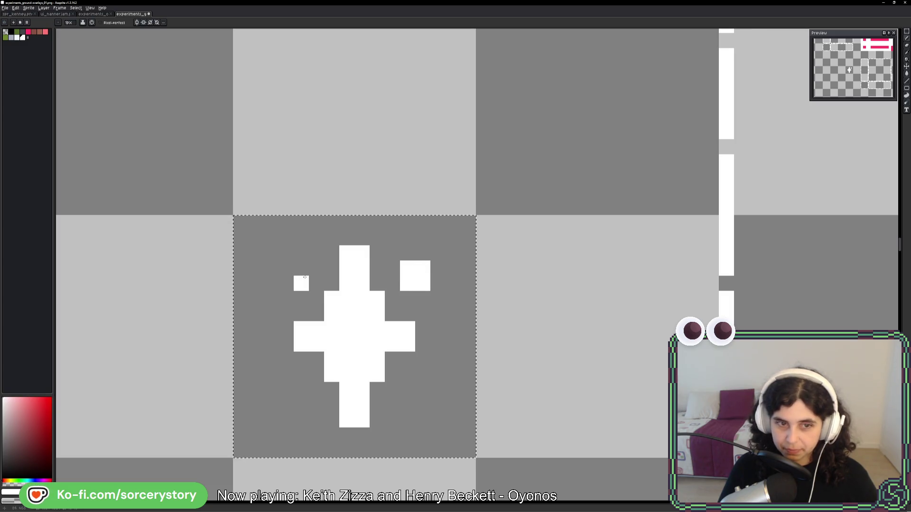
left_click_drag(286, 283, 304, 269)
left_click_drag(301, 389, 286, 404)
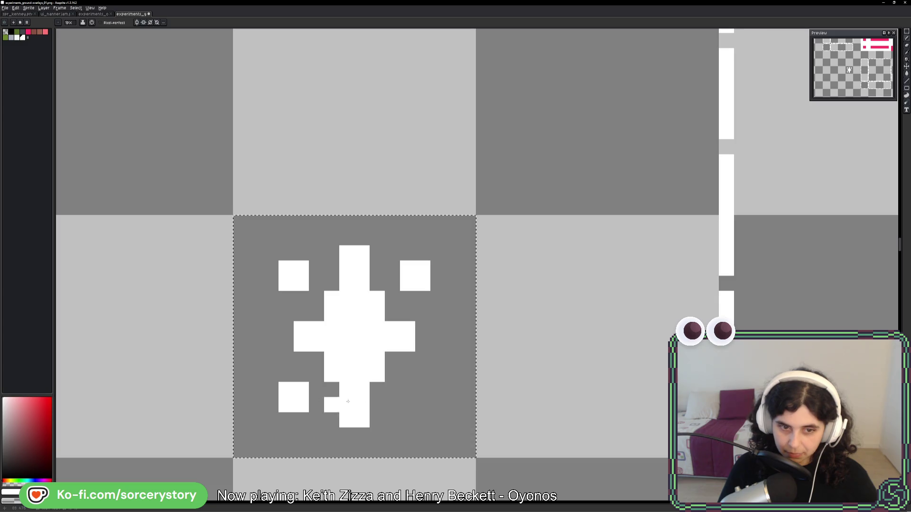
mouse_move(403, 398)
left_mouse_down()
mouse_move(407, 387)
mouse_move(422, 403)
left_mouse_up()
scroll(415, 398, "down", 5)
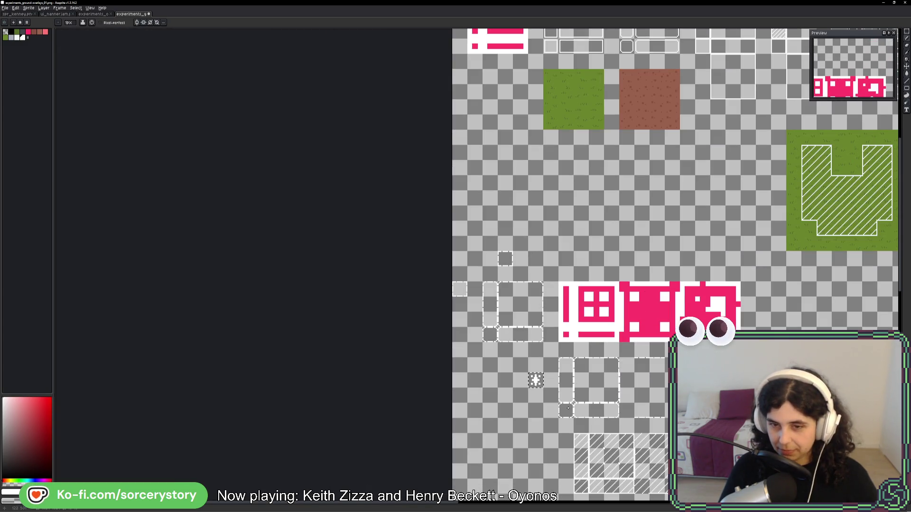
left_click_drag(566, 408, 555, 346)
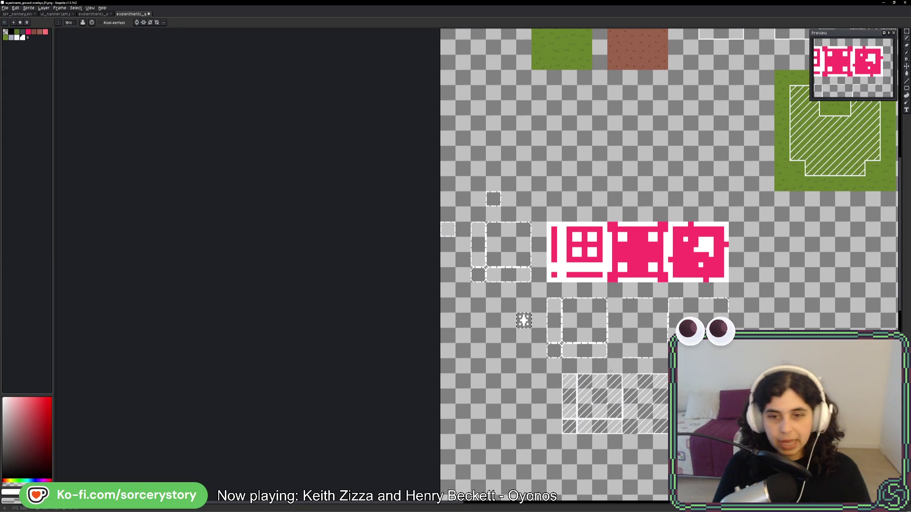
scroll(576, 314, "up", 3)
scroll(577, 314, "up", 1)
left_click_drag(576, 314, 573, 166)
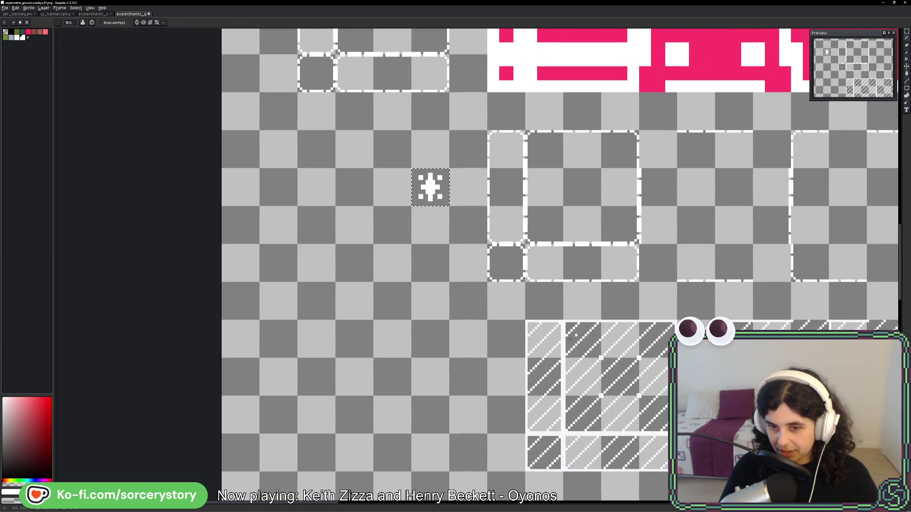
mouse_move(610, 375)
left_mouse_down()
mouse_move(585, 349)
mouse_move(550, 342)
left_mouse_up()
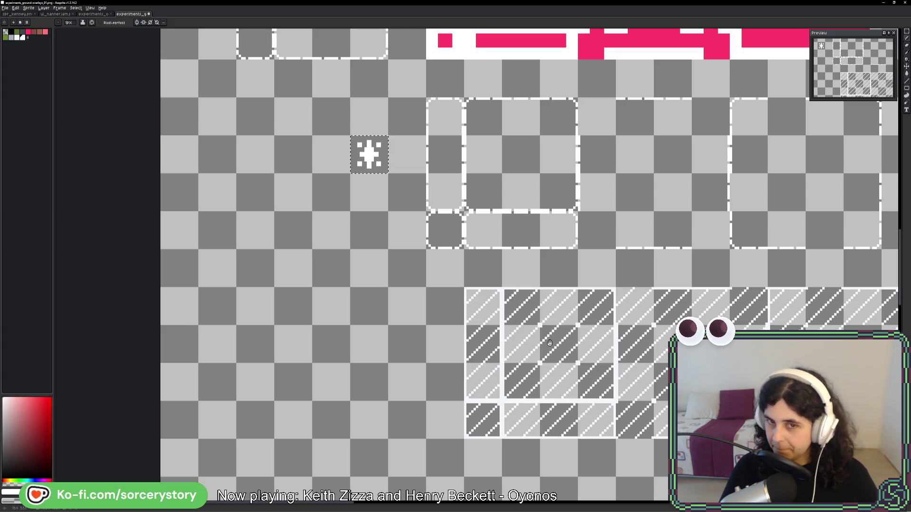
left_click_drag(549, 343, 535, 345)
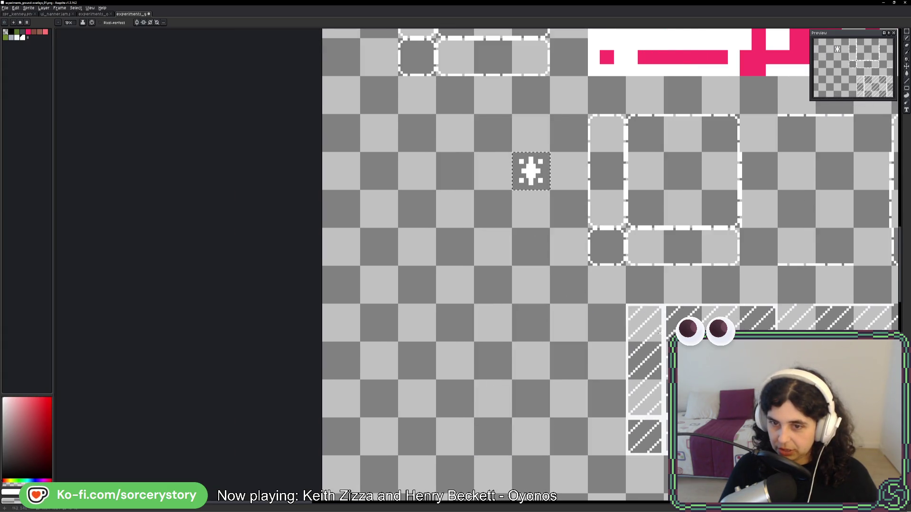
mouse_move(733, 290)
left_mouse_down()
mouse_move(640, 318)
mouse_move(508, 316)
left_mouse_up()
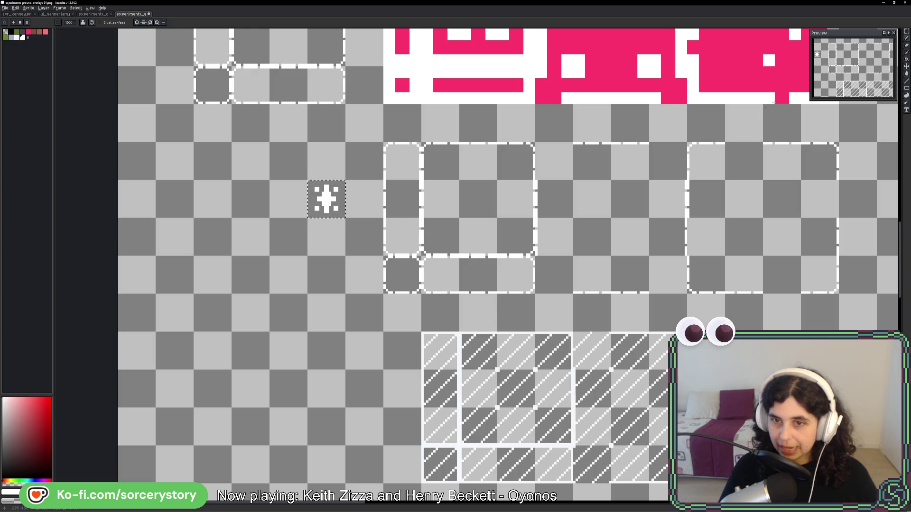
left_click(907, 32)
left_click_drag(493, 199, 341, 188)
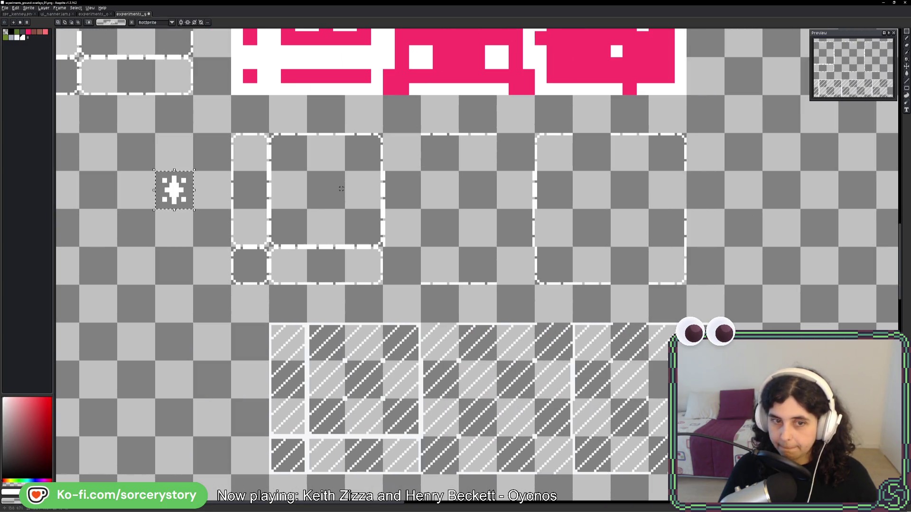
Move the hatched tile block left and the dashed frame tiles down and right
mouse_move(284, 345)
left_mouse_down()
mouse_move(648, 472)
mouse_move(721, 472)
left_mouse_up()
mouse_move(688, 395)
left_mouse_down()
mouse_move(612, 394)
mouse_move(651, 395)
left_mouse_up()
left_click(405, 250)
left_click_drag(244, 154, 647, 281)
mouse_move(451, 203)
left_mouse_down()
mouse_move(906, 241)
mouse_move(678, 207)
left_mouse_up()
left_click(678, 208)
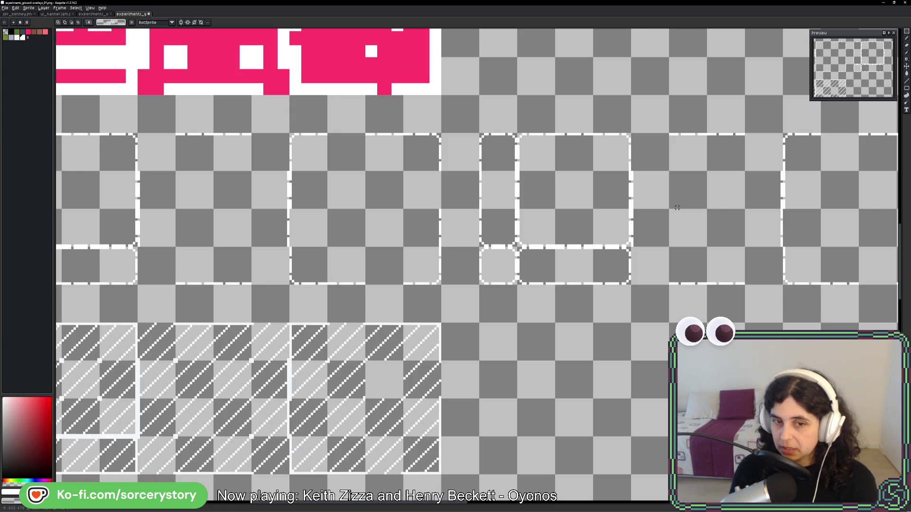
Clear the selection, reselect the dashed frame row, and choose the Line tool
left_click_drag(332, 327, 426, 446)
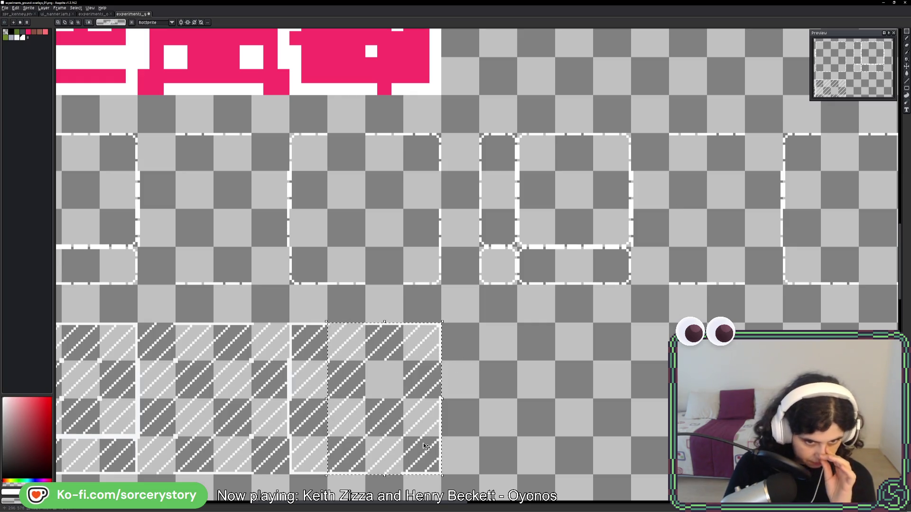
key("ctrl+d")
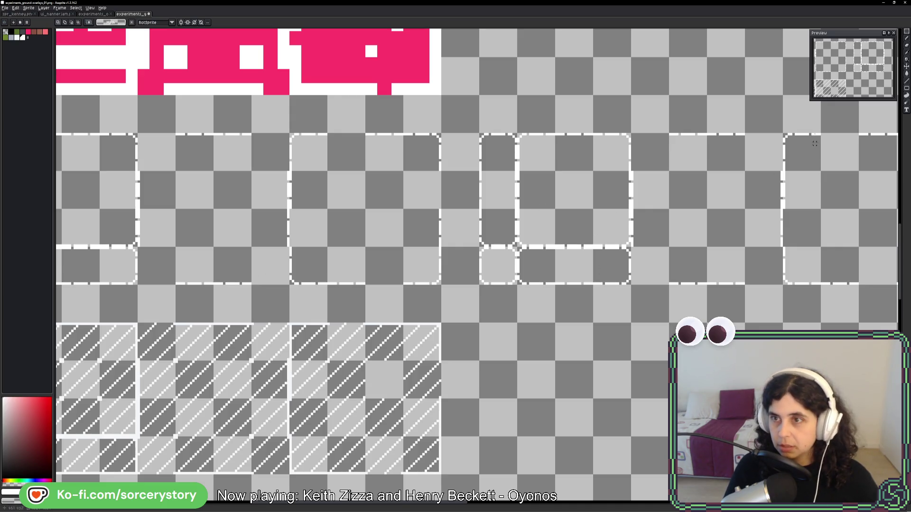
left_click(906, 81)
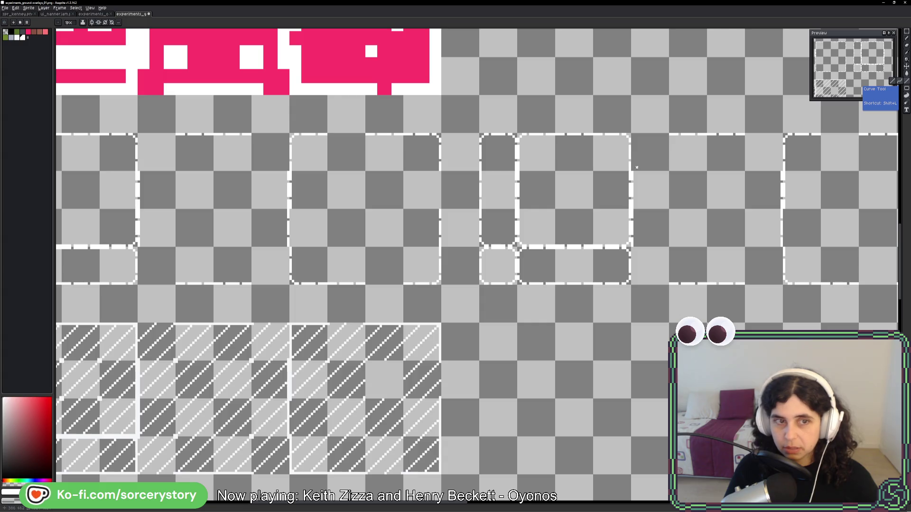
scroll(711, 133, "right", 5)
scroll(711, 133, "up", 1)
left_click(905, 32)
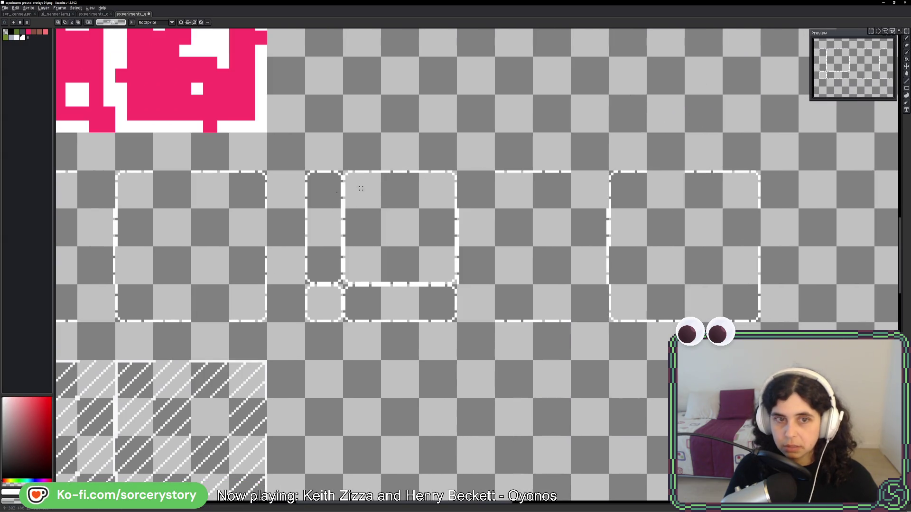
mouse_move(310, 176)
left_mouse_down()
mouse_move(711, 275)
mouse_move(728, 290)
left_mouse_up()
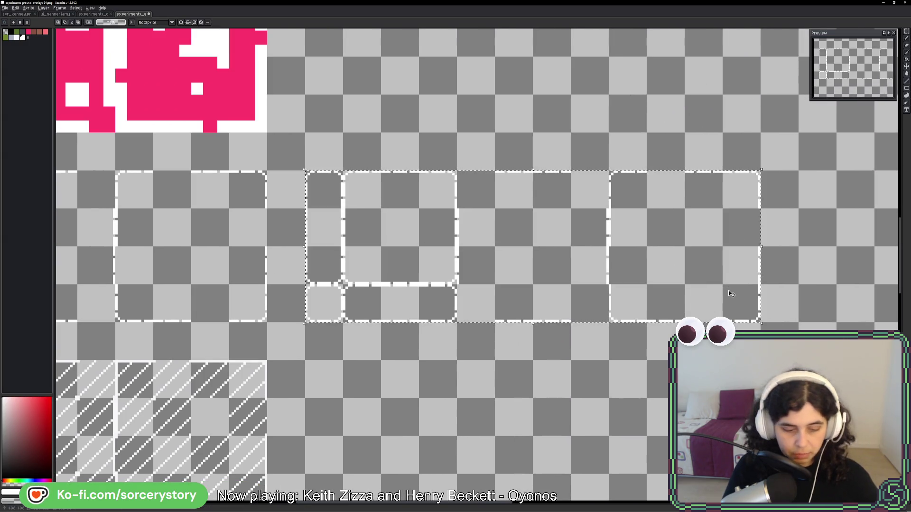
left_click(908, 83)
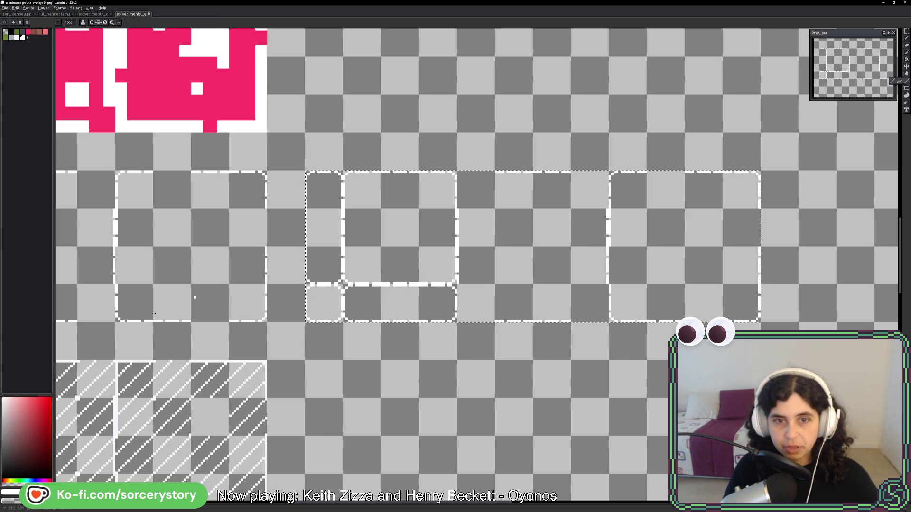
scroll(375, 216, "down", 1)
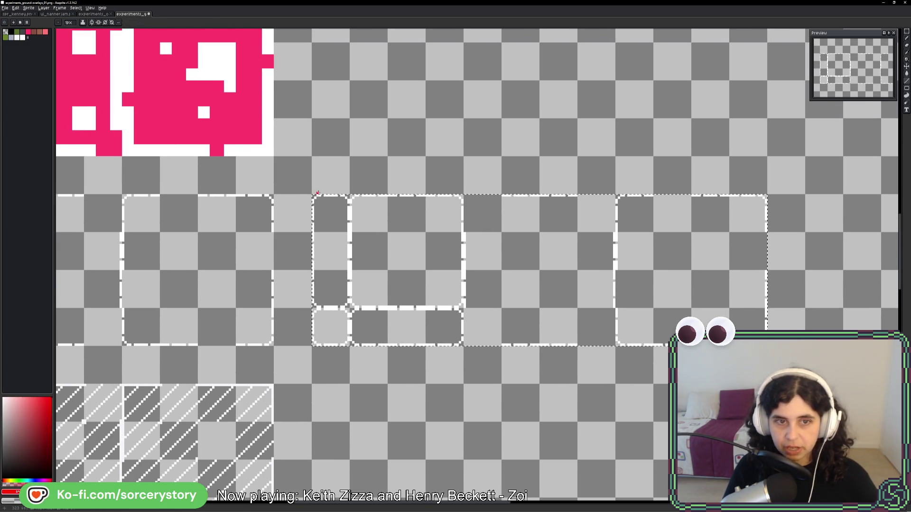
Zoom in and draw a red diagonal line across the corner piece
scroll(319, 241, "up", 3)
scroll(306, 147, "up", 1)
left_click_drag(294, 148, 433, 286)
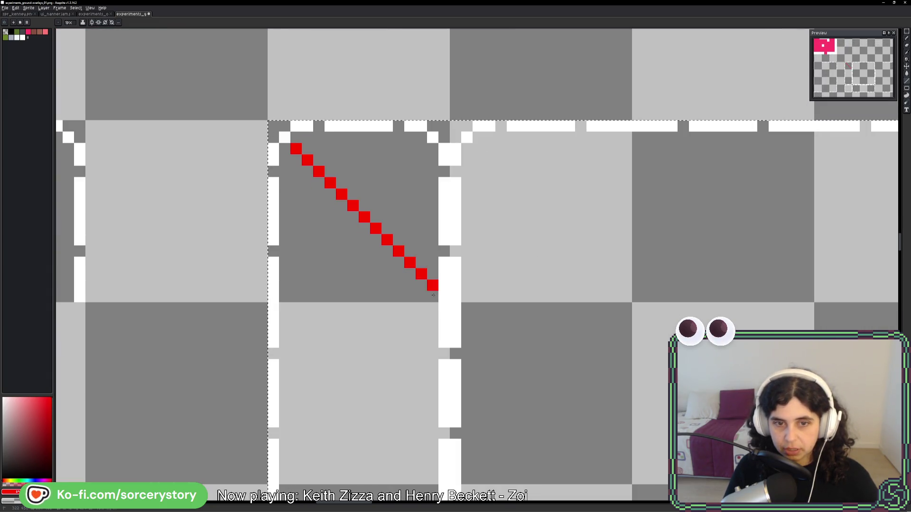
scroll(318, 262, "down", 3)
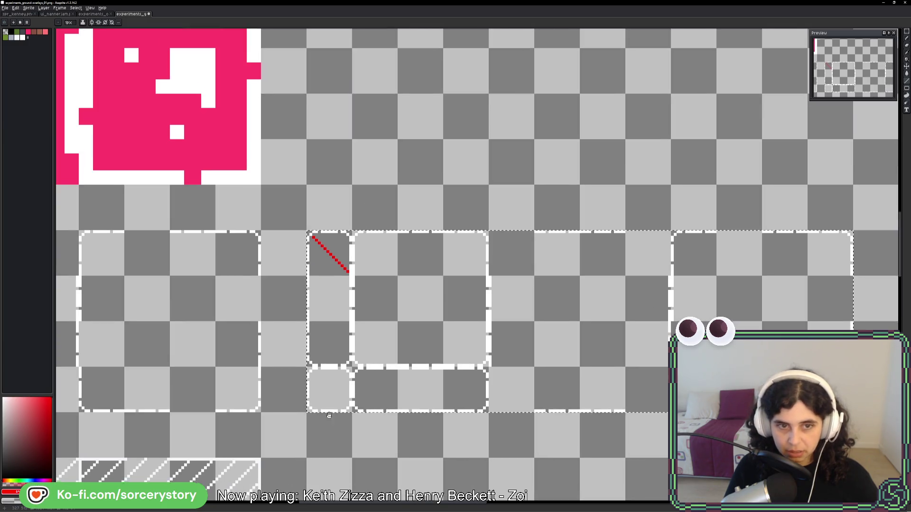
scroll(595, 265, "up", 1)
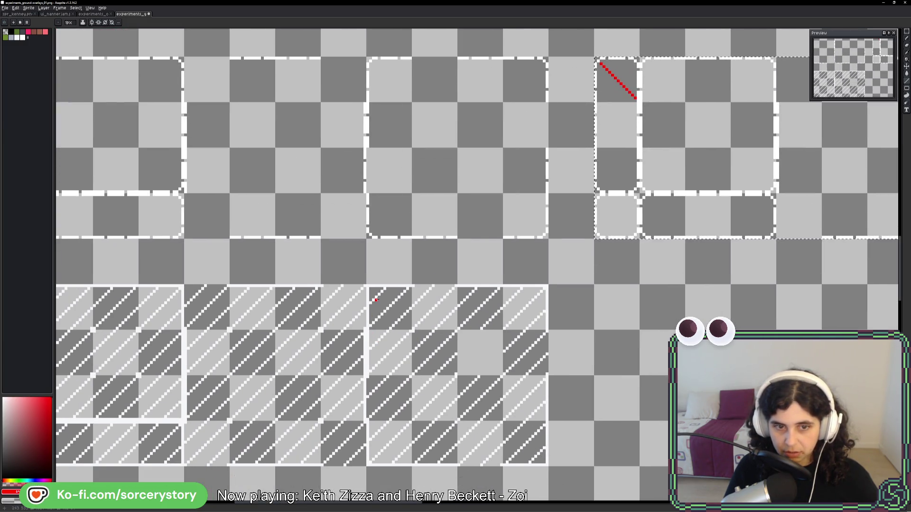
scroll(376, 300, "up", 7)
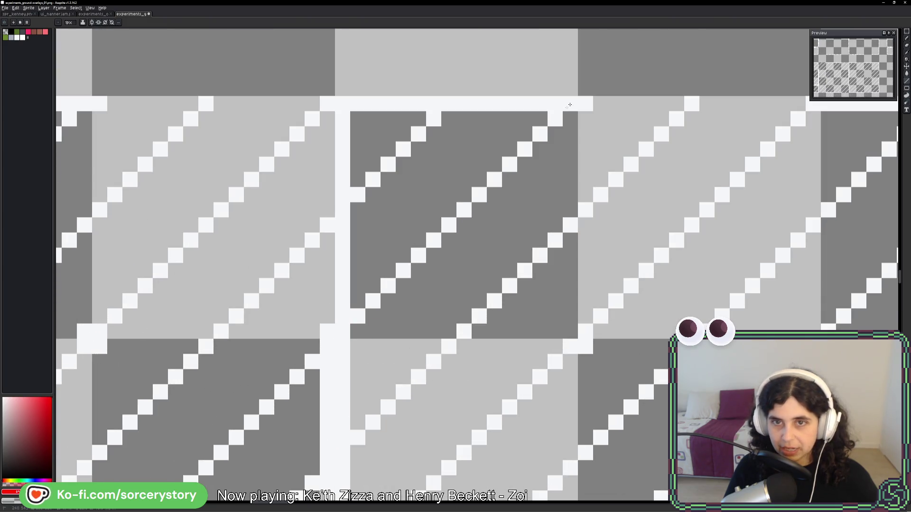
scroll(577, 99, "down", 3)
scroll(372, 297, "up", 3)
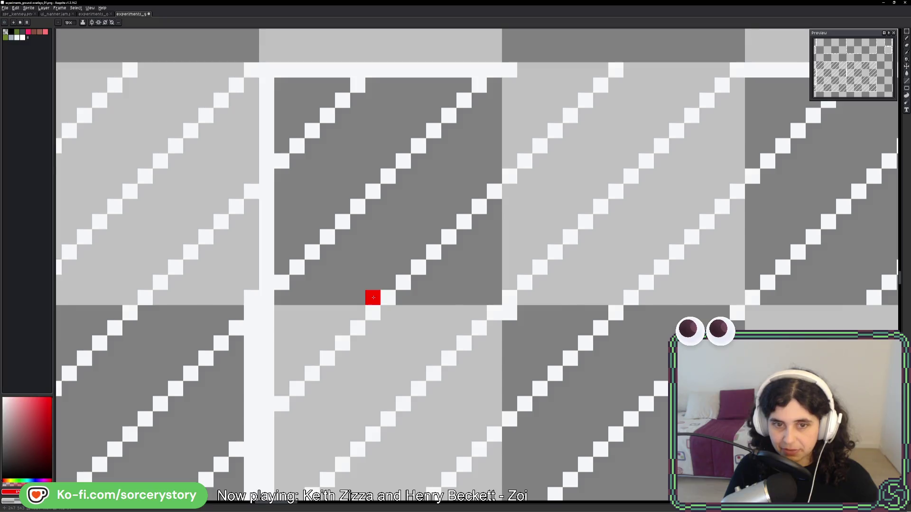
scroll(529, 181, "down", 2)
scroll(530, 181, "down", 3)
scroll(443, 261, "up", 5)
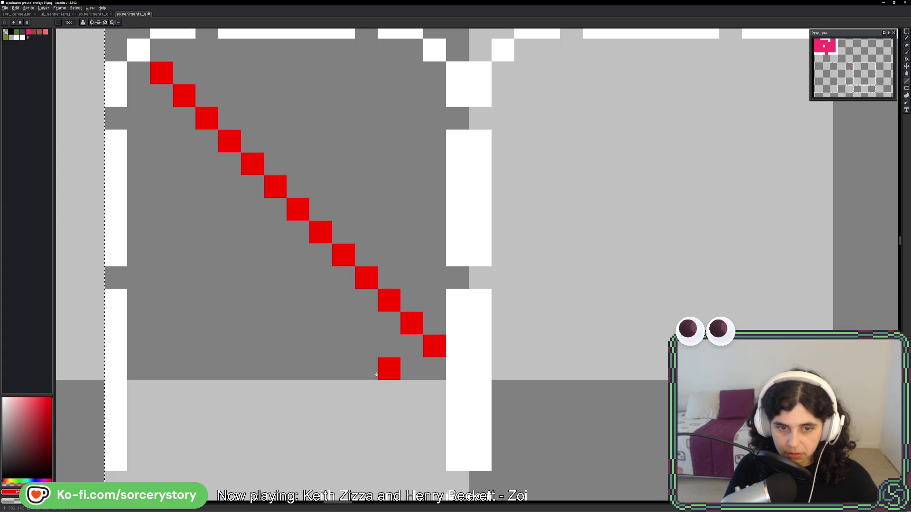
Add two more red diagonal strokes to the corner tile and zoom back out
left_click_drag(275, 369, 162, 254)
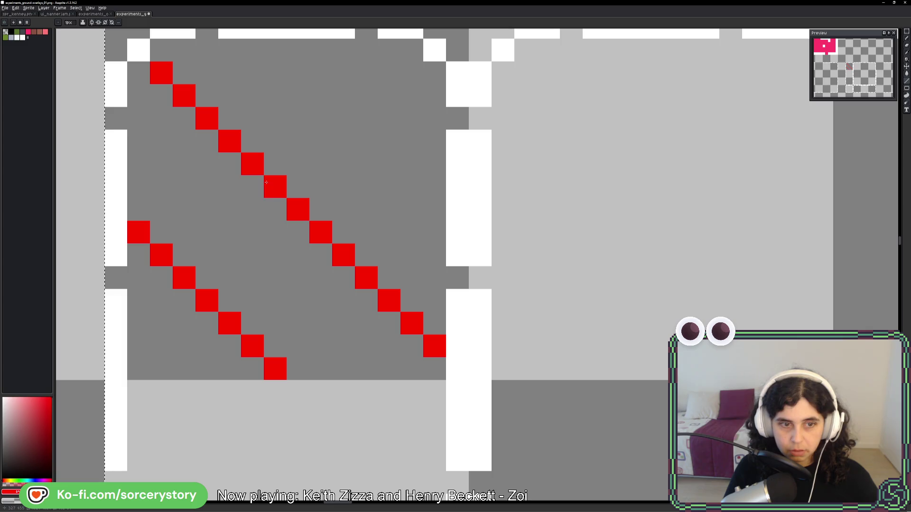
scroll(275, 209, "up", 2)
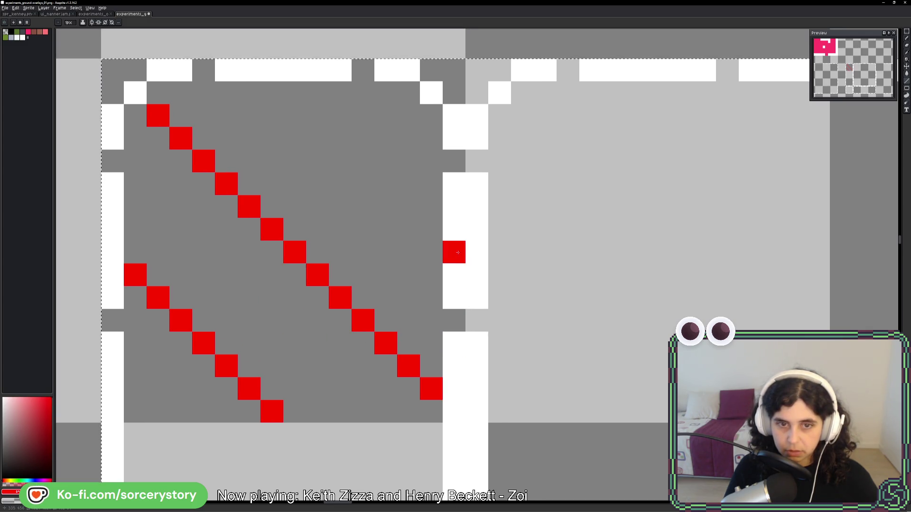
mouse_move(433, 206)
left_mouse_down()
mouse_move(363, 184)
mouse_move(317, 92)
left_mouse_up()
scroll(414, 249, "down", 8)
scroll(413, 249, "down", 1)
left_click_drag(53, 261, 140, 176)
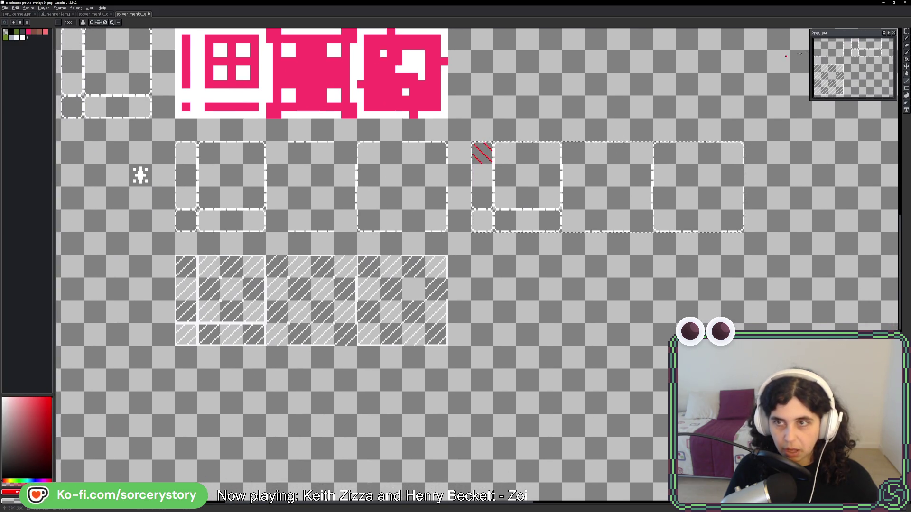
Select the red-striped corner tile and bucket-fill its copy's stripes white
left_click(906, 32)
mouse_move(471, 142)
left_mouse_down()
mouse_move(492, 163)
mouse_move(535, 335)
mouse_move(536, 314)
left_mouse_up()
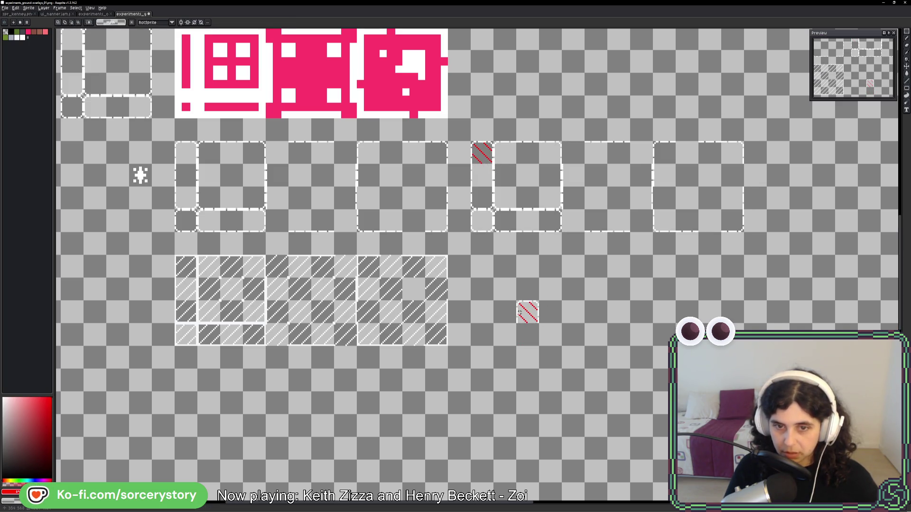
scroll(520, 311, "up", 2)
key("g")
scroll(522, 309, "up", 3)
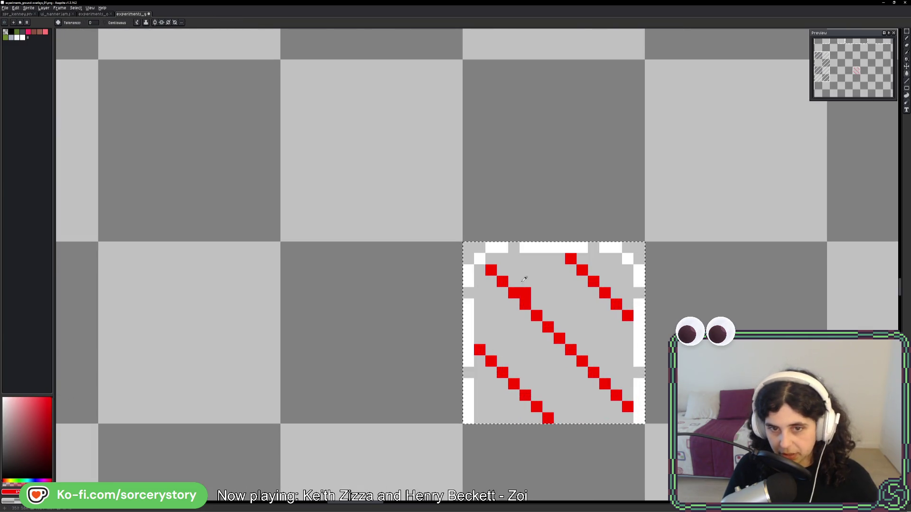
left_click(522, 285)
scroll(602, 332, "down", 4)
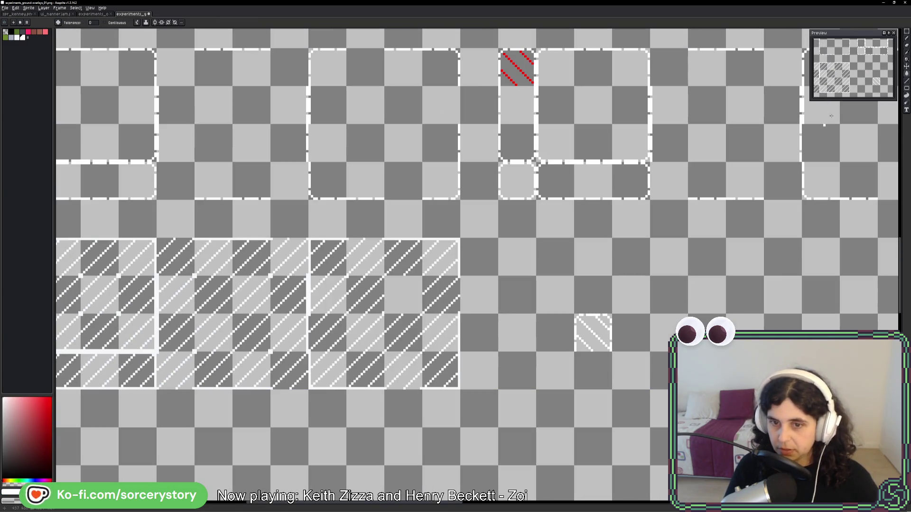
Move the small striped tile one cell left
left_click(906, 31)
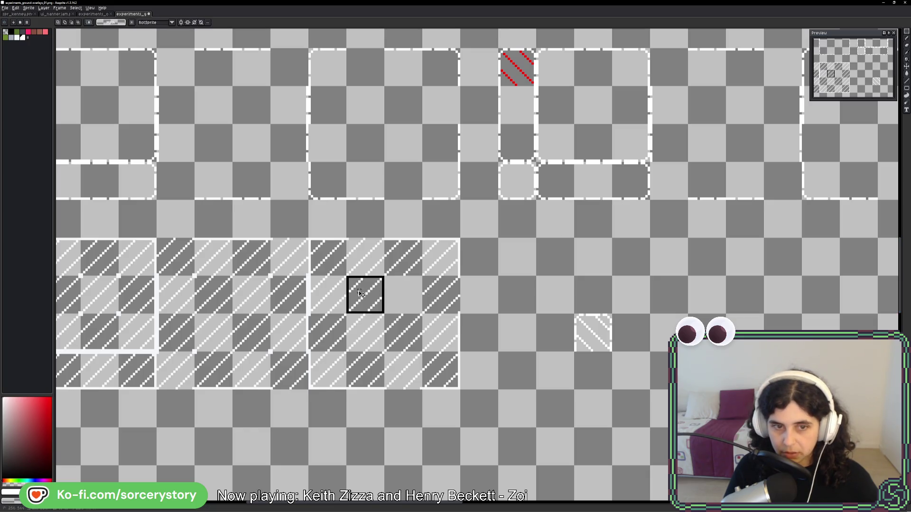
scroll(253, 293, "up", 1)
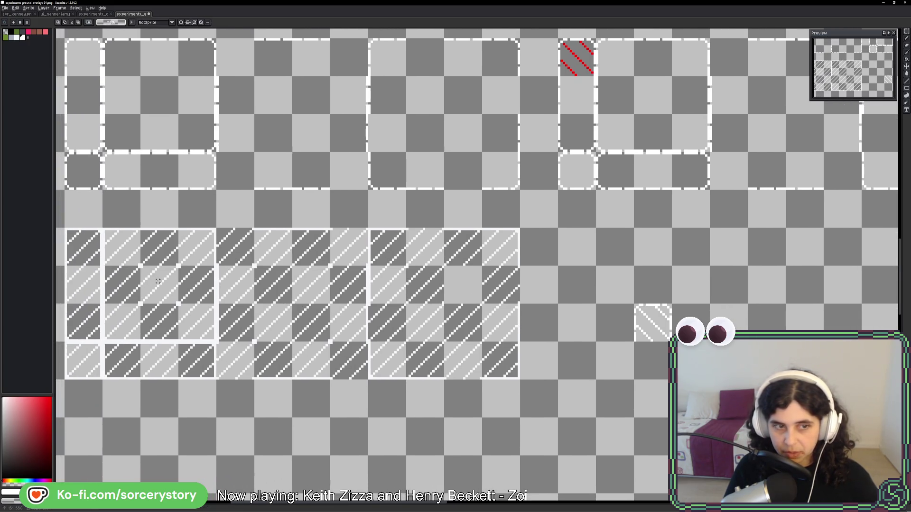
left_click_drag(638, 307, 664, 335)
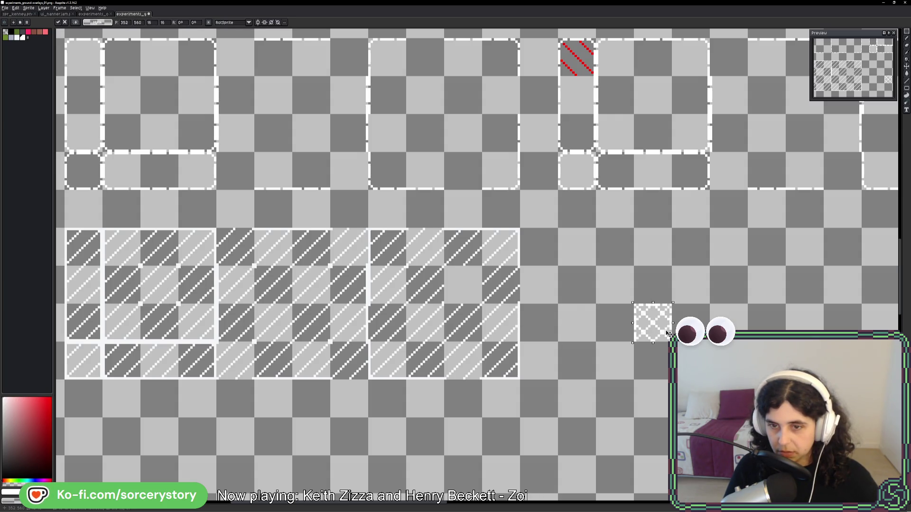
mouse_move(666, 334)
left_mouse_down()
mouse_move(589, 329)
mouse_move(626, 332)
mouse_move(648, 316)
left_mouse_up()
key("Return")
Recolour the small tile's stripes teal and move it one tile left onto the grey square
key("g")
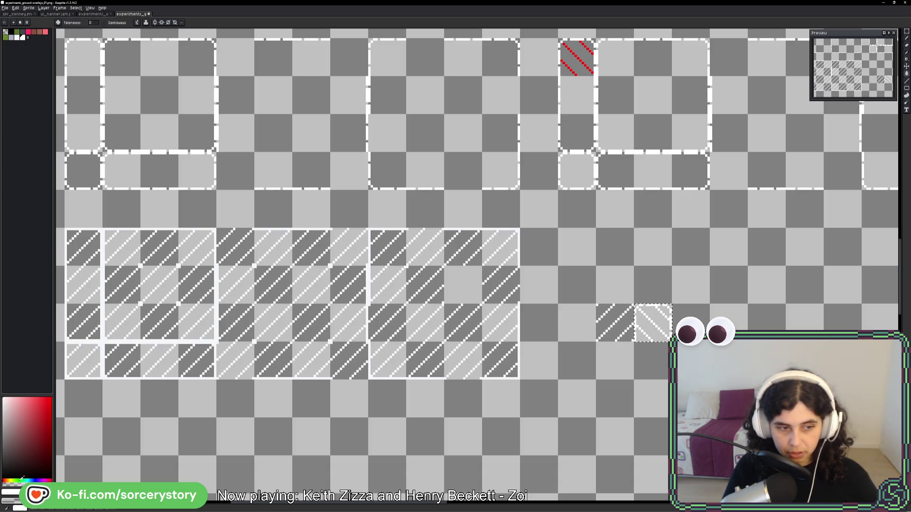
left_click(27, 480)
left_click(42, 431)
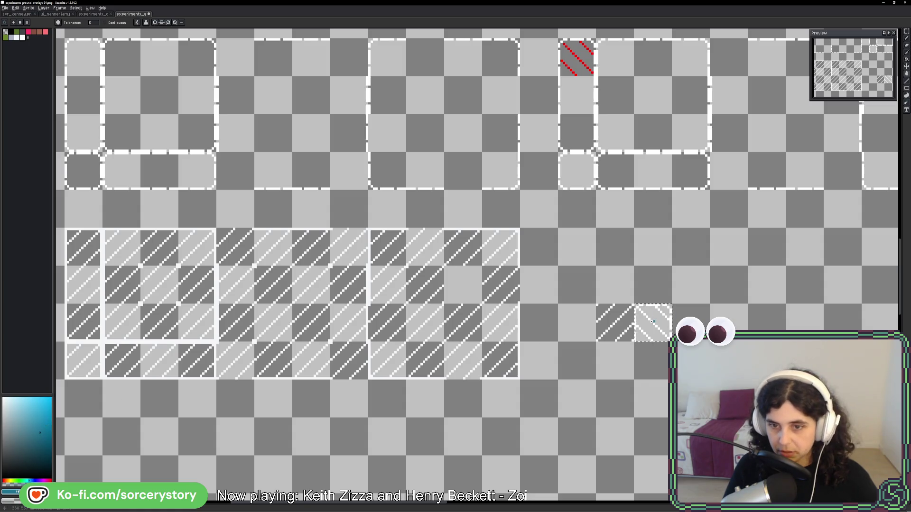
left_click(653, 321)
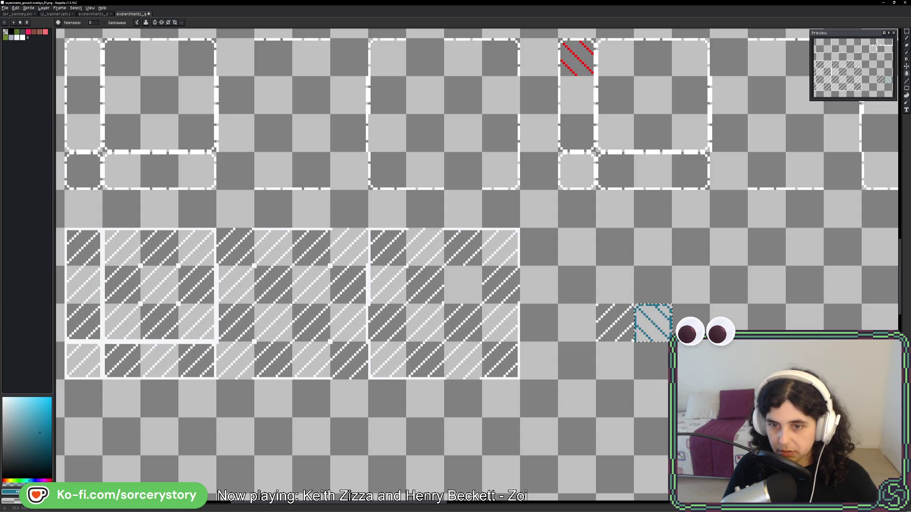
left_click(906, 32)
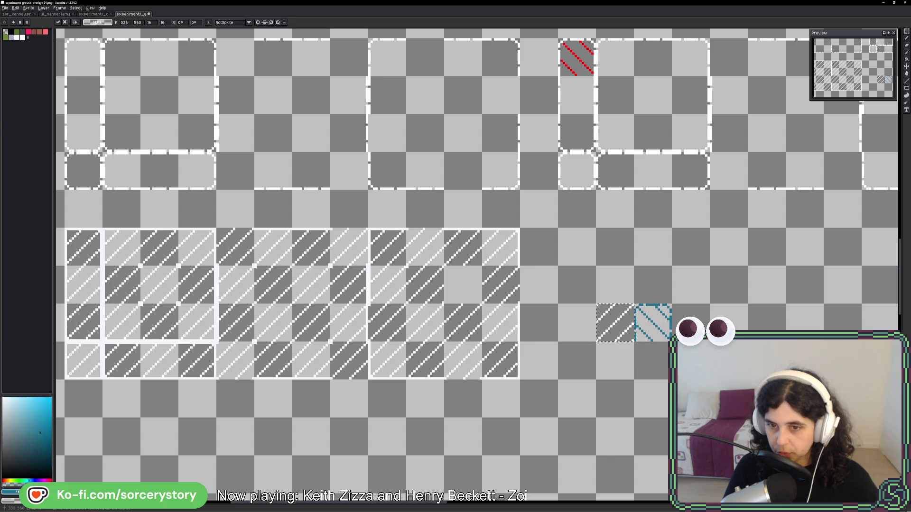
left_click_drag(663, 327, 625, 327)
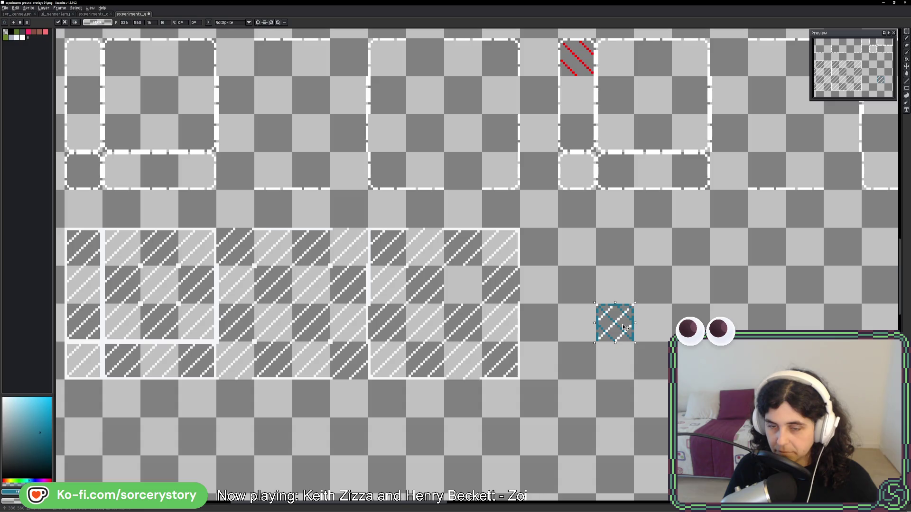
mouse_move(625, 327)
left_mouse_down()
mouse_move(587, 291)
mouse_move(620, 337)
left_mouse_up()
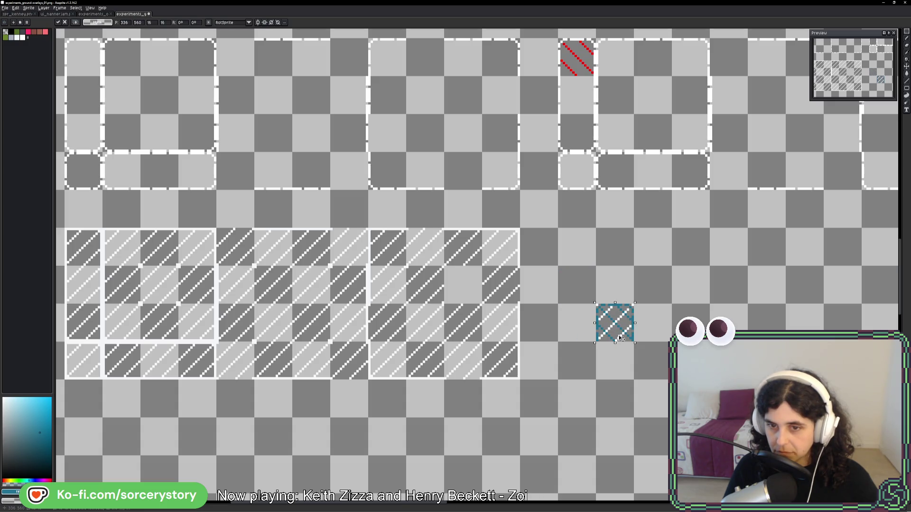
key("Return")
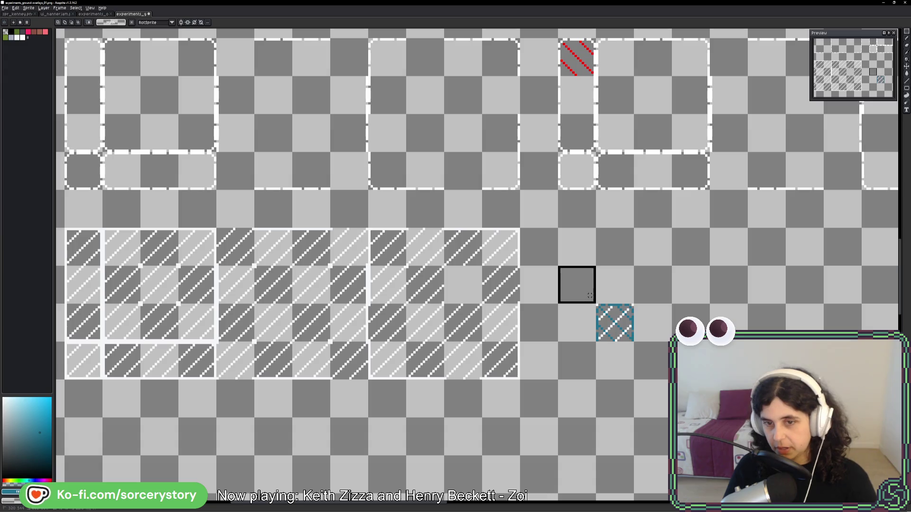
Copy the red-striped corner tile two tiles up and one to the right
key("ctrl+z")
left_click_drag(643, 293, 634, 307)
scroll(633, 307, "down", 1)
scroll(679, 147, "up", 4)
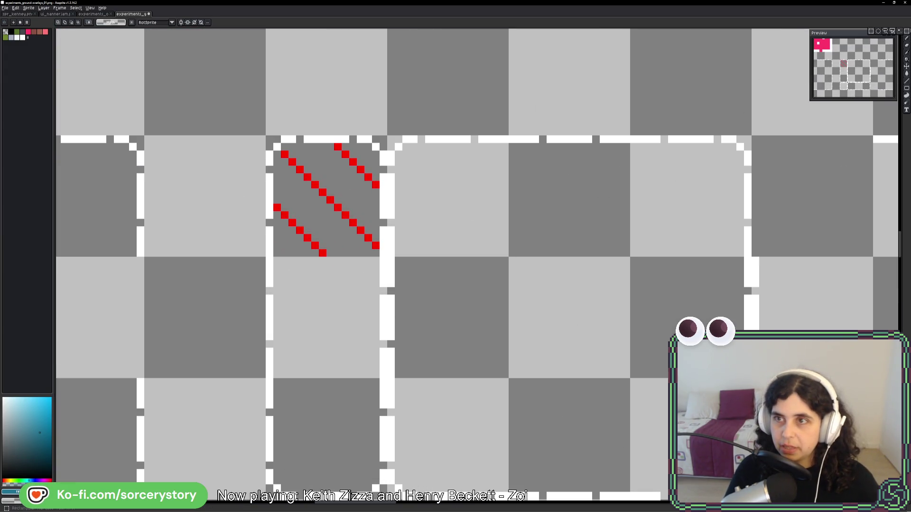
left_click_drag(694, 116, 668, 224)
left_click(329, 326)
mouse_move(329, 325)
left_mouse_down()
mouse_move(450, 204)
mouse_move(450, 83)
mouse_move(440, 225)
left_mouse_up()
Bucket-fill away the copy's white border and eyedrop the red colour
key("g")
left_click(469, 213)
scroll(467, 209, "up", 2)
left_click(458, 169, "alt")
Pencil in missing red pixels to complete the diagonal hatch lines
key("b")
left_click(468, 190)
left_click(362, 84)
left_click(256, 100)
left_click(241, 84)
left_click(468, 313)
left_click(235, 203)
scroll(497, 286, "down", 4)
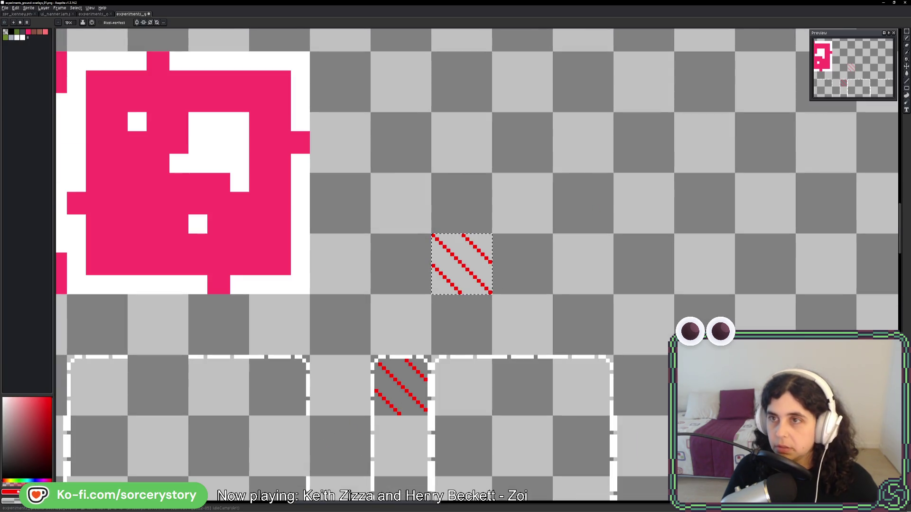
Select the finished red hatch tile and stamp a copy into the lower frame tiles
key("m")
left_click_drag(494, 333, 483, 210)
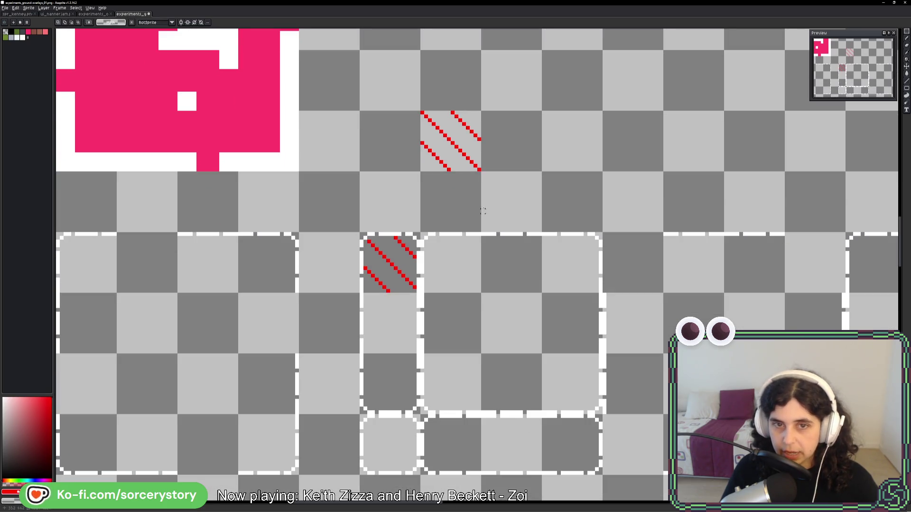
key("ctrl+v")
mouse_move(468, 157)
left_mouse_down()
mouse_move(406, 338)
mouse_move(385, 444)
mouse_move(410, 276)
mouse_move(461, 259)
mouse_move(574, 263)
mouse_move(514, 320)
mouse_move(469, 319)
mouse_move(507, 385)
mouse_move(568, 385)
mouse_move(507, 447)
mouse_move(453, 453)
left_mouse_up()
scroll(454, 455, "down", 4)
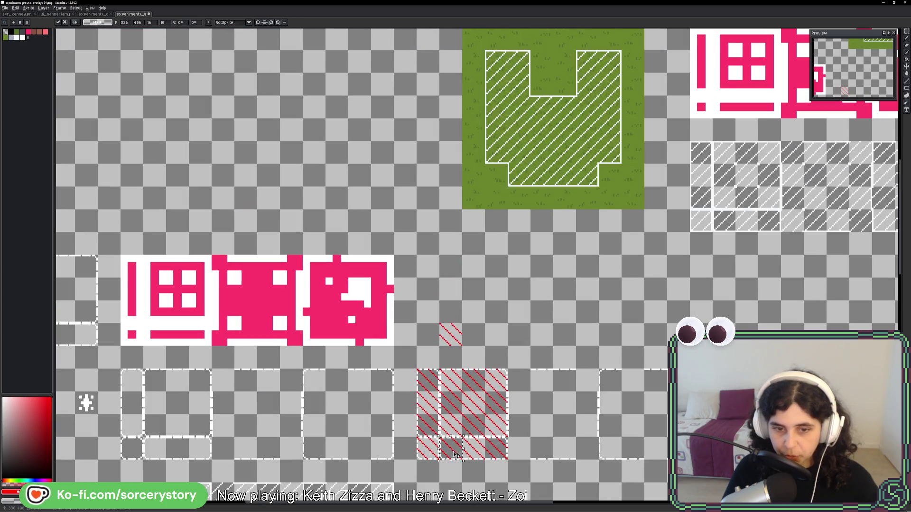
Stamp red hatch tile copies across the frame tiles, filling the last grey gap
scroll(359, 425, "down", 1)
left_click(356, 382)
scroll(371, 365, "down", 4)
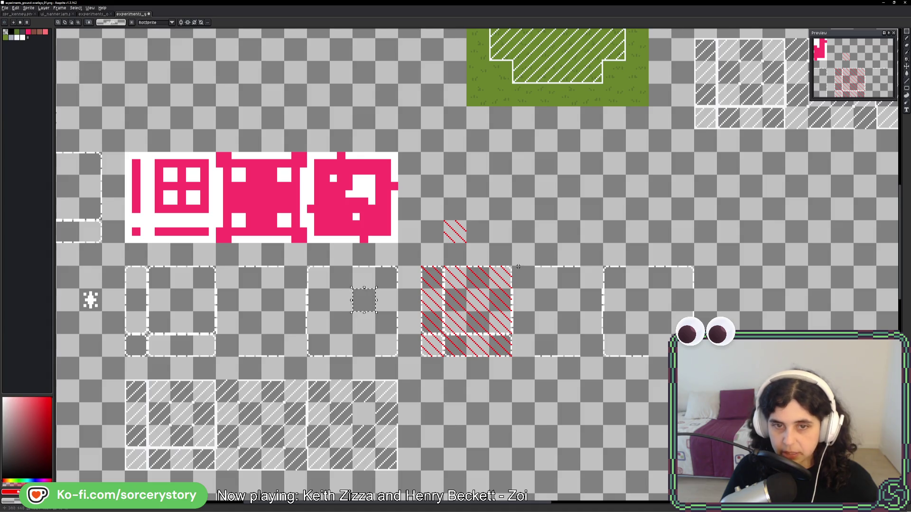
scroll(445, 243, "up", 1)
scroll(445, 243, "right", 1)
mouse_move(430, 264)
left_mouse_down()
mouse_move(515, 315)
mouse_move(550, 312)
mouse_move(571, 322)
mouse_move(570, 379)
mouse_move(510, 381)
mouse_move(524, 327)
mouse_move(545, 355)
mouse_move(545, 329)
mouse_move(536, 348)
mouse_move(555, 332)
mouse_move(646, 317)
mouse_move(641, 368)
mouse_move(600, 370)
left_mouse_up()
left_click(620, 337)
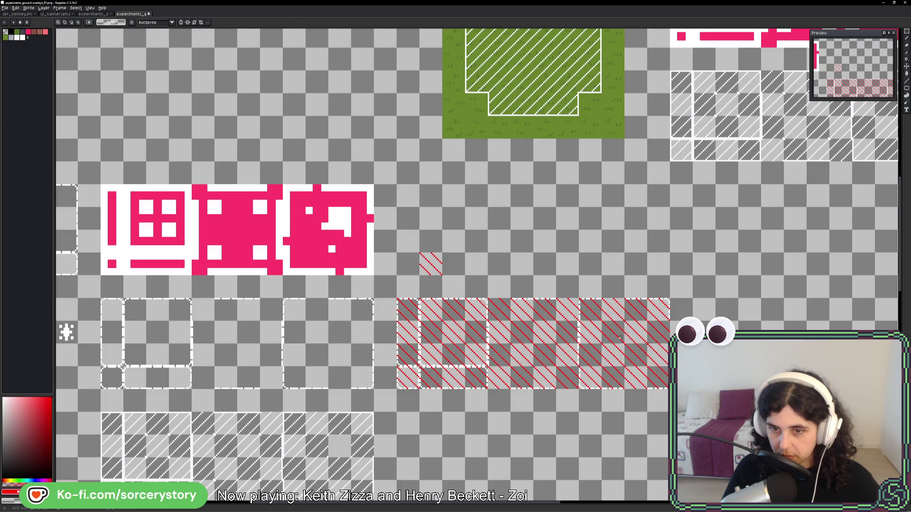
Copy the dashed frame tiles and paste them on top of the red hatching
mouse_move(118, 323)
left_mouse_down()
mouse_move(180, 312)
mouse_move(427, 370)
left_mouse_up()
key("ctrl+c")
key("ctrl+v")
left_click_drag(335, 335, 631, 335)
key("Return")
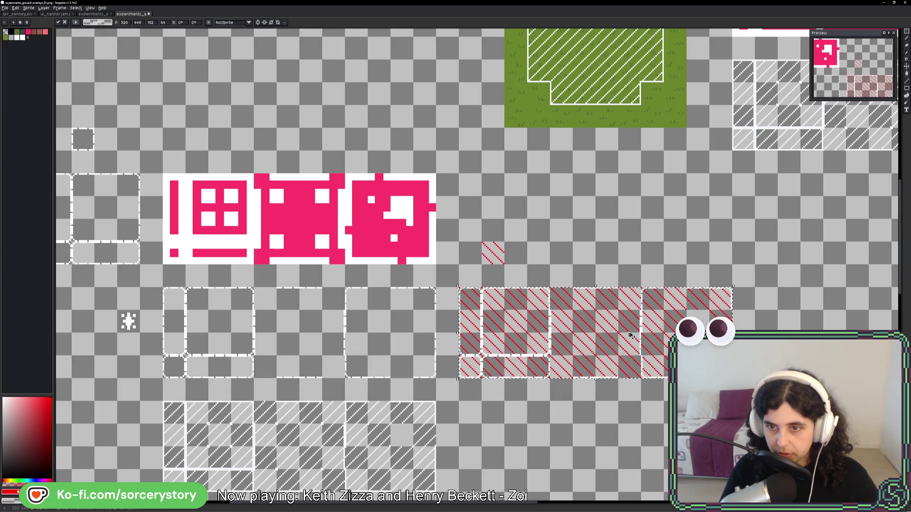
Switch to the pencil and inspect the hatched frame tiles, centering the red-hatched block
key("b")
scroll(650, 375, "up", 4)
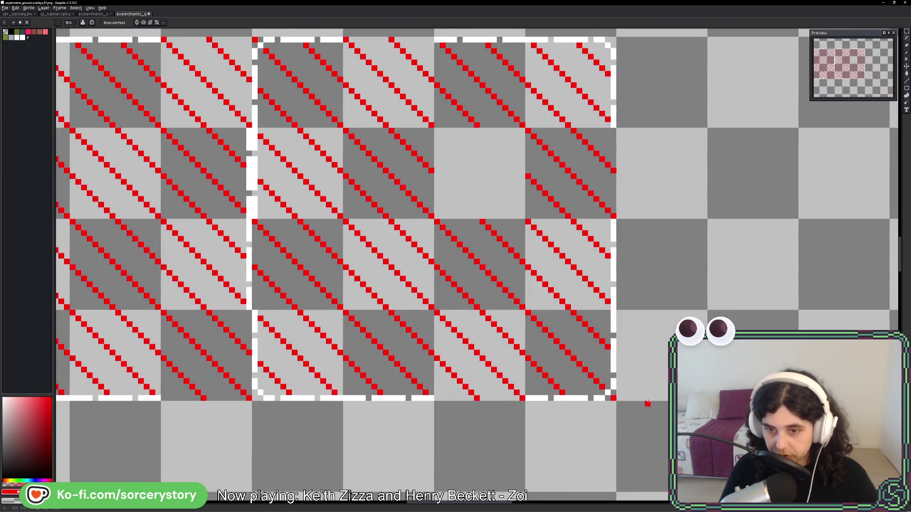
left_click_drag(636, 278, 617, 373)
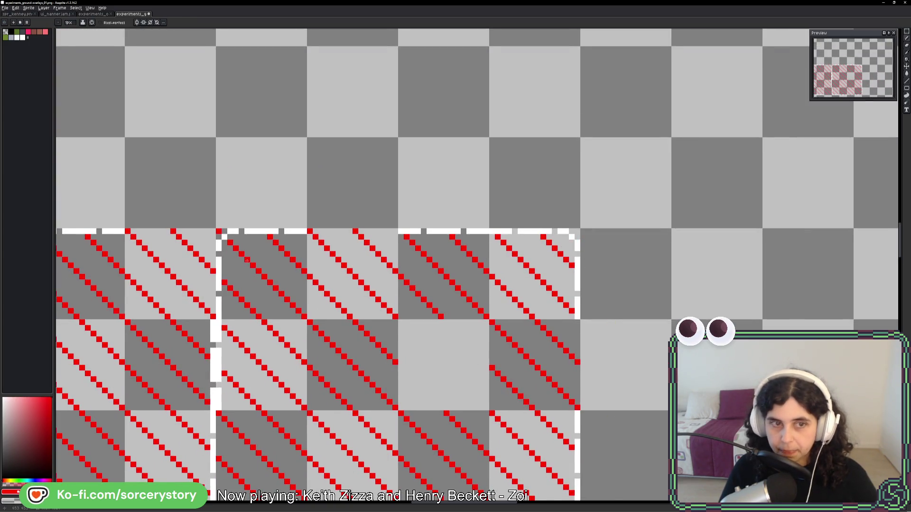
left_click_drag(247, 260, 519, 268)
left_click_drag(490, 238, 580, 292)
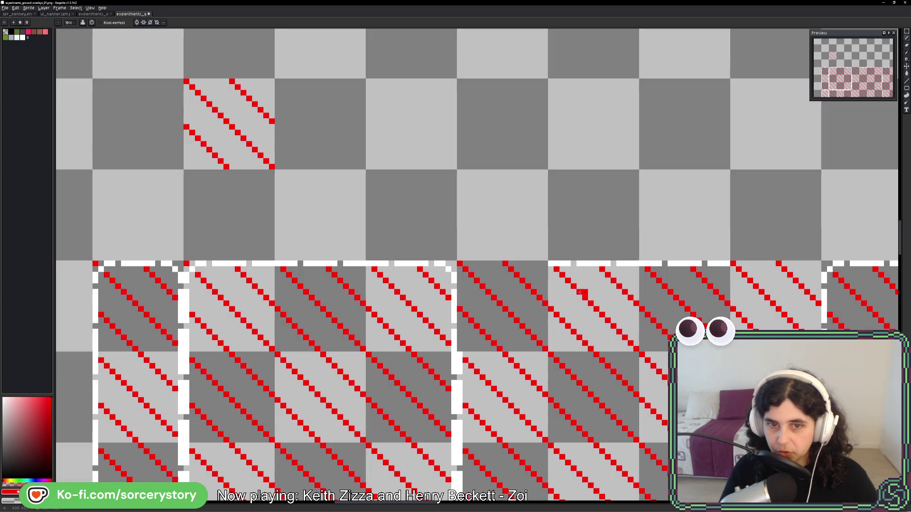
left_click_drag(294, 337, 401, 218)
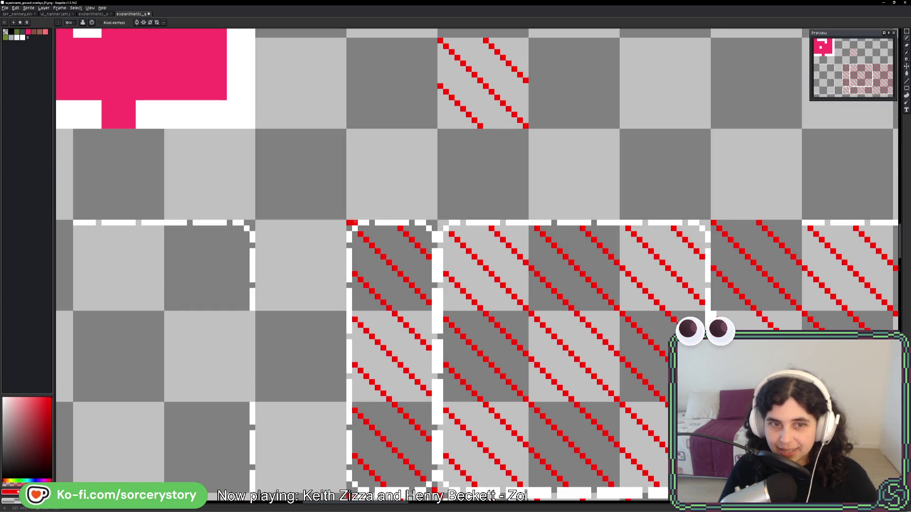
left_click_drag(345, 222, 315, 88)
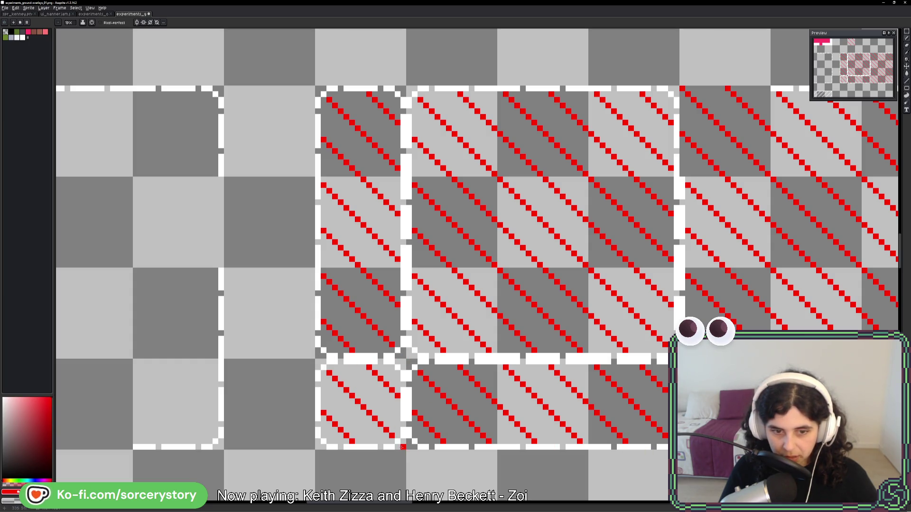
scroll(494, 452, "down", 4)
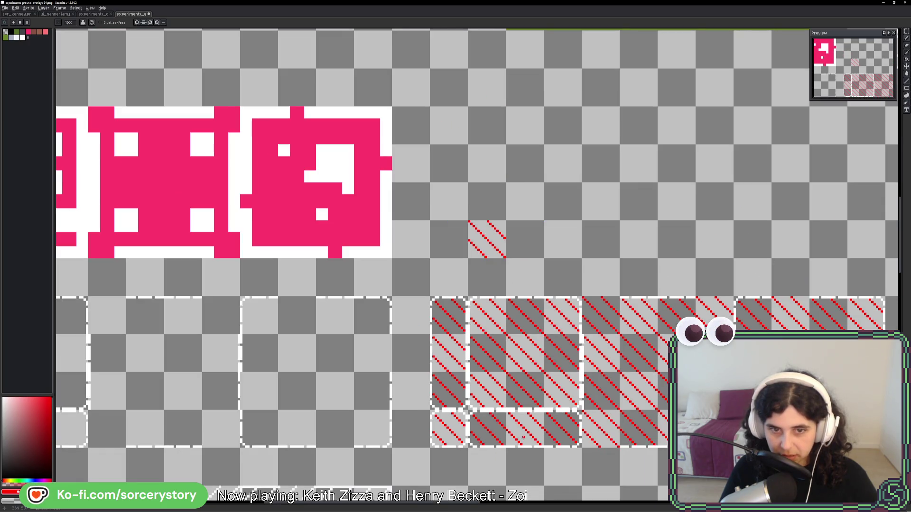
mouse_move(582, 448)
left_mouse_down()
mouse_move(501, 416)
mouse_move(396, 397)
left_mouse_up()
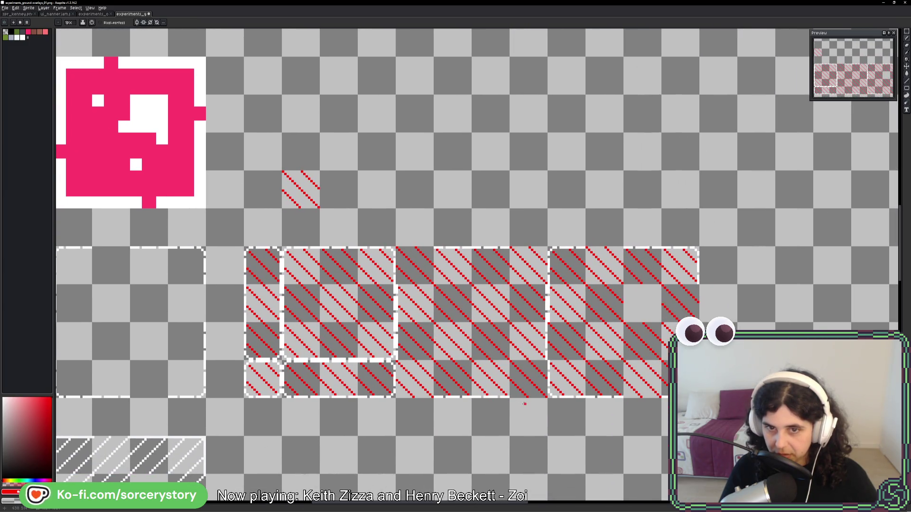
Duplicate the whole red-hatched block and place the copy directly below the original
left_click(906, 31)
mouse_move(258, 256)
left_mouse_down()
mouse_move(692, 361)
mouse_move(692, 393)
mouse_move(754, 261)
left_mouse_up()
key("ctrl+c")
key("ctrl+v")
left_click_drag(523, 211, 523, 401)
key("Return")
Look over the finished tile area, then switch to the spr_kenney sheet
scroll(523, 401, "up", 3)
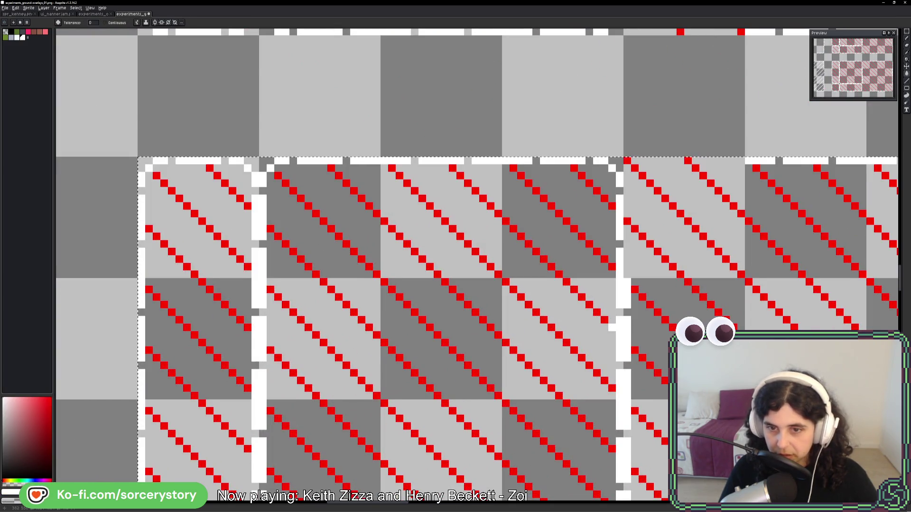
scroll(628, 321, "down", 5)
left_click_drag(693, 429, 516, 369)
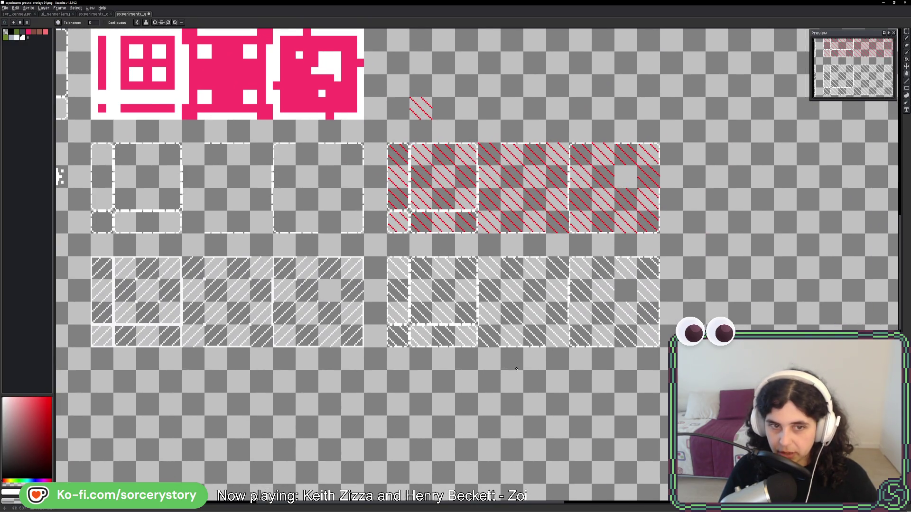
left_click_drag(353, 348, 536, 343)
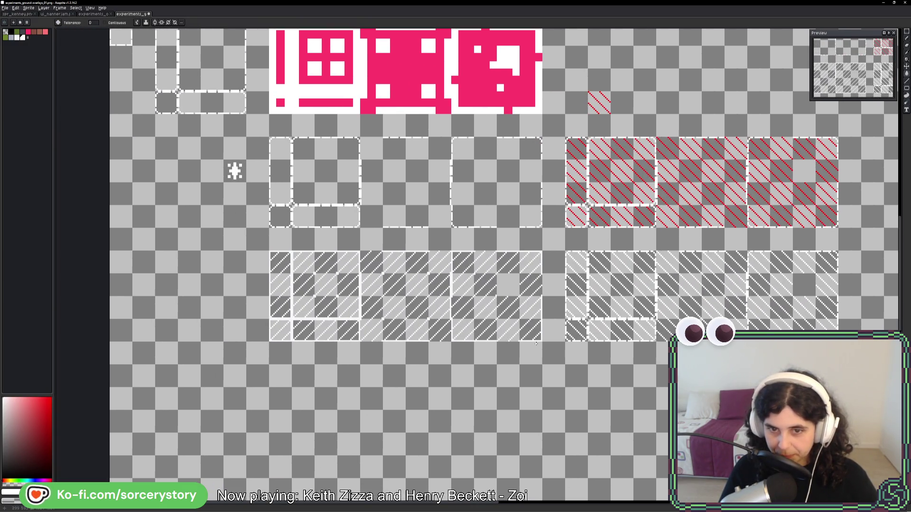
left_click_drag(726, 333, 596, 337)
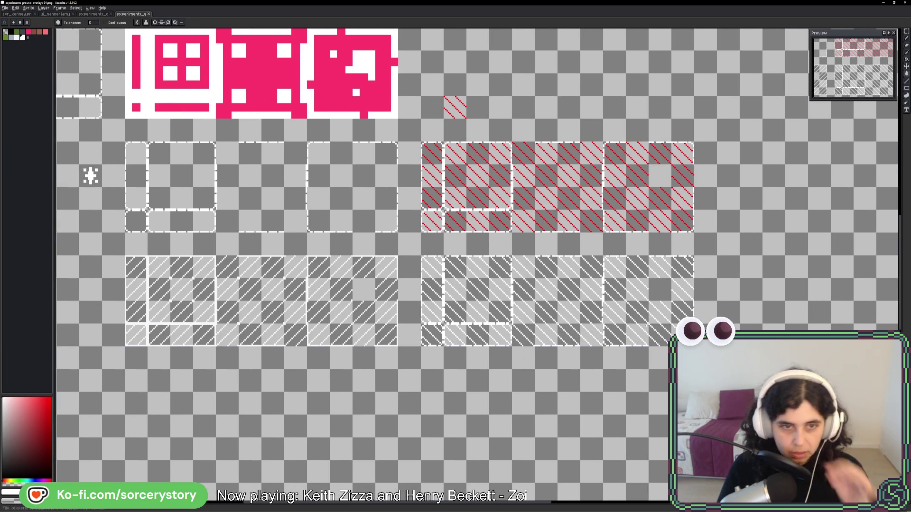
left_click(29, 17)
scroll(374, 359, "down", 4)
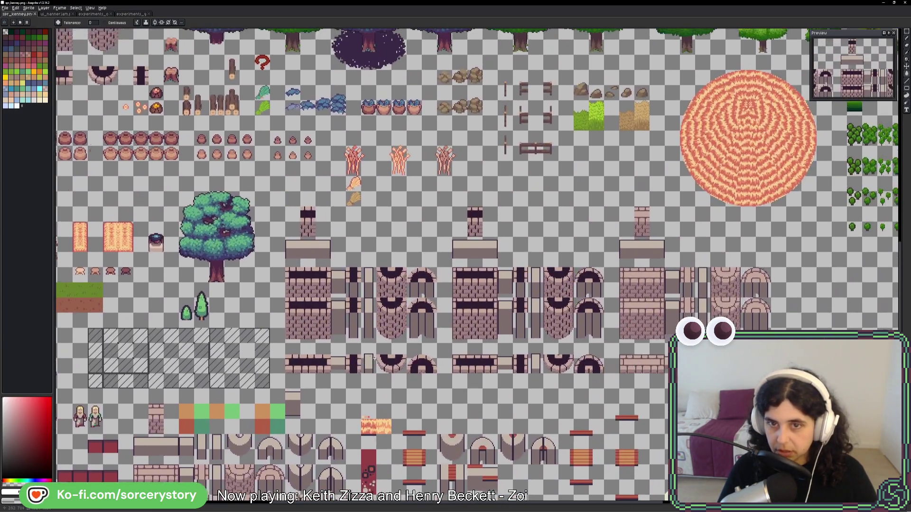
Pan around the spr_kenney sheet past the trees, circles and brick walls to its bottom
left_click_drag(375, 359, 381, 270)
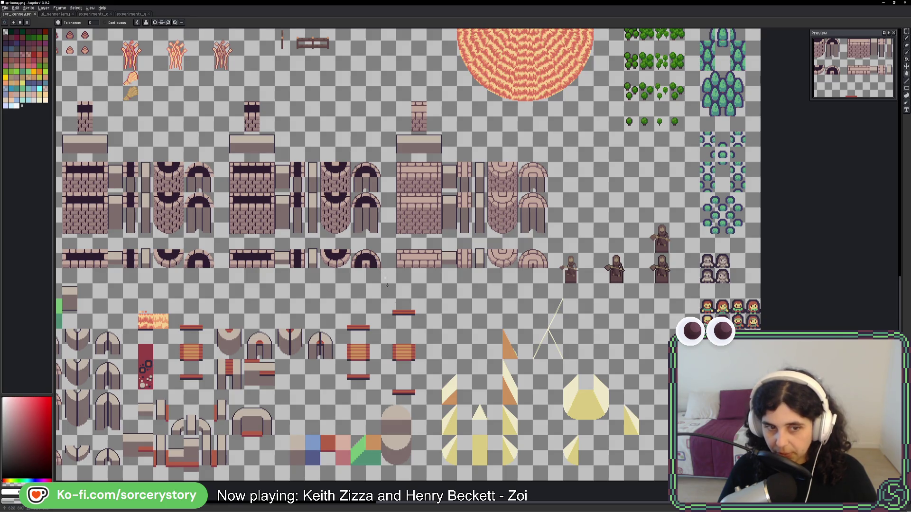
left_click_drag(376, 389, 695, 337)
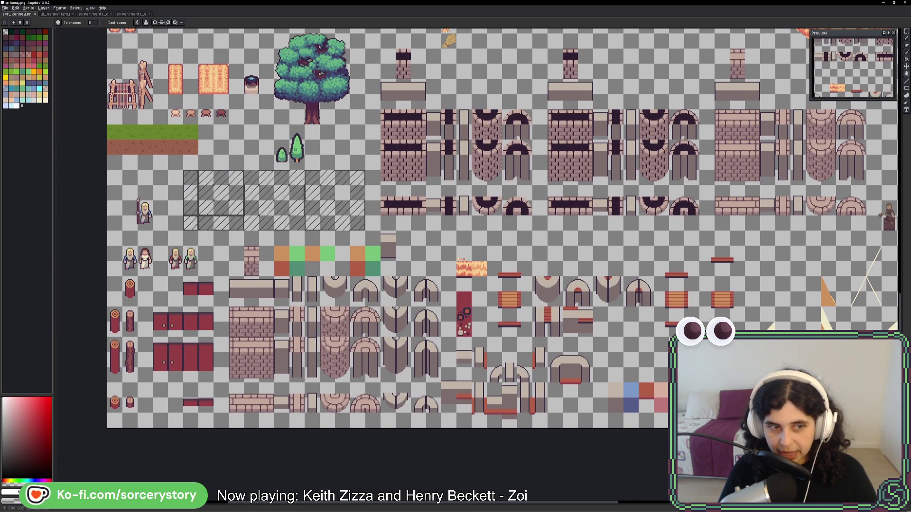
left_click_drag(657, 289, 555, 310)
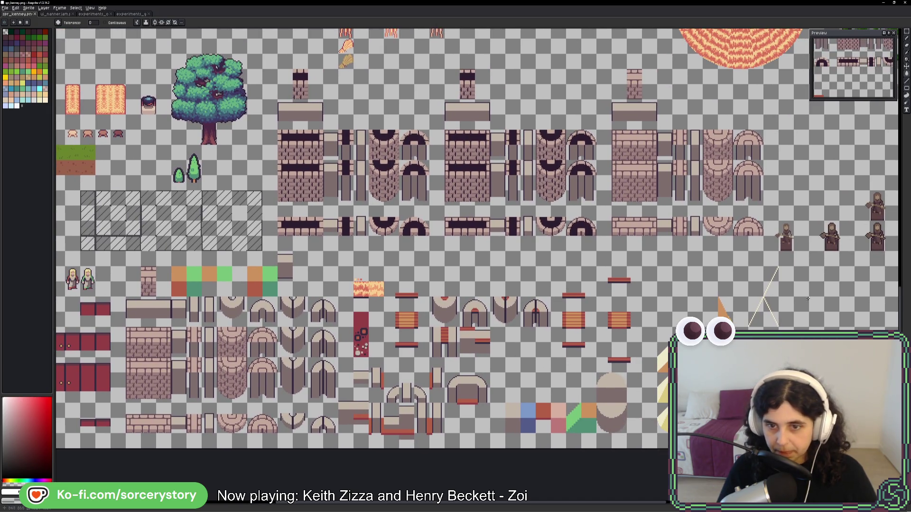
left_click_drag(807, 298, 549, 342)
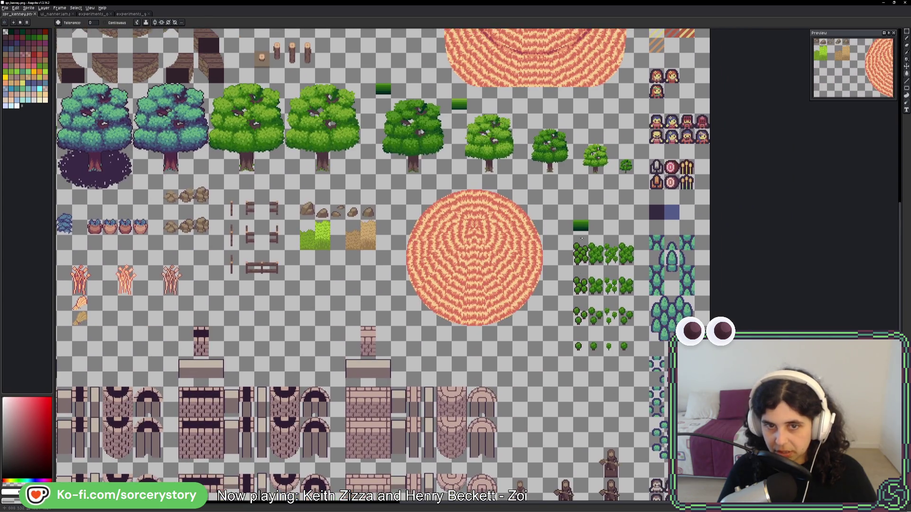
left_click_drag(558, 237, 561, 245)
scroll(567, 165, "down", 4)
scroll(545, 327, "up", 2)
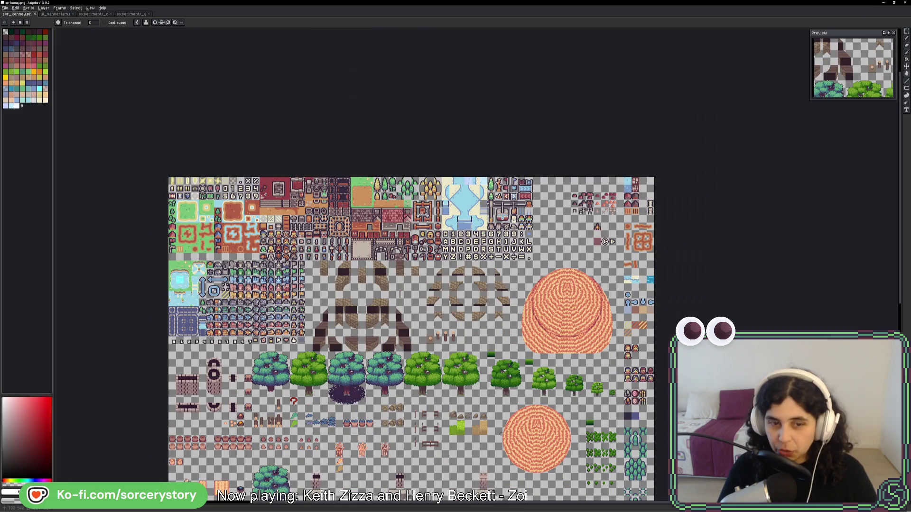
left_click_drag(500, 433, 511, 302)
left_click_drag(480, 350, 517, 284)
scroll(517, 280, "up", 3)
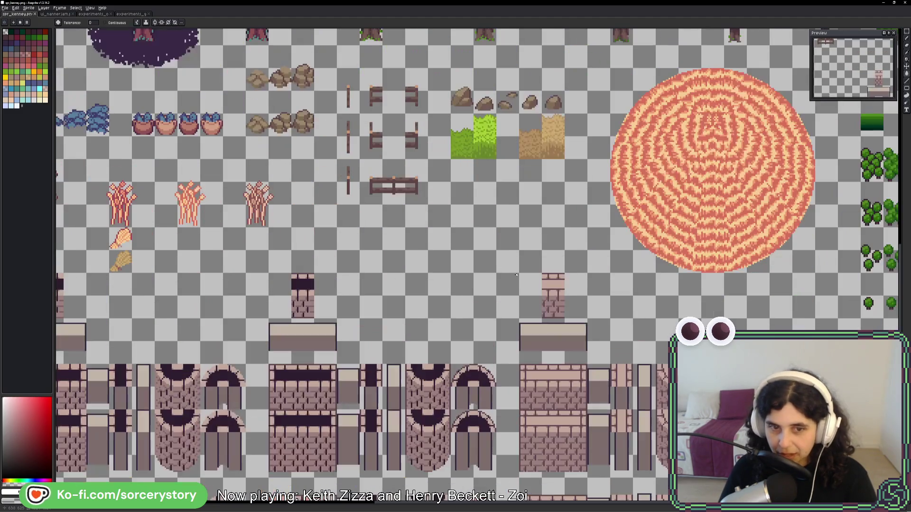
scroll(711, 180, "down", 3)
Center the brick wall tiles and marquee the first two groups of wall tiles
left_click_drag(621, 222, 599, 287)
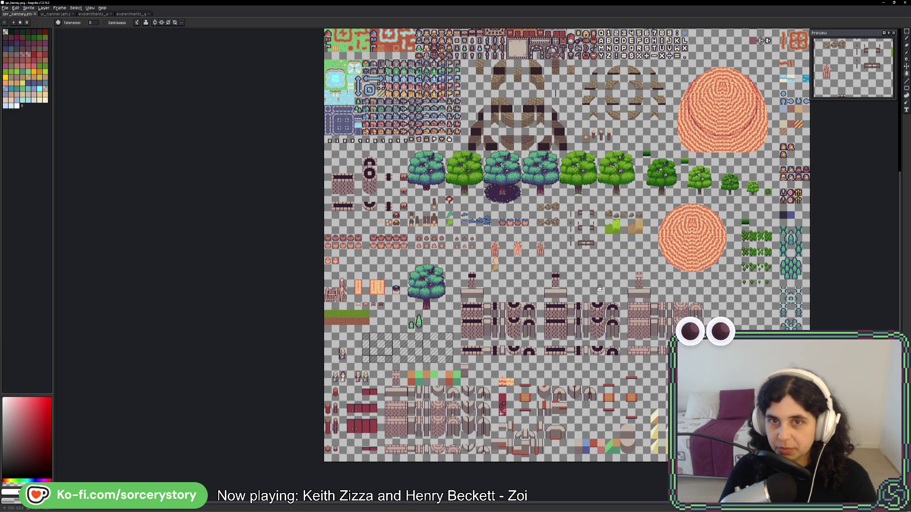
left_click_drag(600, 288, 577, 209)
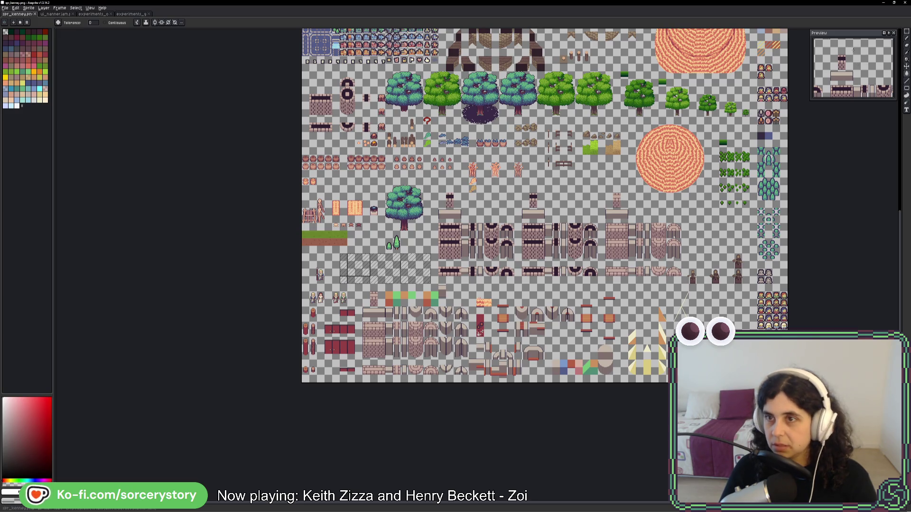
key("m")
scroll(473, 252, "up", 4)
scroll(473, 251, "down", 1)
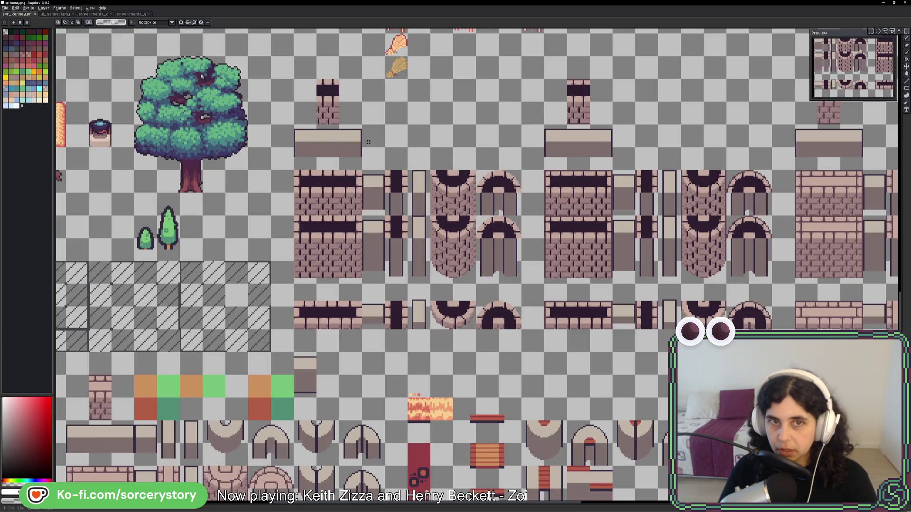
mouse_move(294, 80)
left_mouse_down()
mouse_move(545, 306)
mouse_move(726, 352)
left_mouse_up()
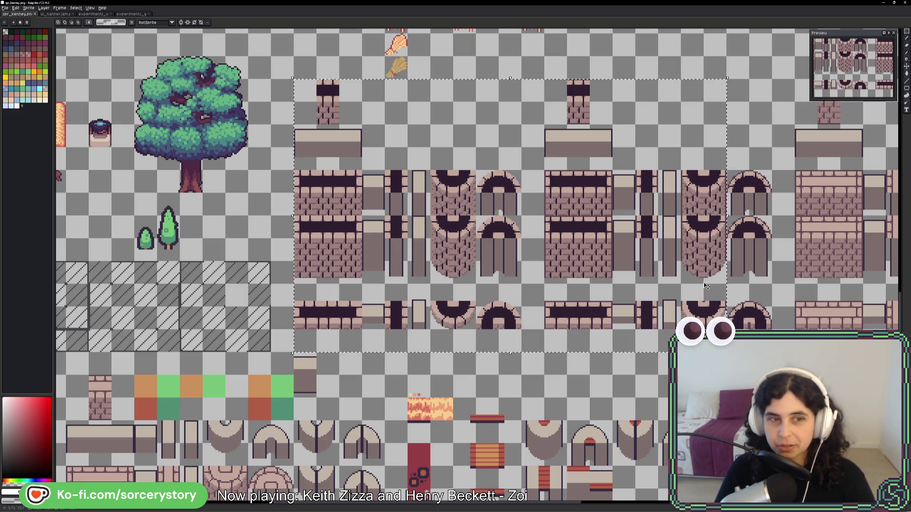
Scroll and zoom around the sheet to check the left two brick wall/arch groups are selected
scroll(527, 227, "right", 5)
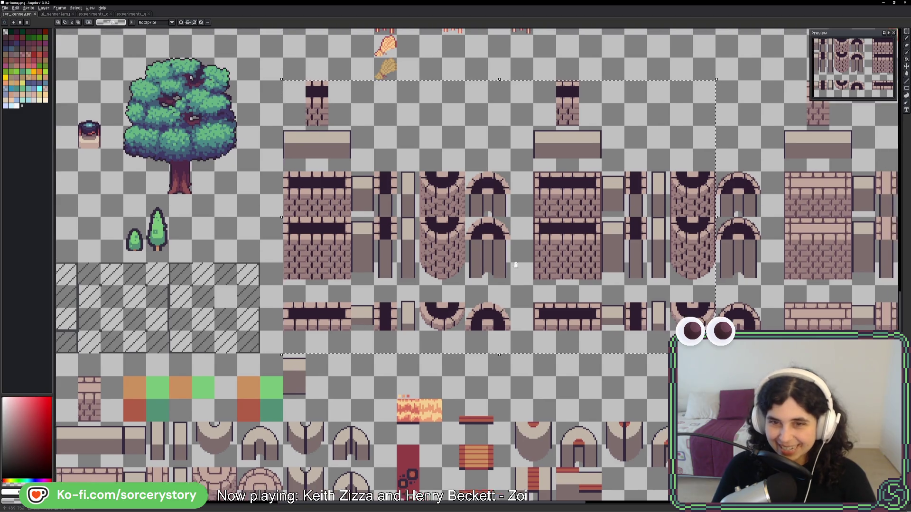
scroll(527, 227, "right", 3)
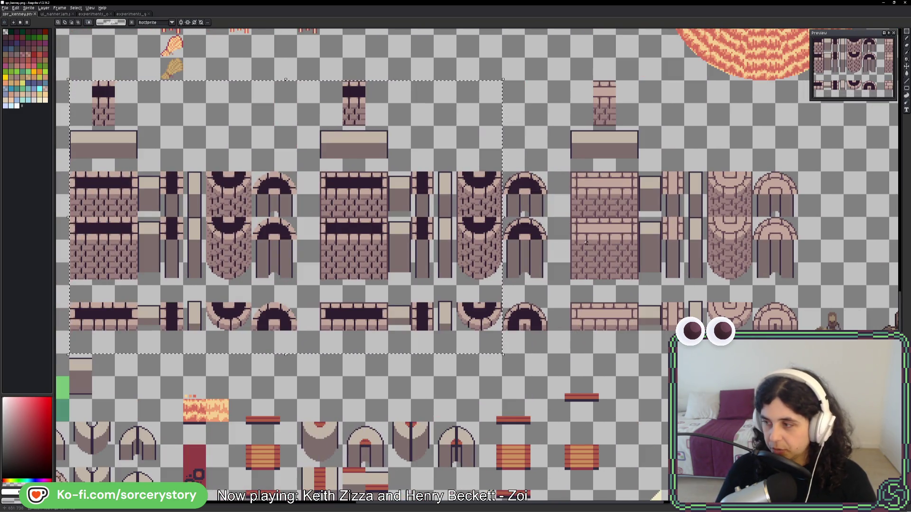
scroll(585, 242, "down", 3)
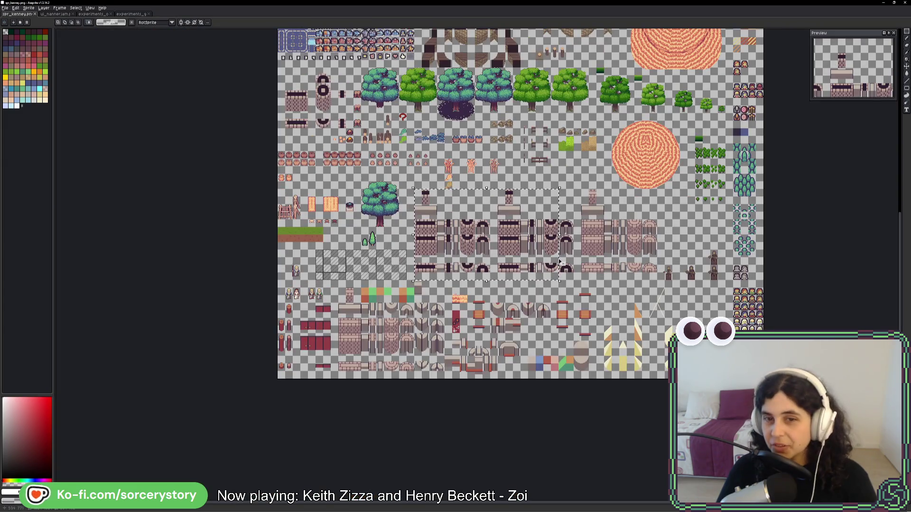
scroll(552, 249, "up", 5)
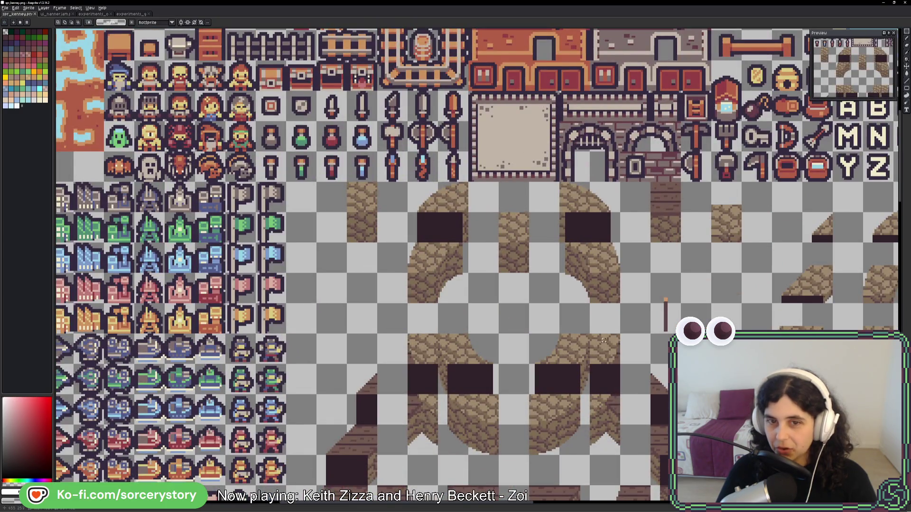
scroll(603, 340, "down", 3)
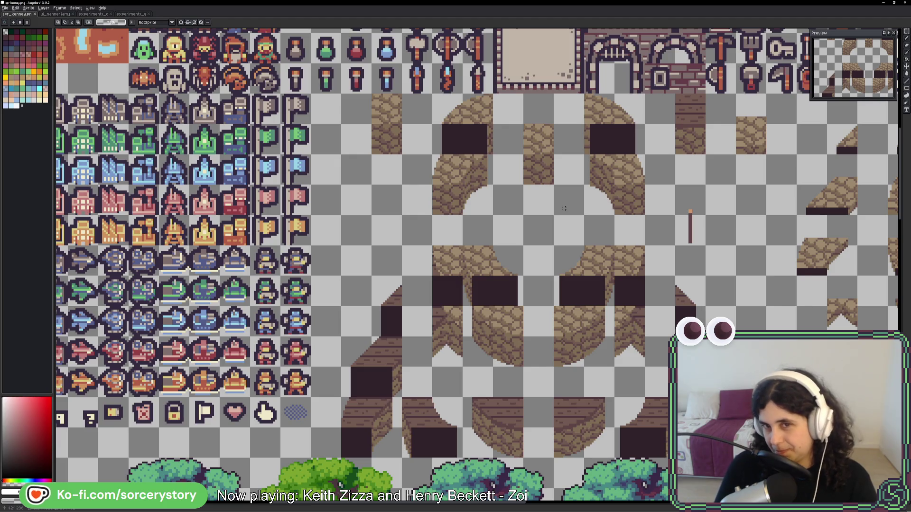
scroll(601, 309, "down", 5)
scroll(601, 308, "down", 8)
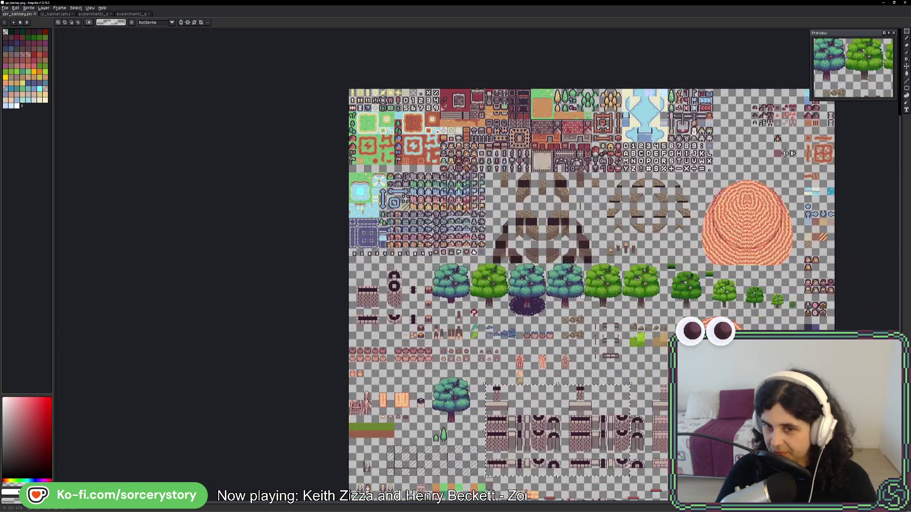
scroll(604, 315, "up", 5)
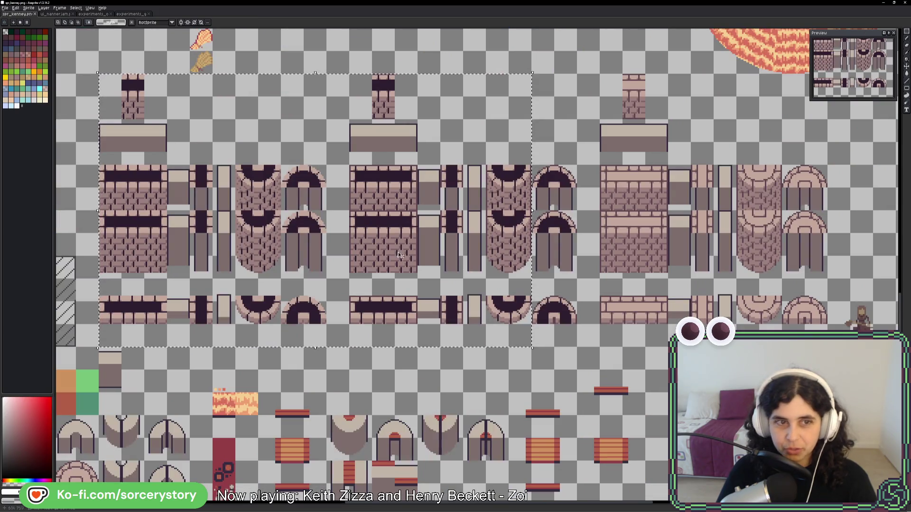
Erase the selected wall tiles and the next group of wall tiles
left_click_drag(729, 277, 706, 302)
key("Delete")
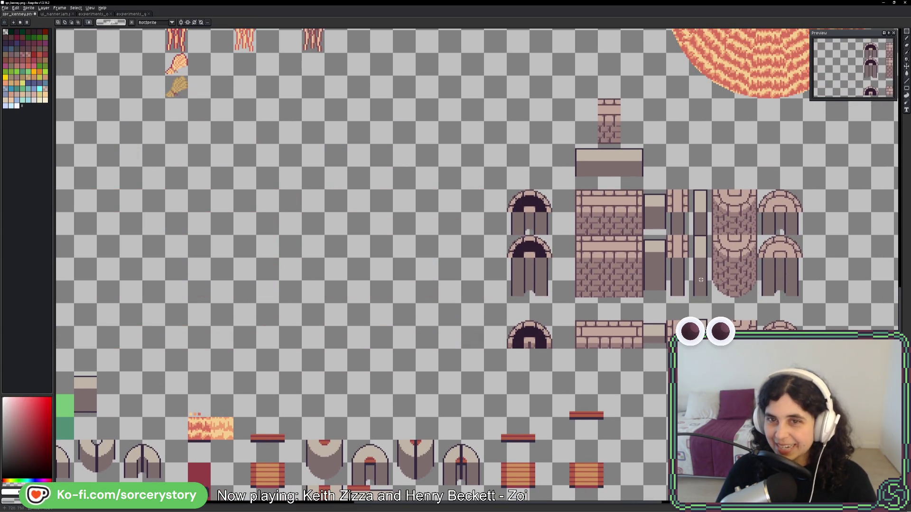
mouse_move(507, 99)
left_mouse_down()
mouse_move(666, 327)
mouse_move(664, 348)
left_mouse_up()
key("Delete")
Move the remaining brick wall tiles left into the emptied space and deselect them
mouse_move(667, 168)
left_mouse_down()
mouse_move(778, 327)
mouse_move(848, 350)
left_mouse_up()
scroll(665, 354, "down", 3)
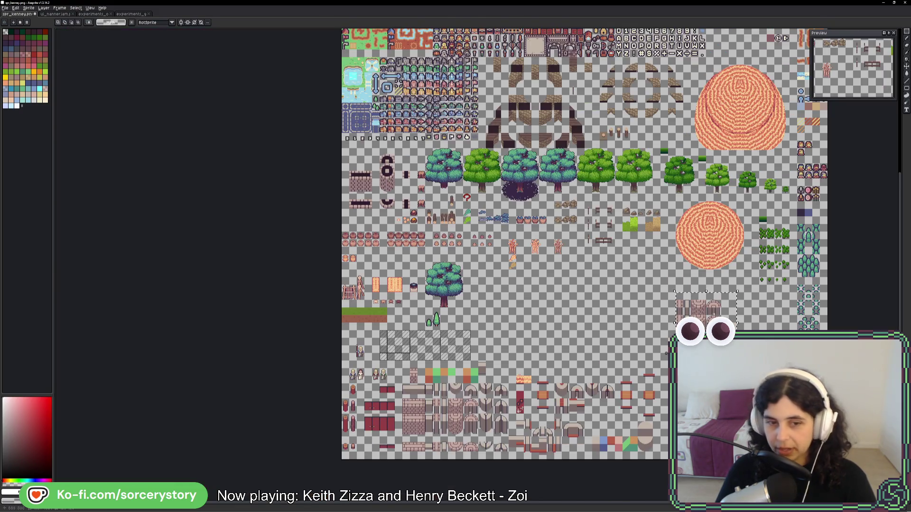
left_click_drag(664, 351, 498, 351)
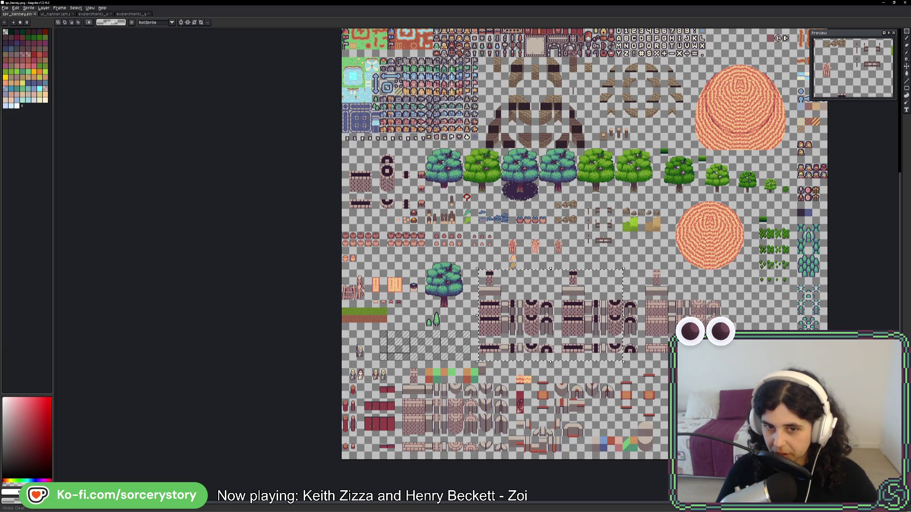
key("ctrl+d")
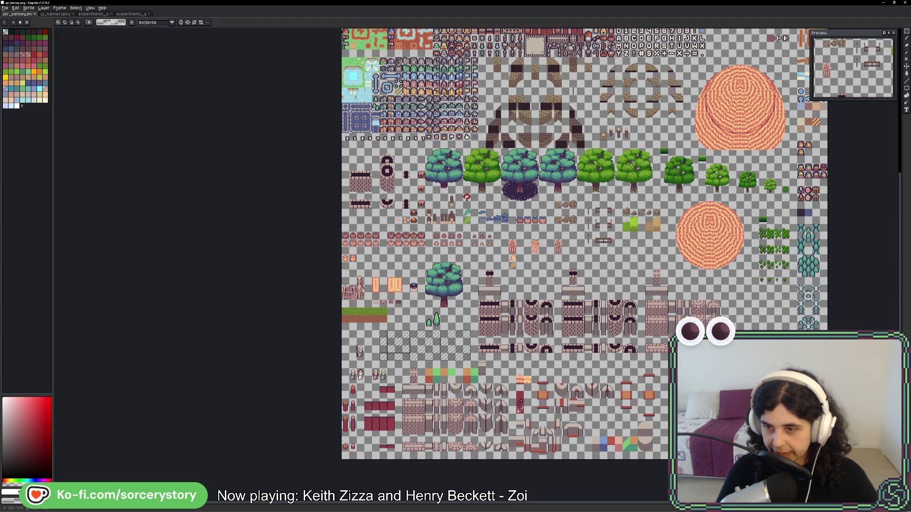
key("i")
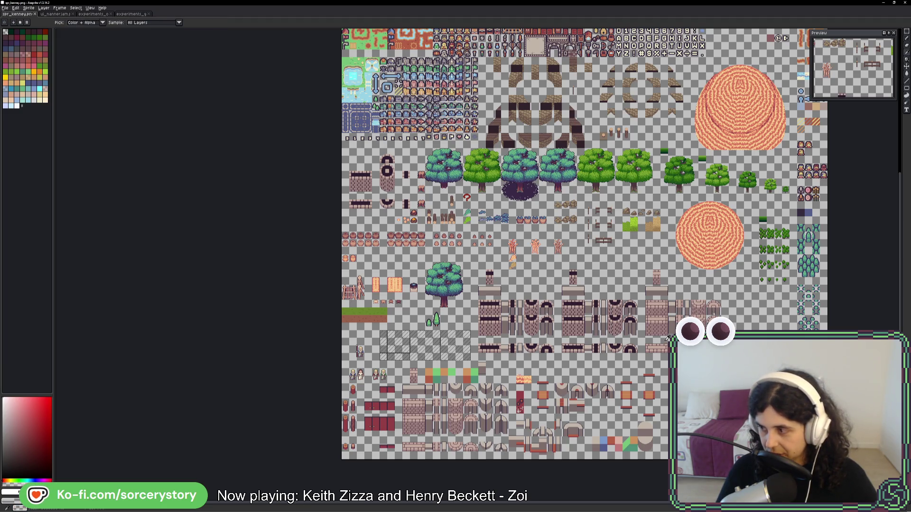
key("m")
scroll(522, 263, "up", 4)
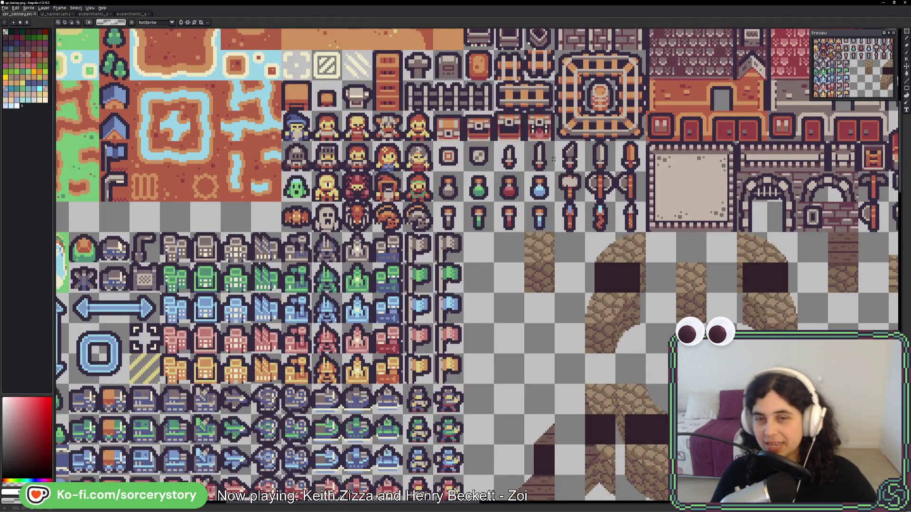
scroll(753, 208, "down", 1)
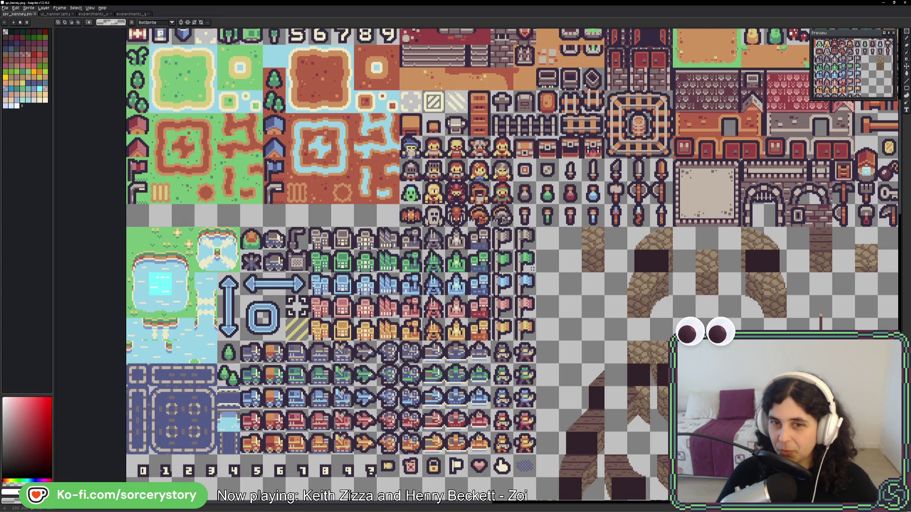
left_click_drag(428, 348, 454, 302)
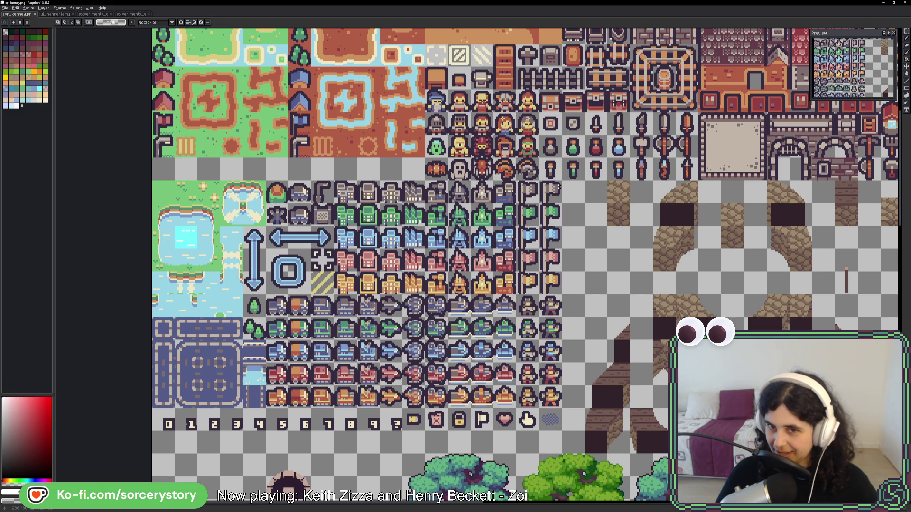
mouse_move(560, 183)
left_mouse_down()
mouse_move(517, 225)
mouse_move(174, 429)
left_mouse_up()
left_click(174, 421)
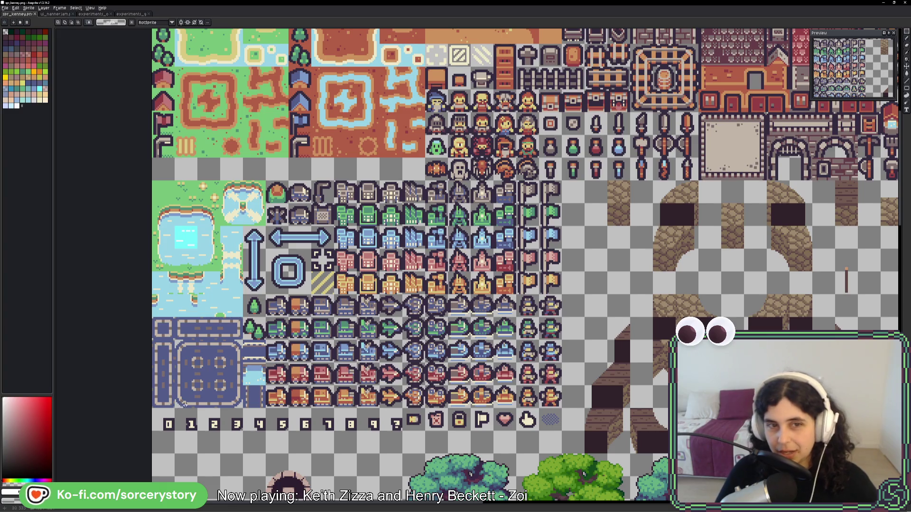
mouse_move(552, 194)
left_mouse_down()
mouse_move(173, 408)
mouse_move(151, 431)
left_mouse_up()
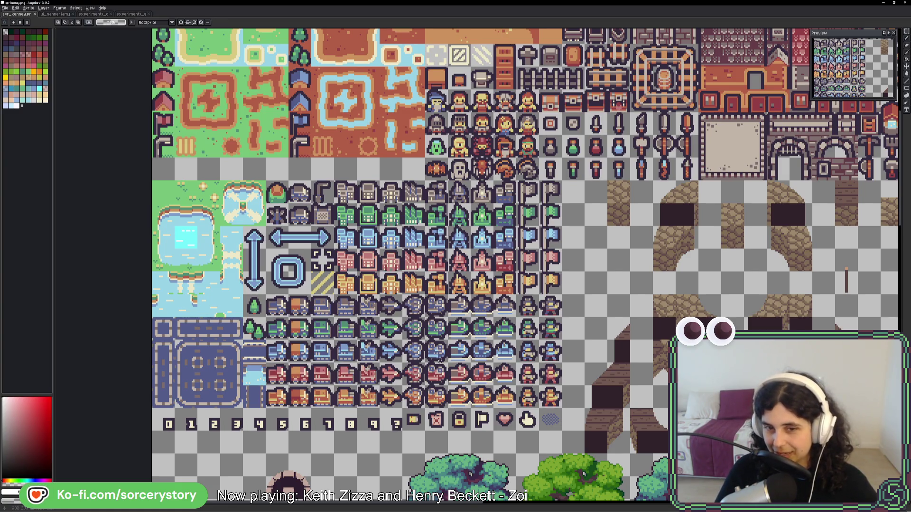
left_click_drag(524, 303, 524, 403)
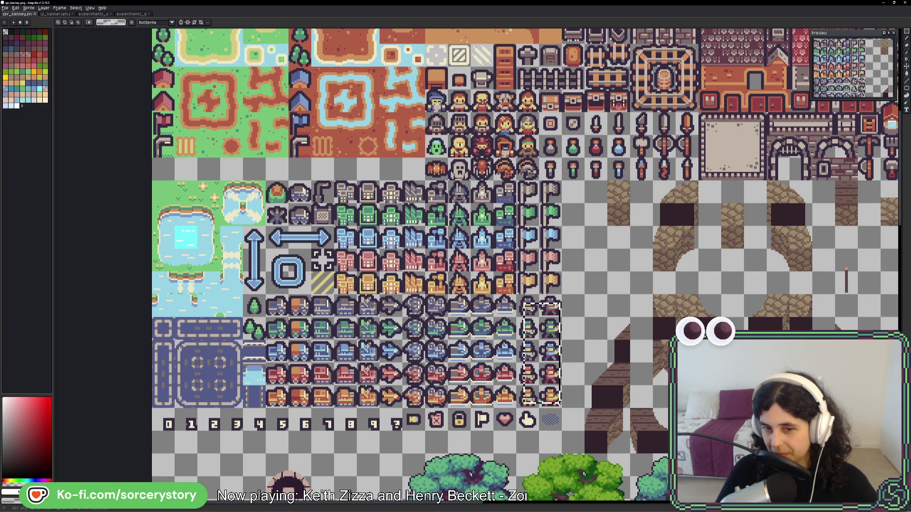
left_click(524, 402)
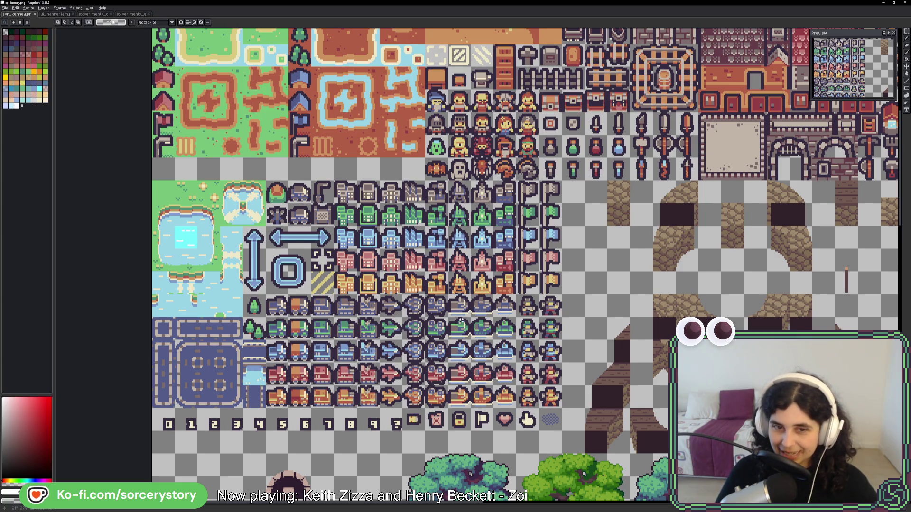
mouse_move(159, 196)
left_mouse_down()
mouse_move(255, 311)
mouse_move(358, 354)
mouse_move(555, 403)
left_mouse_up()
left_click(497, 277)
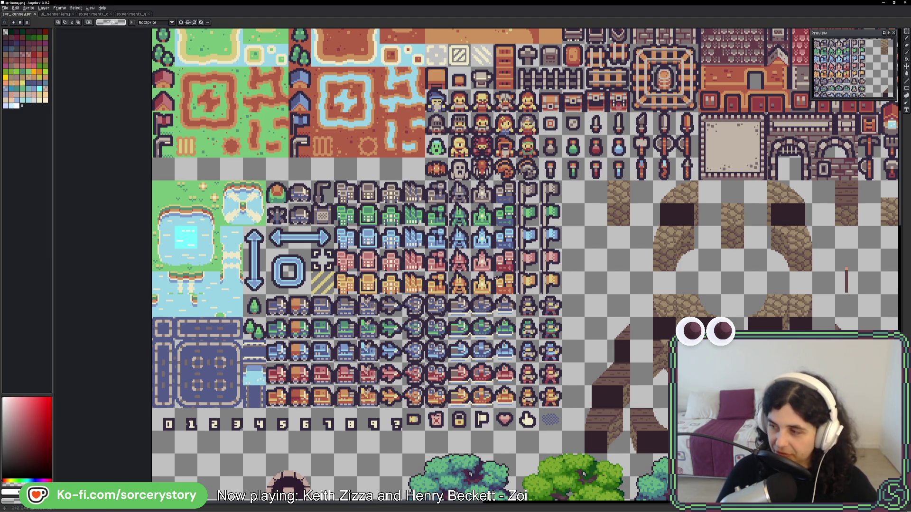
scroll(622, 339, "down", 3)
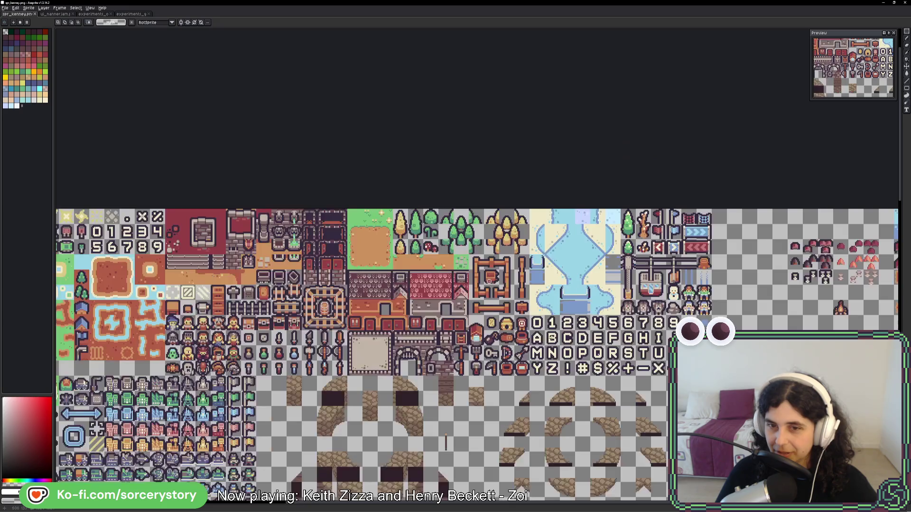
scroll(492, 319, "down", 1)
left_click_drag(492, 377, 491, 177)
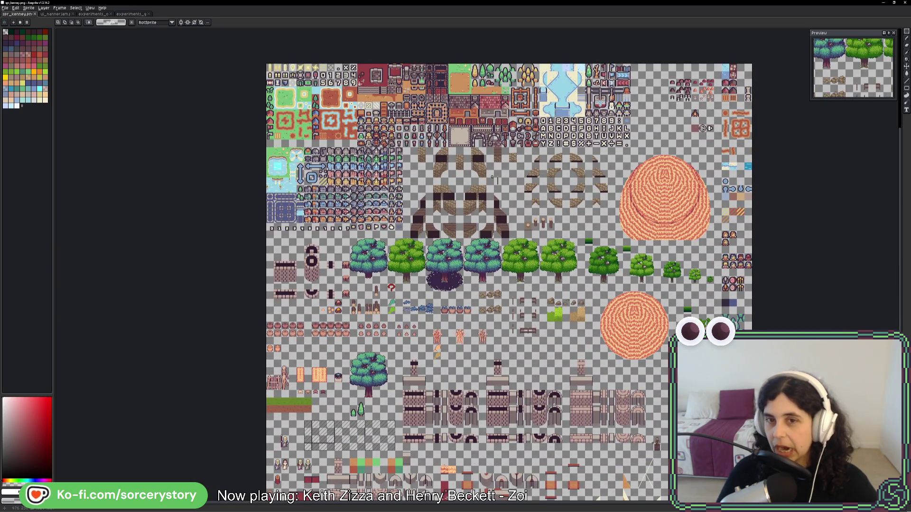
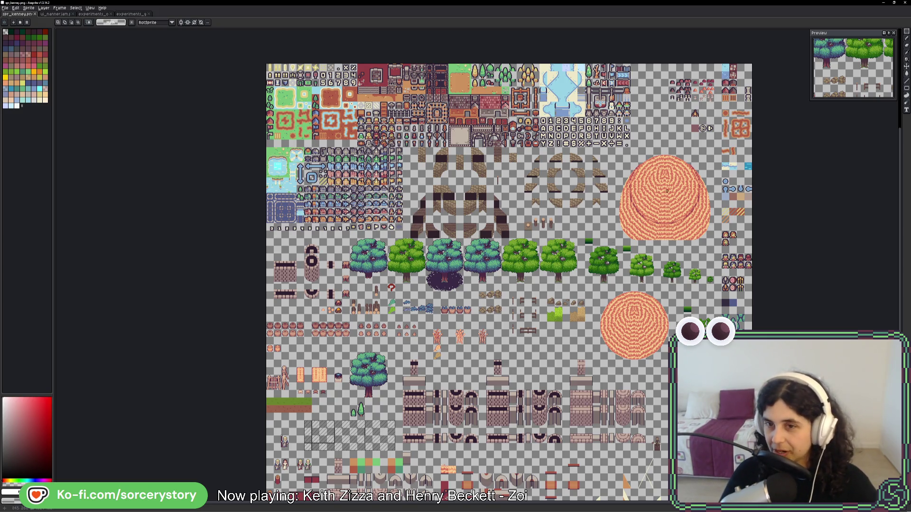
Clear the selection and marquee-select a wide block of wall and overlay tiles
scroll(427, 341, "down", 5)
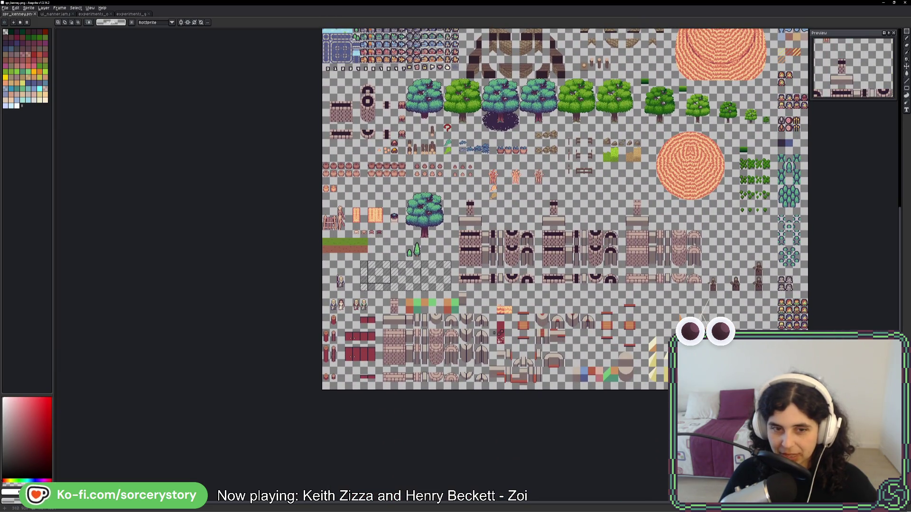
scroll(427, 342, "up", 1)
key("ctrl+d")
mouse_move(232, 271)
left_mouse_down()
mouse_move(413, 361)
mouse_move(673, 407)
mouse_move(823, 420)
mouse_move(826, 437)
mouse_move(855, 437)
left_mouse_up()
Select the strip of bottom tiles, switch to the eyedropper, then go to Godot
scroll(555, 233, "right", 3)
scroll(446, 260, "down", 2)
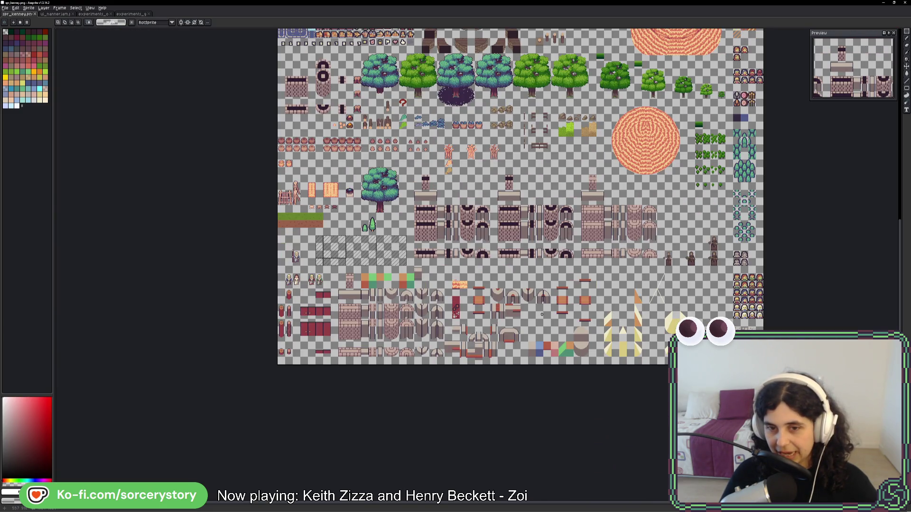
left_click_drag(535, 356, 644, 346)
left_click_drag(527, 341, 611, 358)
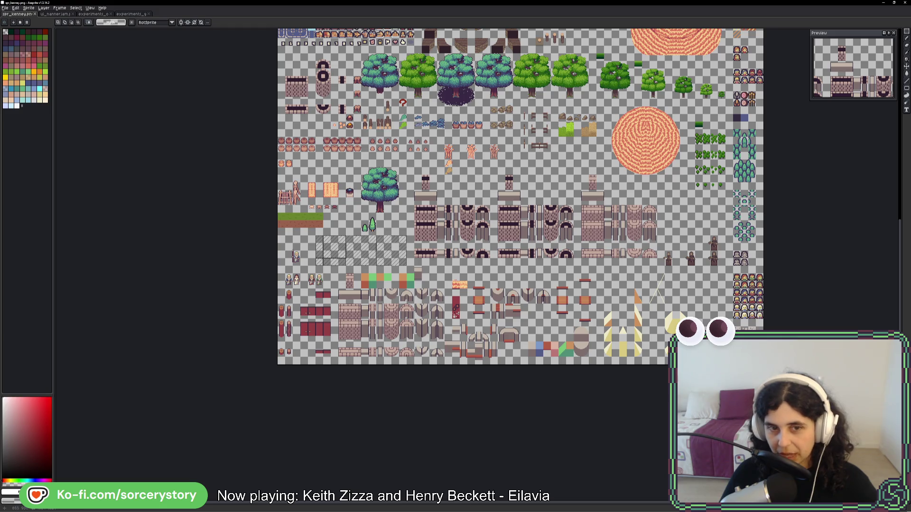
key("i")
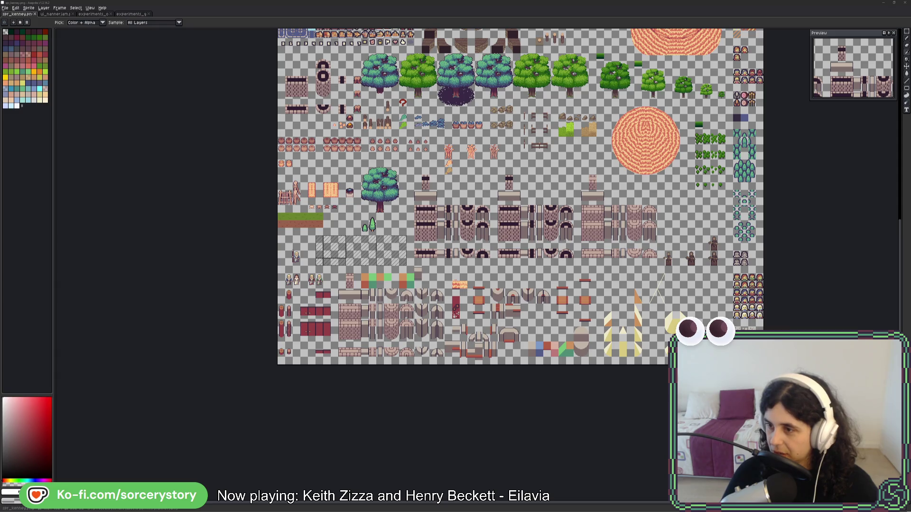
key("alt+Tab")
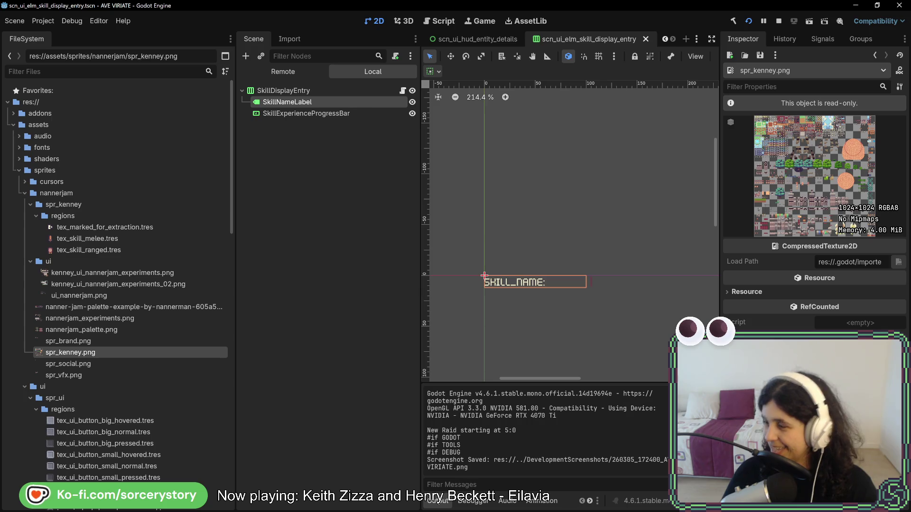
Filter FileSystem for 'house', open scn_loc_bld_blueprint_house_3.tscn, then return to Aseprite
left_click(113, 72)
type("house")
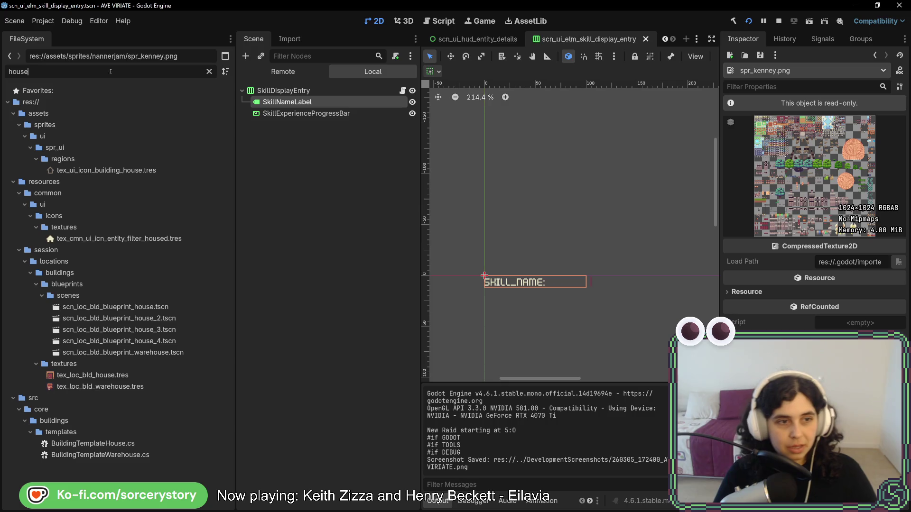
left_click(157, 331)
double_click(157, 334)
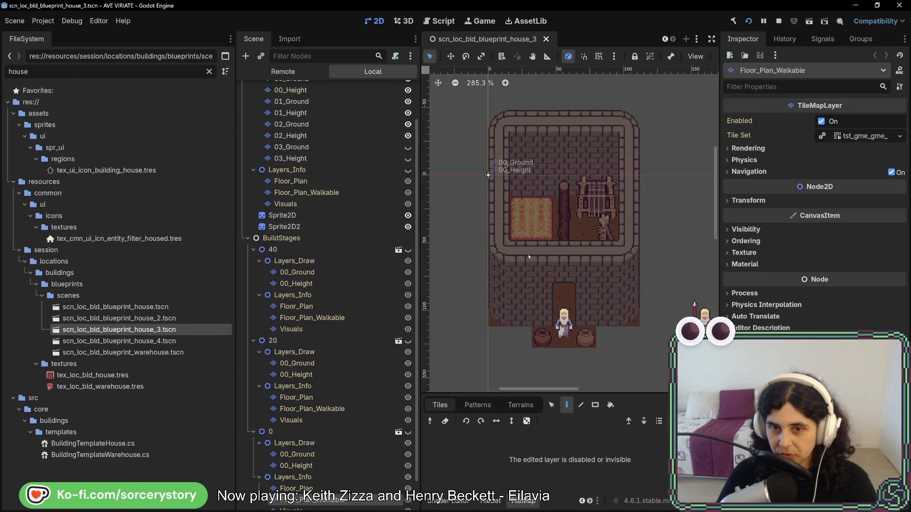
key("alt+Tab")
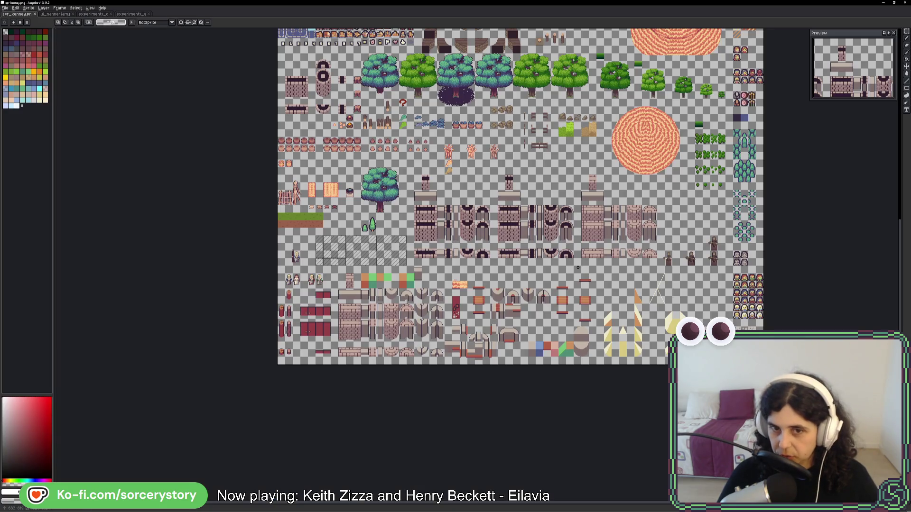
Erase the right block of brick and arch tiles and save so Godot reimports it
scroll(591, 224, "up", 3)
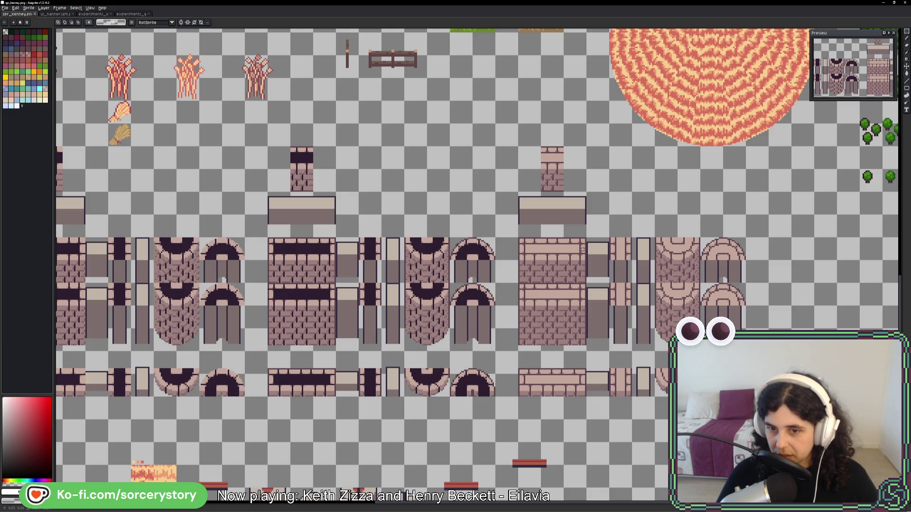
key("alt+Tab")
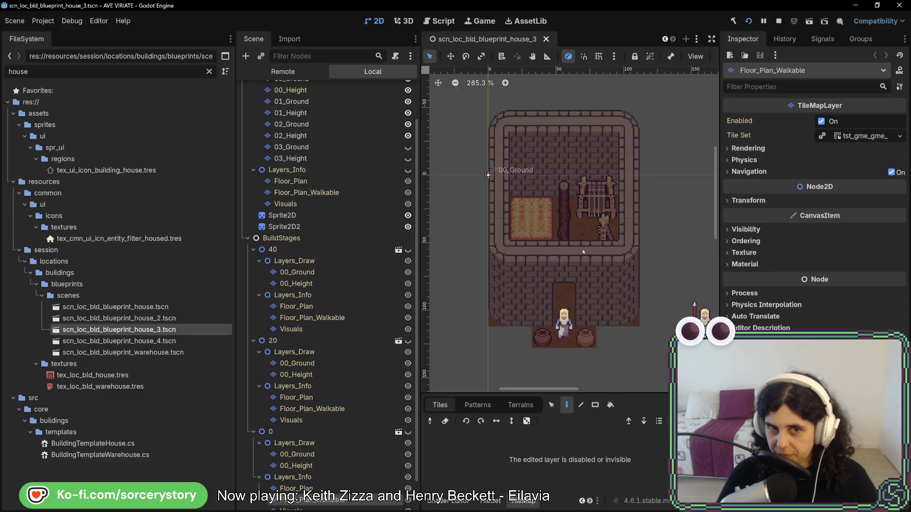
key("alt+Tab")
left_click(529, 249)
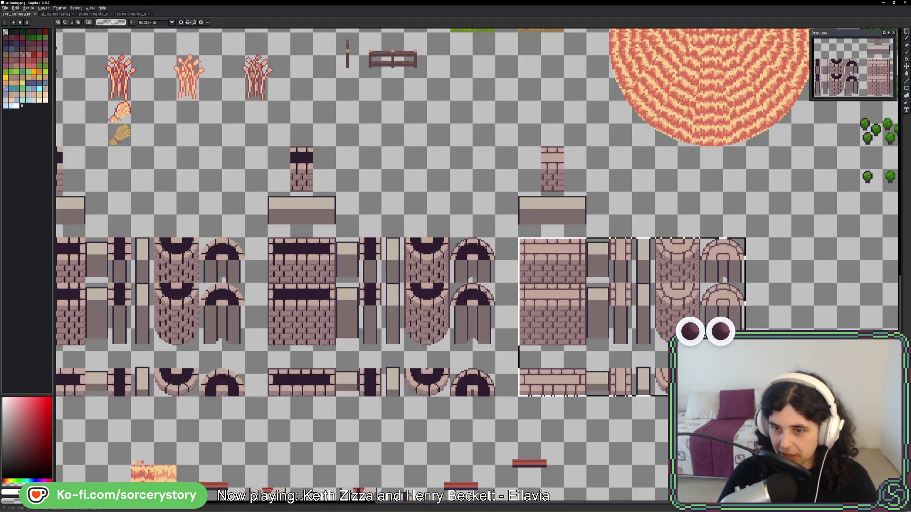
key("Delete")
key("ctrl+s")
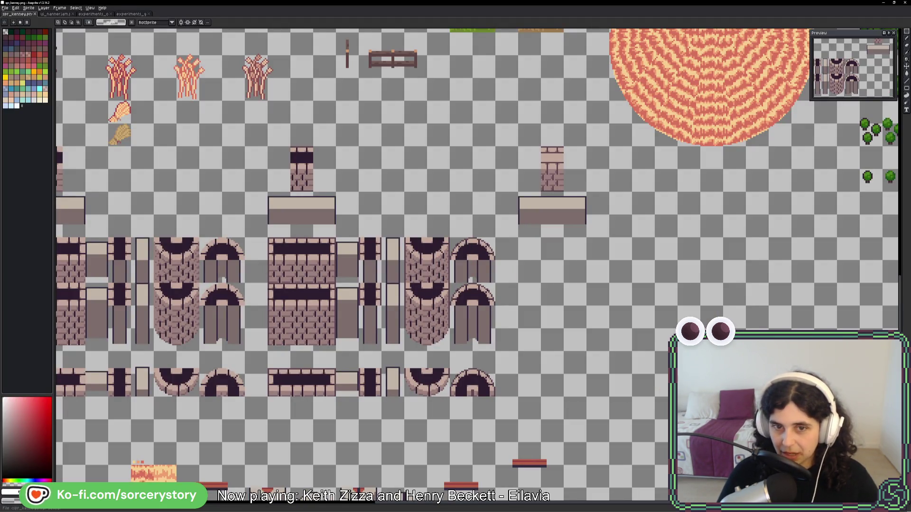
key("alt+Tab")
key("alt+Tab")
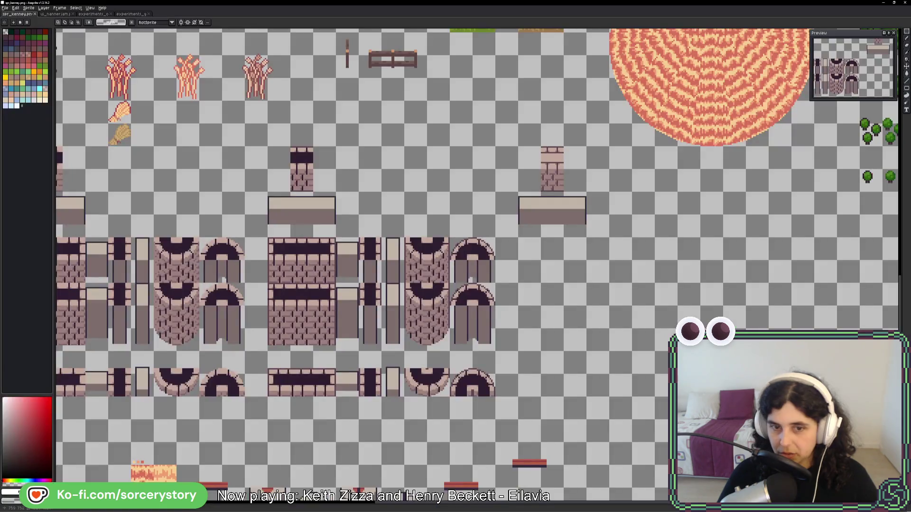
Erase the left brick and arch block, check Godot, then undo to restore the tiles
scroll(475, 266, "up", 2)
scroll(474, 266, "down", 3)
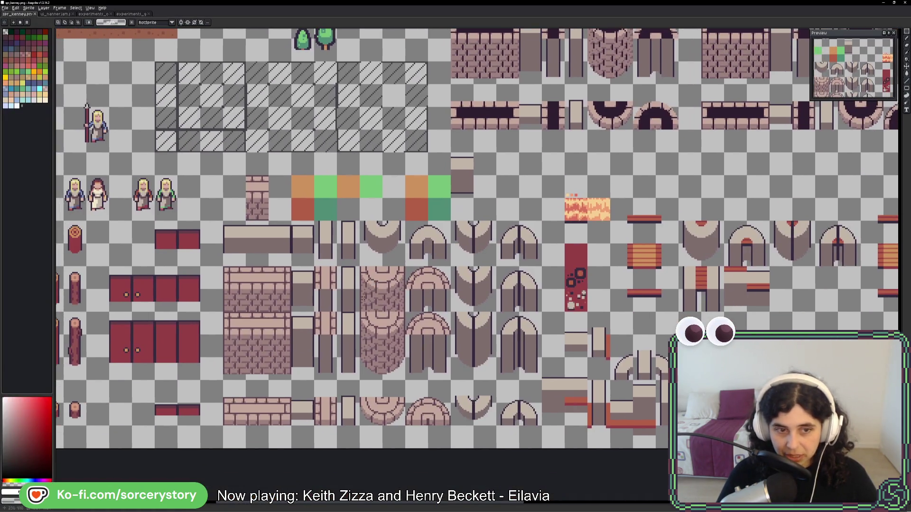
mouse_move(227, 277)
left_mouse_down()
mouse_move(405, 422)
mouse_move(437, 420)
left_mouse_up()
key("Delete")
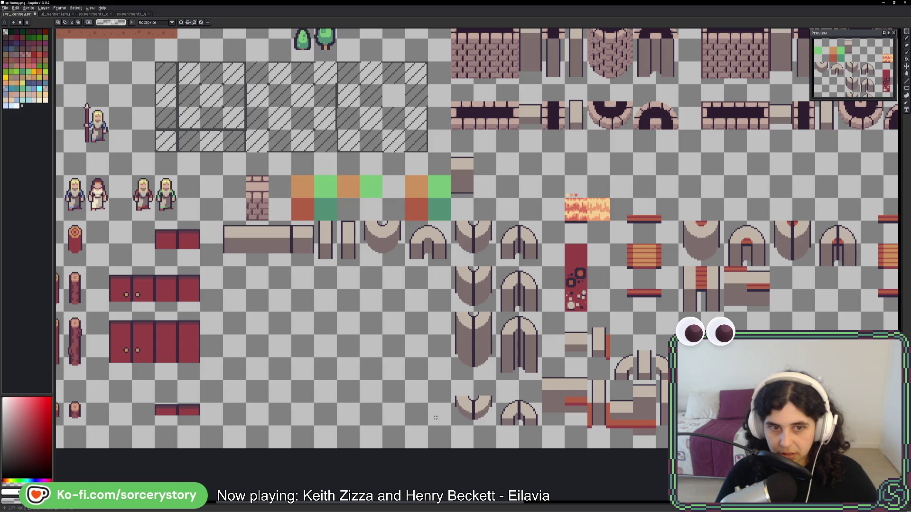
key("alt+Tab")
key("alt+Tab")
key("ctrl+z")
Compare against the Godot house scene, then save the restored sheet for reimport
scroll(498, 313, "up", 3)
scroll(498, 313, "right", 8)
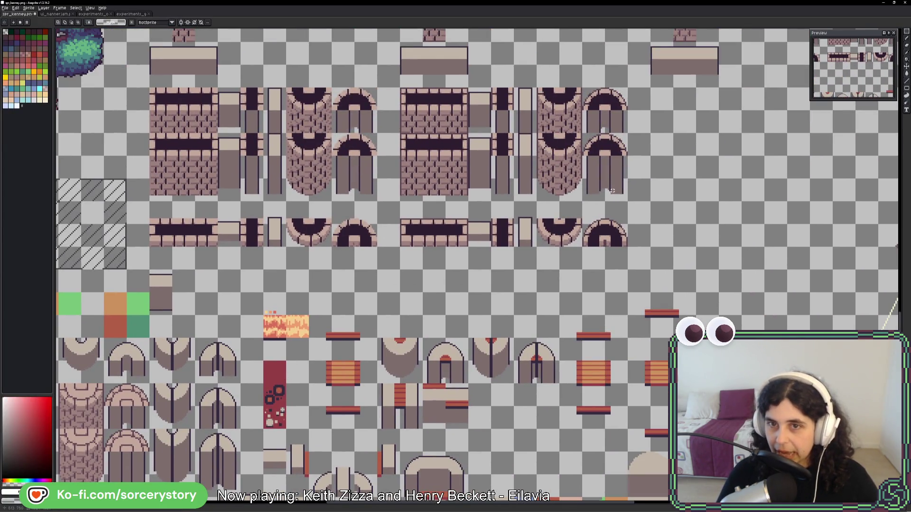
scroll(612, 190, "down", 2)
scroll(417, 260, "down", 2)
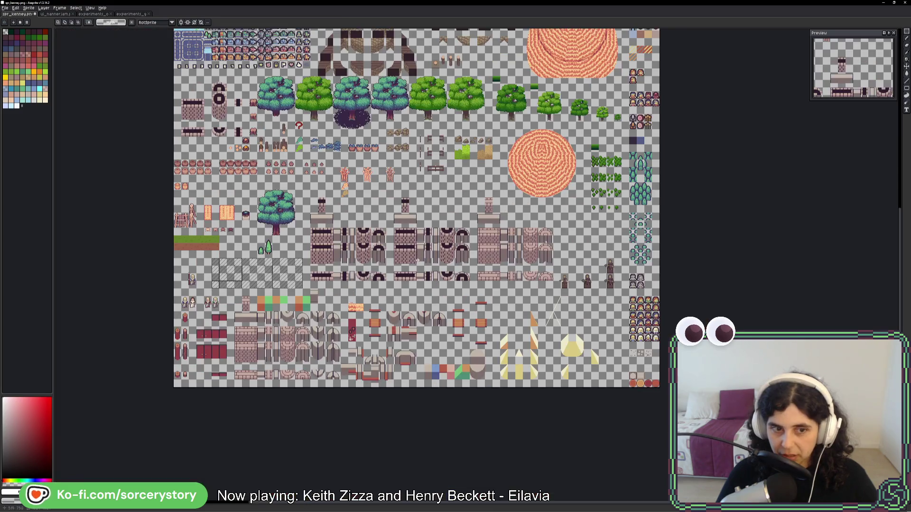
key("alt+Tab")
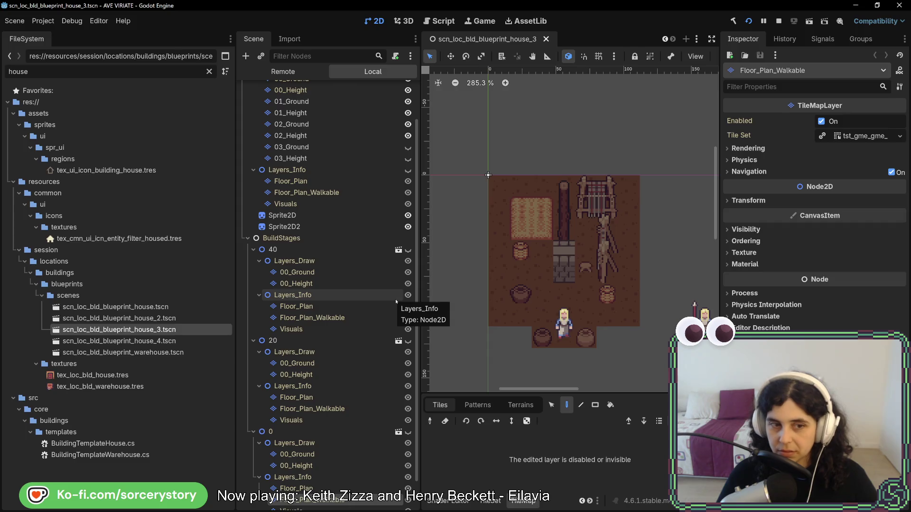
key("alt+Tab")
key("ctrl+s")
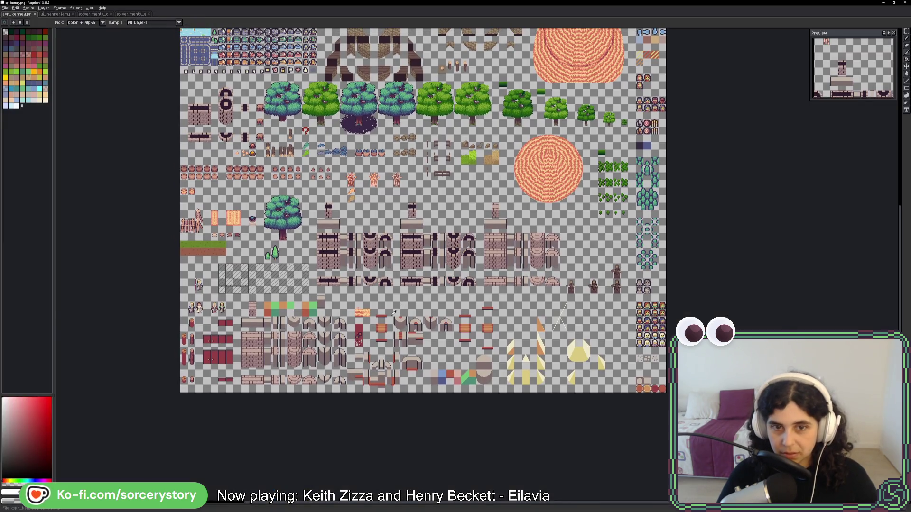
key("alt+Tab")
key("alt+Tab")
scroll(398, 256, "up", 2)
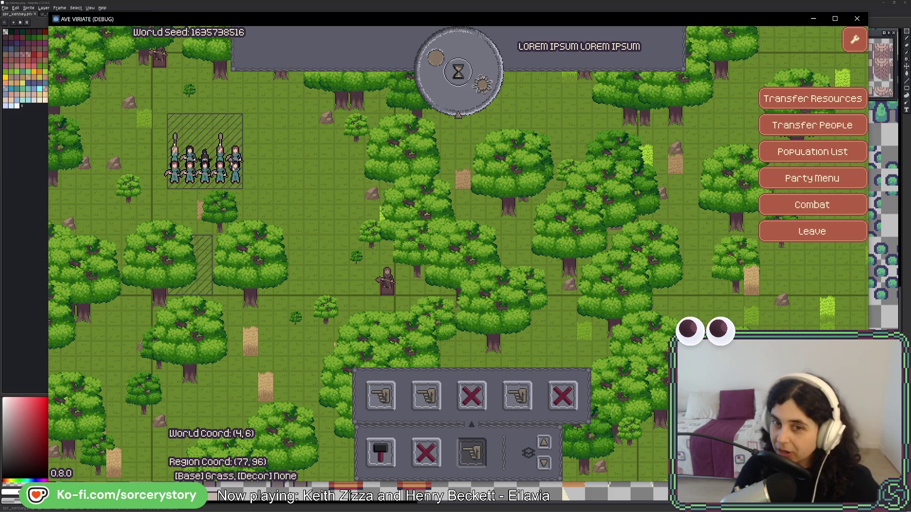
Pan the forest map, pass two hours on the time dial, open the debug inspector, then close the game
key("a")
key("w")
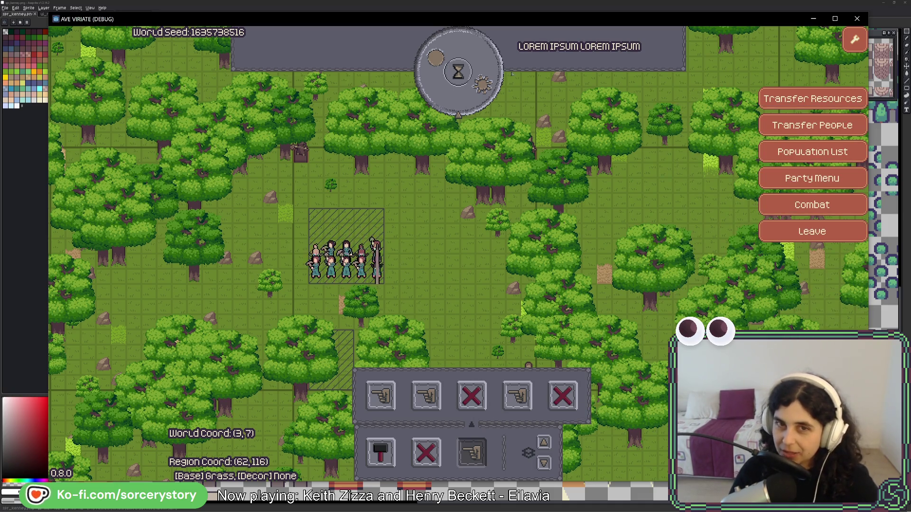
left_click(478, 89)
left_click(479, 90)
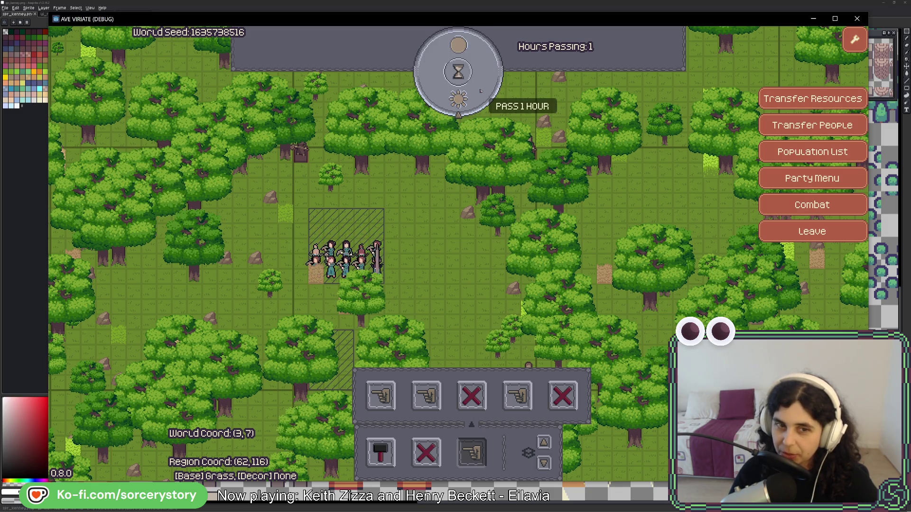
left_click(851, 28)
left_click(857, 19)
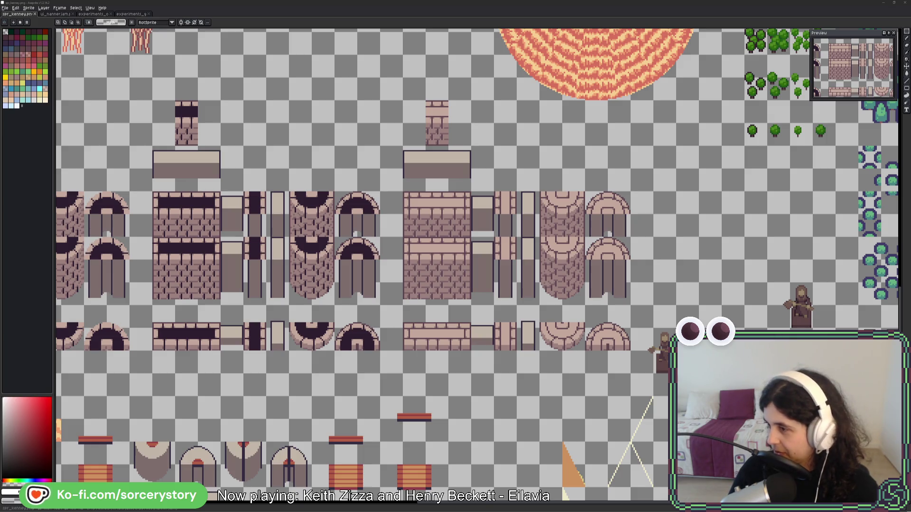
Run the project from Godot, start a New Game, and walk the player to a forest spot
key("alt+Tab")
left_click(749, 21)
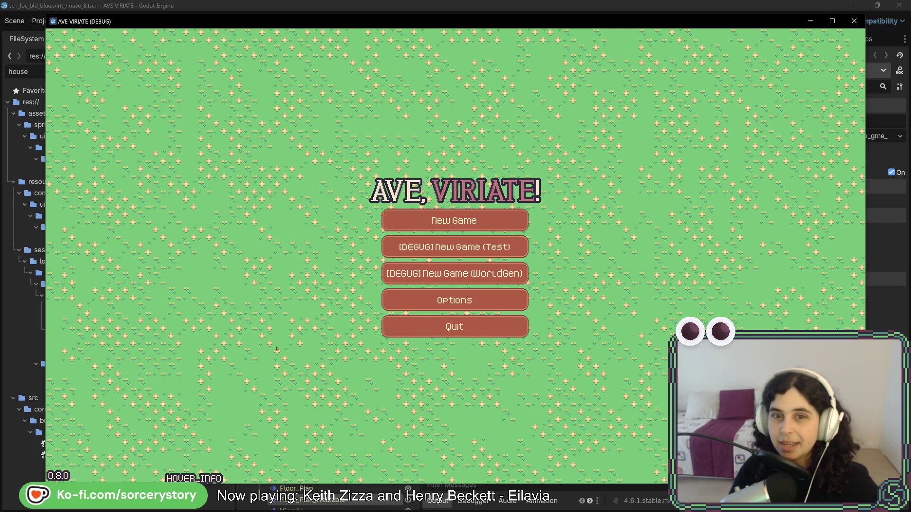
key("Return")
left_click(550, 292)
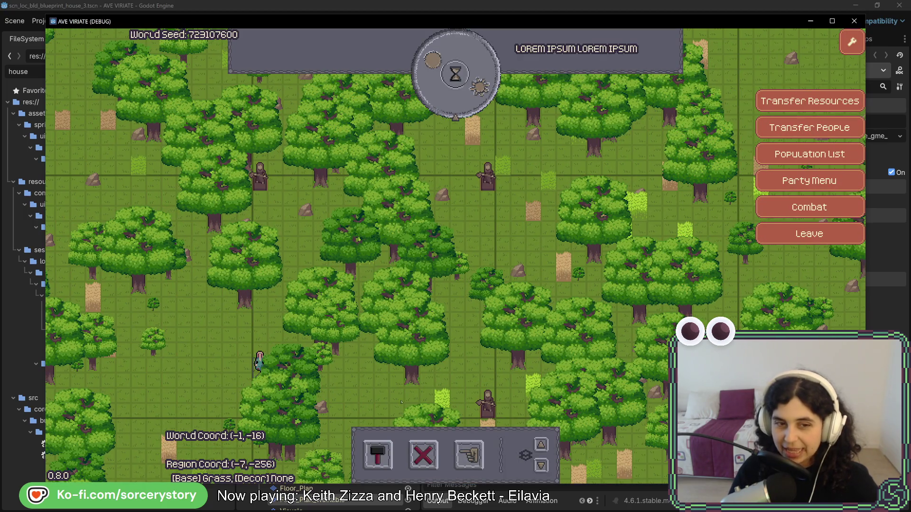
left_click(401, 402)
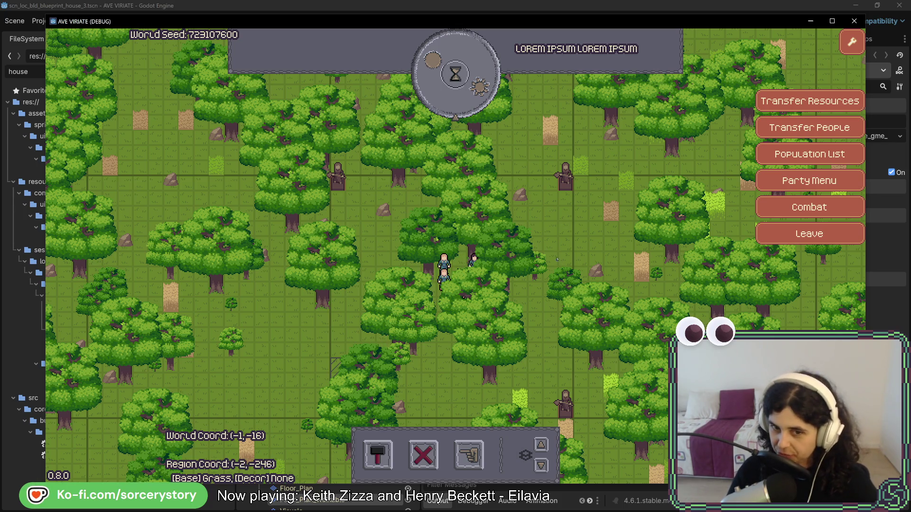
Open the designation actions and pan the forest map toward the villagers
key("s")
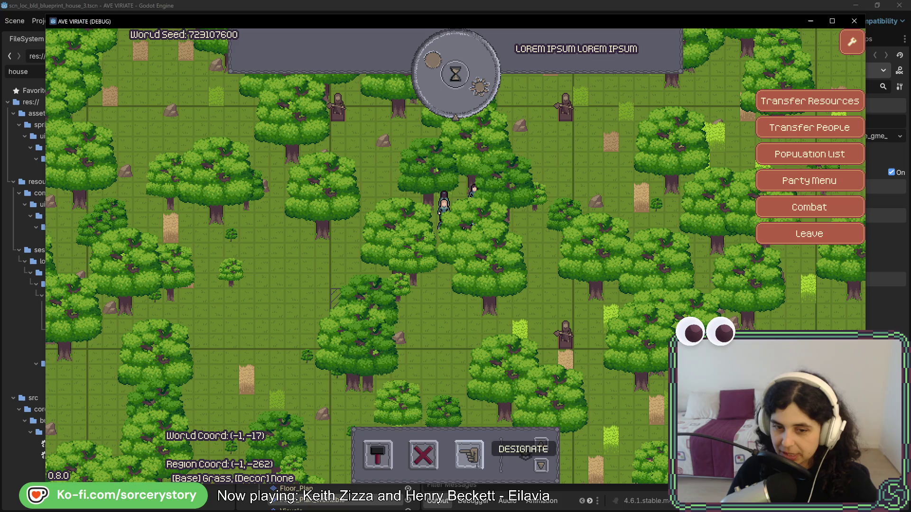
left_click(469, 455)
key("w")
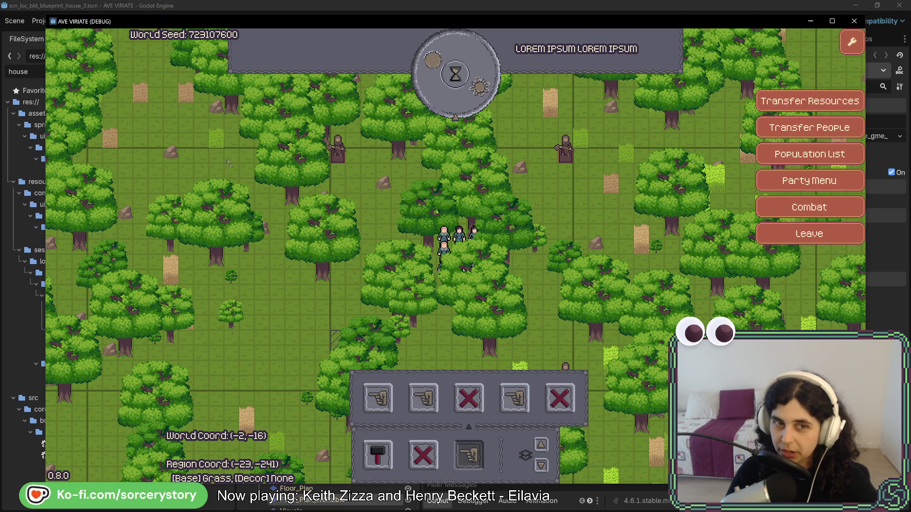
key("d")
key("s")
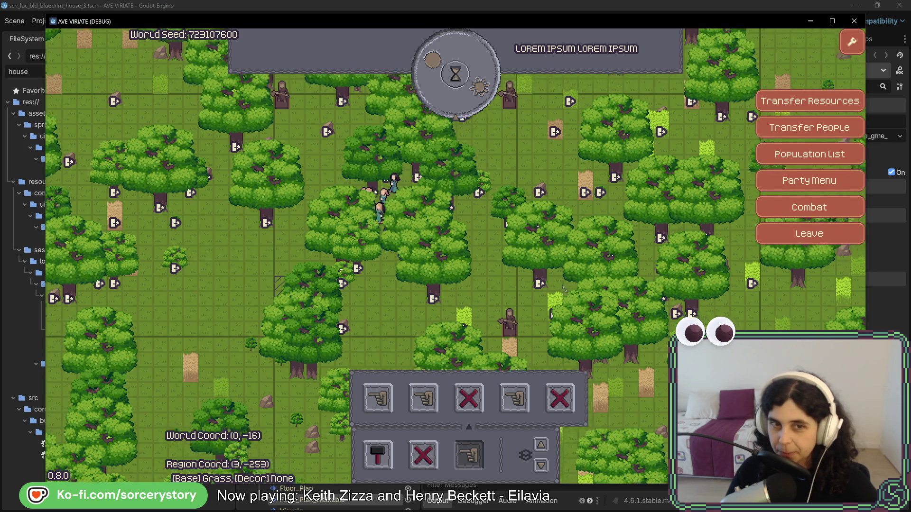
key("a")
key("a")
key("a")
key("s")
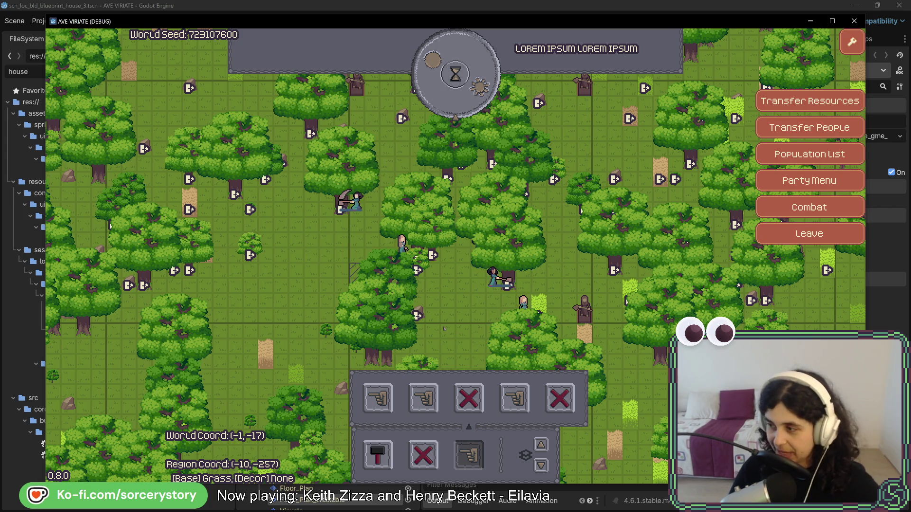
key("w")
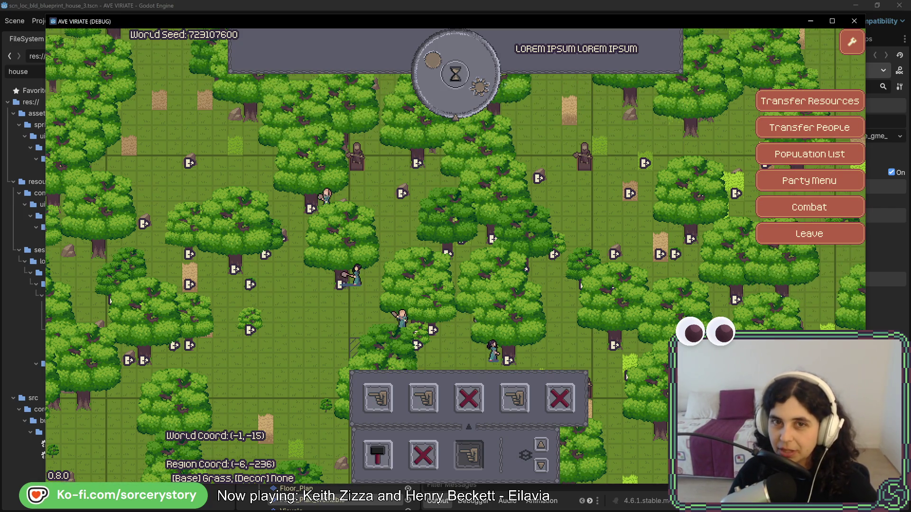
Pass one hour to reach 09:00 and pan south to the hatched plot and oak
left_click(484, 95)
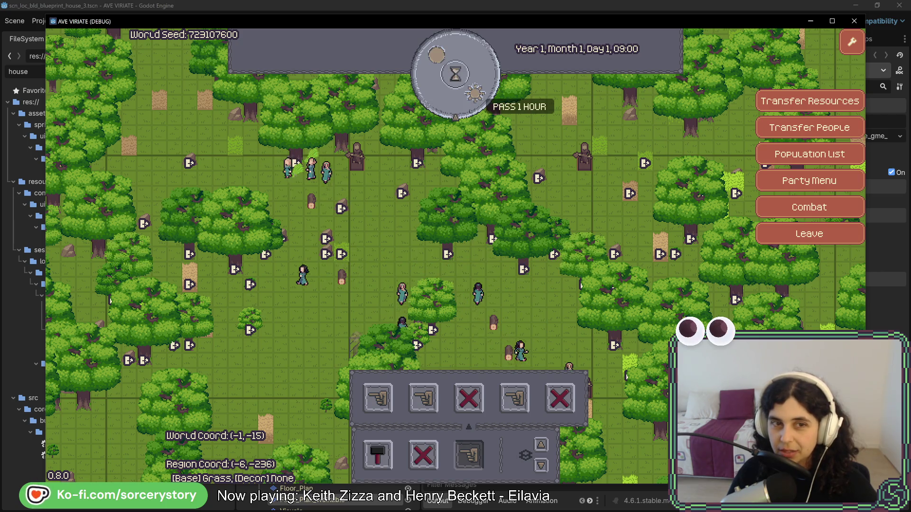
mouse_move(341, 278)
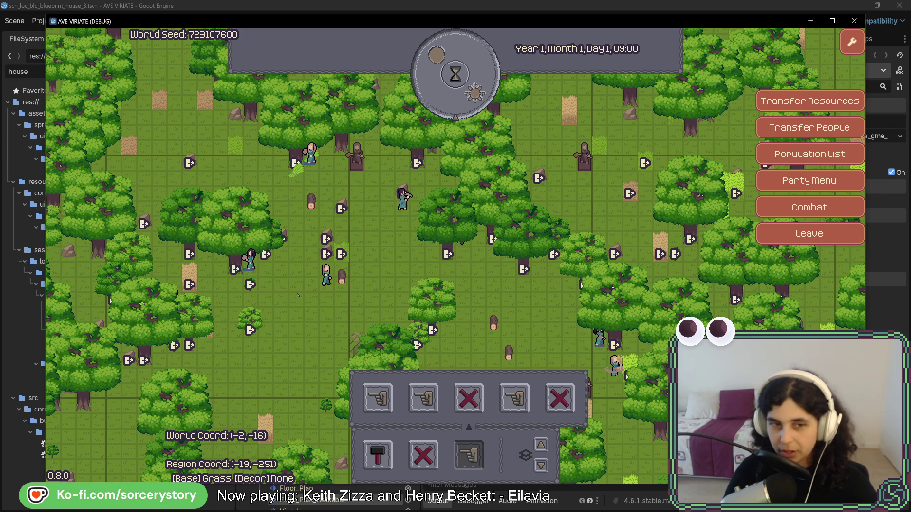
key("s")
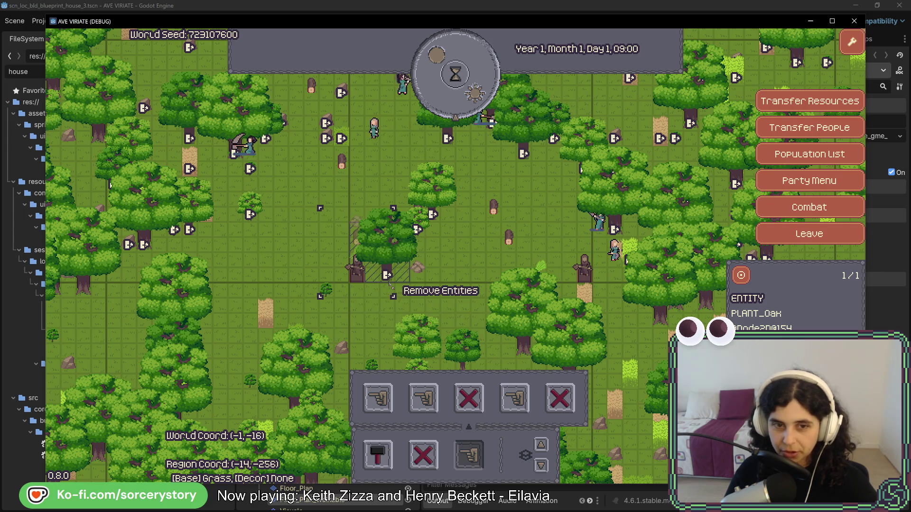
Remove the oak from the hatched plot and pass one hour to 10:00
left_click(390, 285)
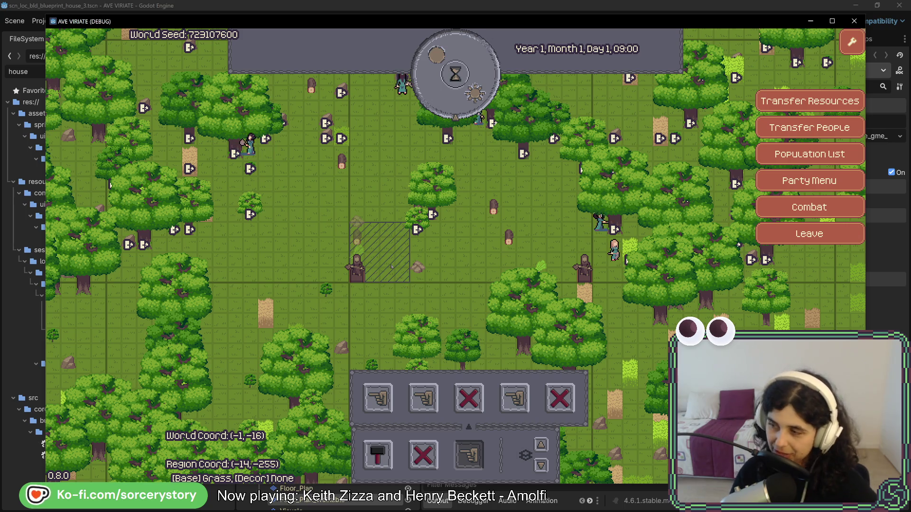
key("w")
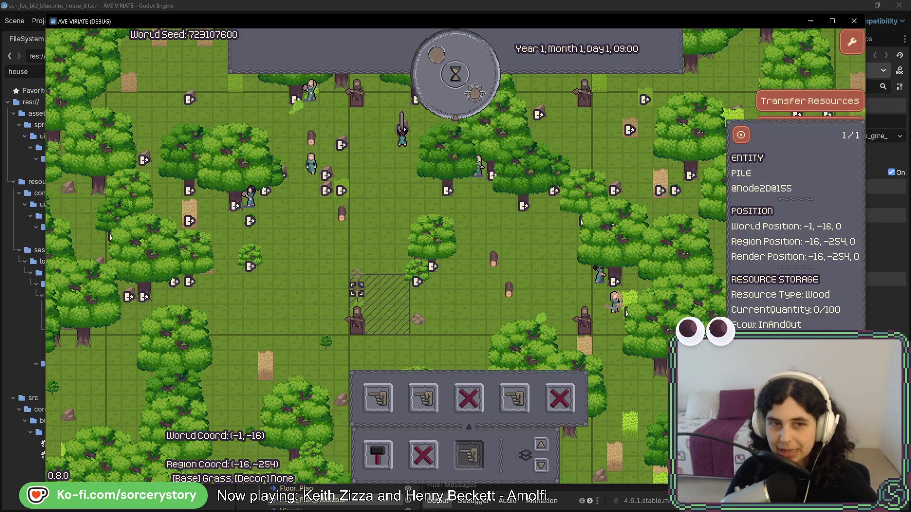
key("s")
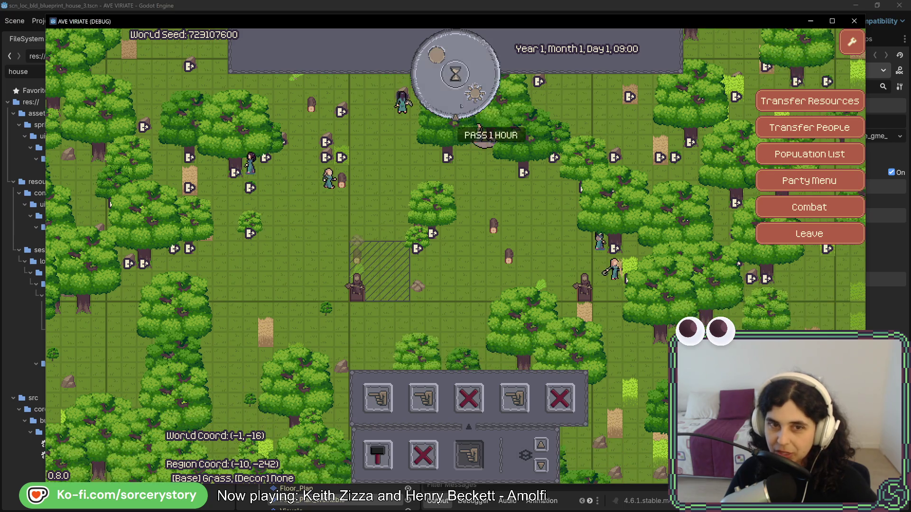
left_click(356, 241)
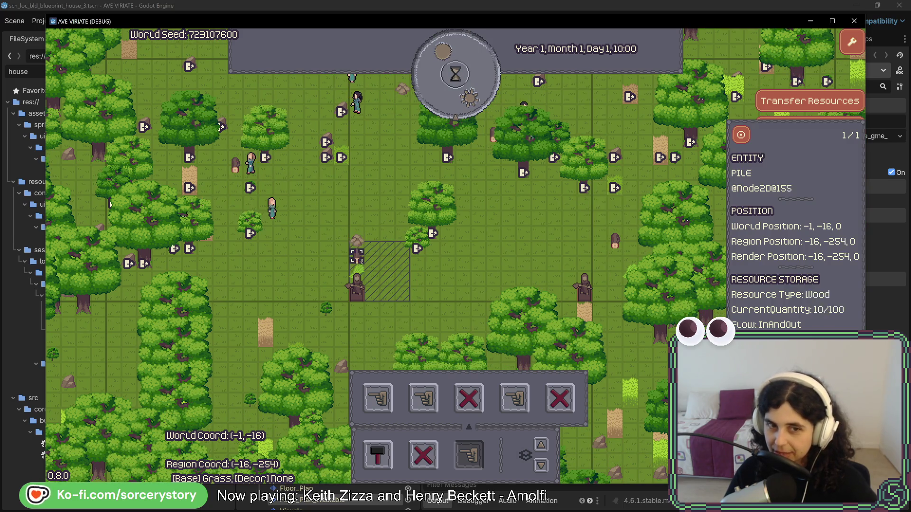
key("Escape")
Choose a house from the building panel and position it on the map
left_click(377, 454)
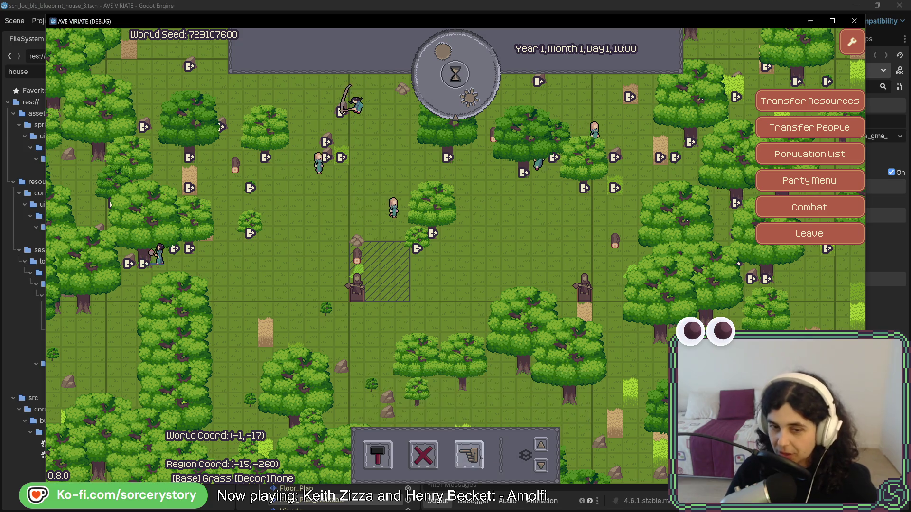
left_click(355, 397)
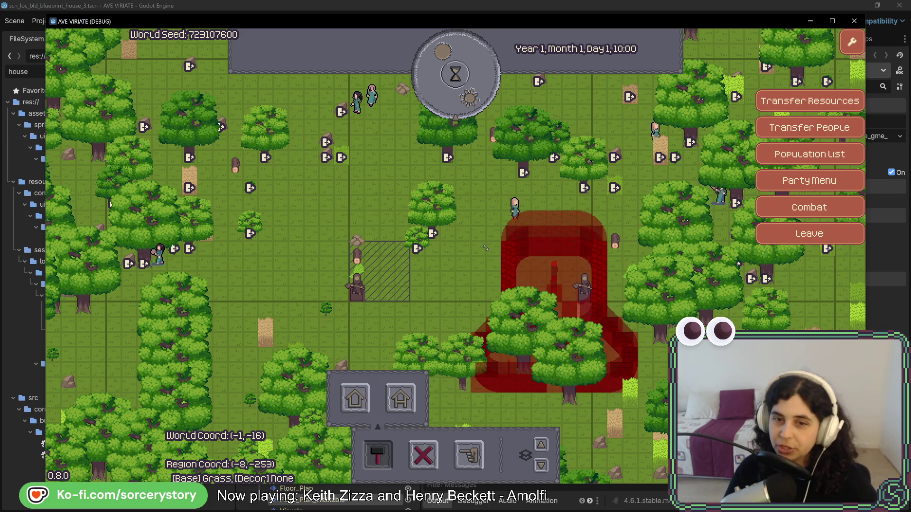
key("w")
key("w")
key("d")
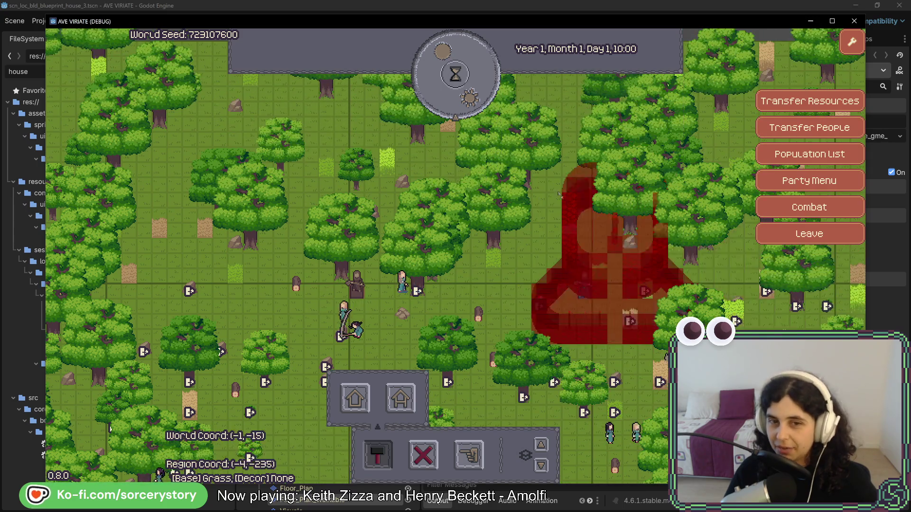
left_click(553, 208)
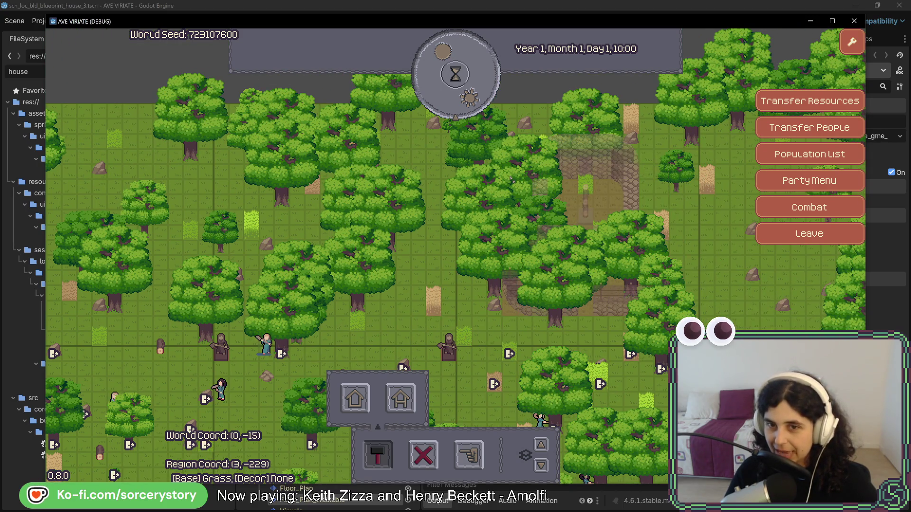
Pan east, inspect a grass plant, and pass three hours of game time
key("d")
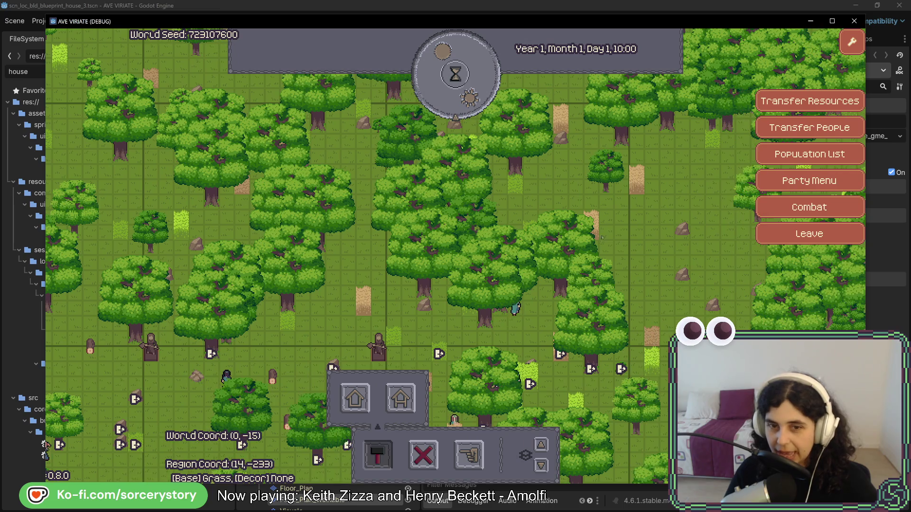
left_click(536, 231)
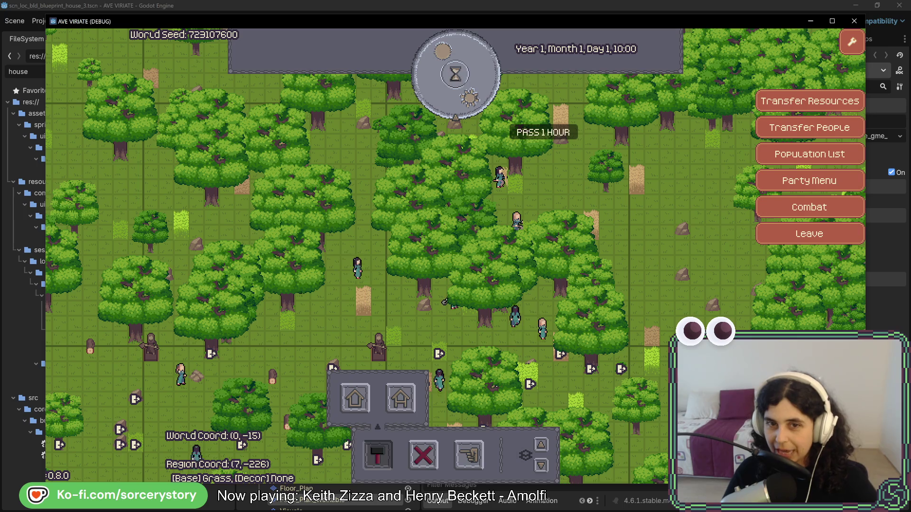
key("d")
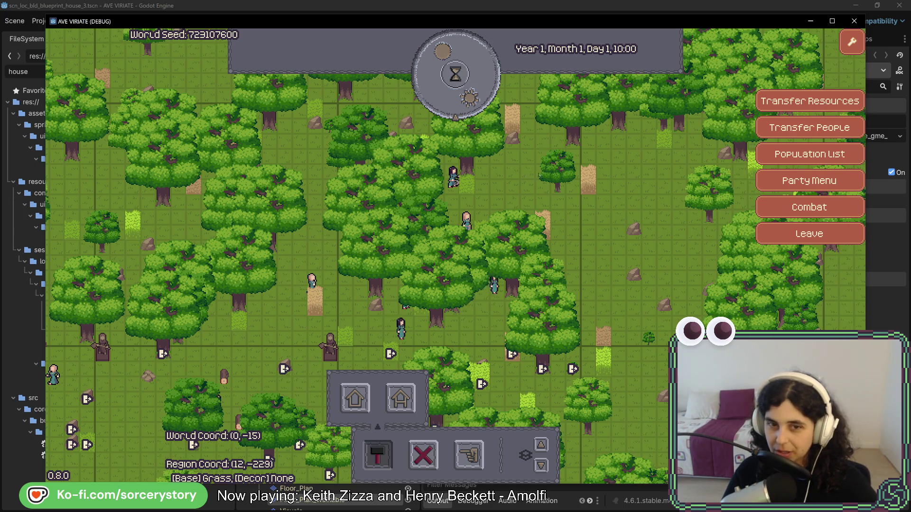
left_click(476, 76)
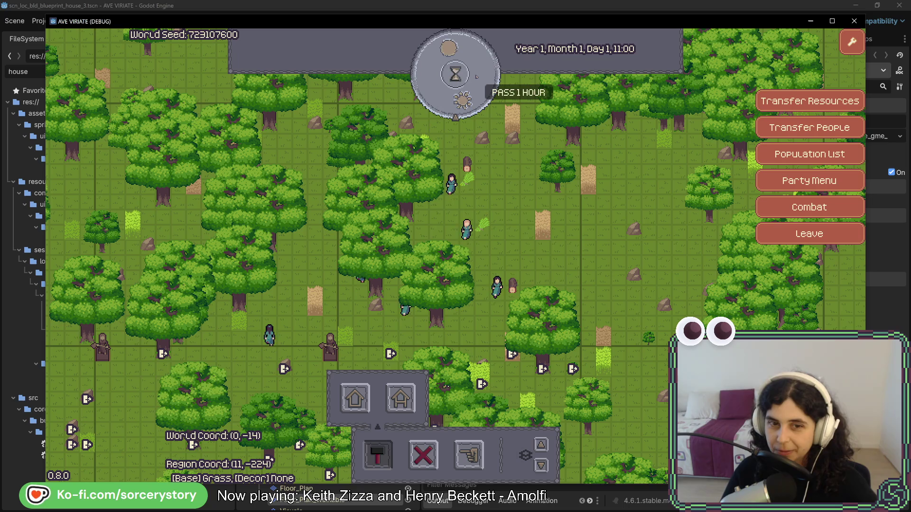
left_click(476, 76)
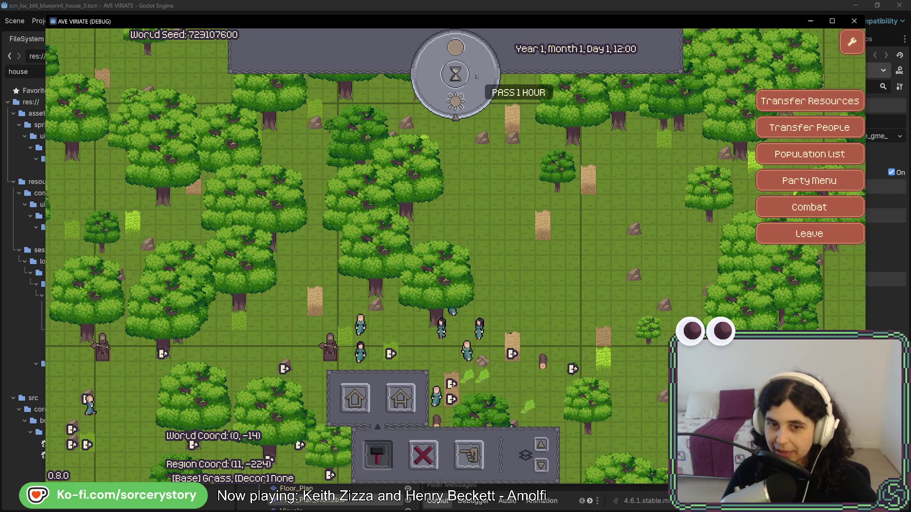
left_click(476, 76)
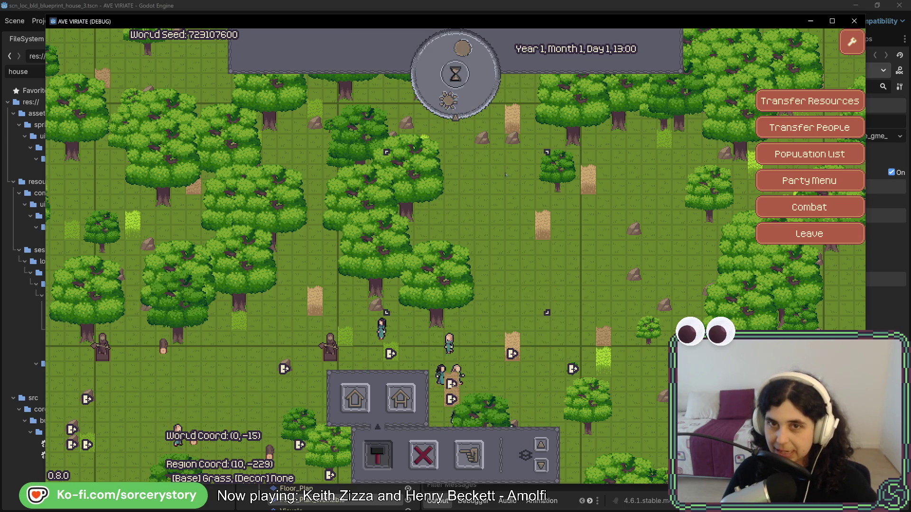
Inspect a wheat plant and an oak, remove an oak, and pass two more hours
left_click(532, 236)
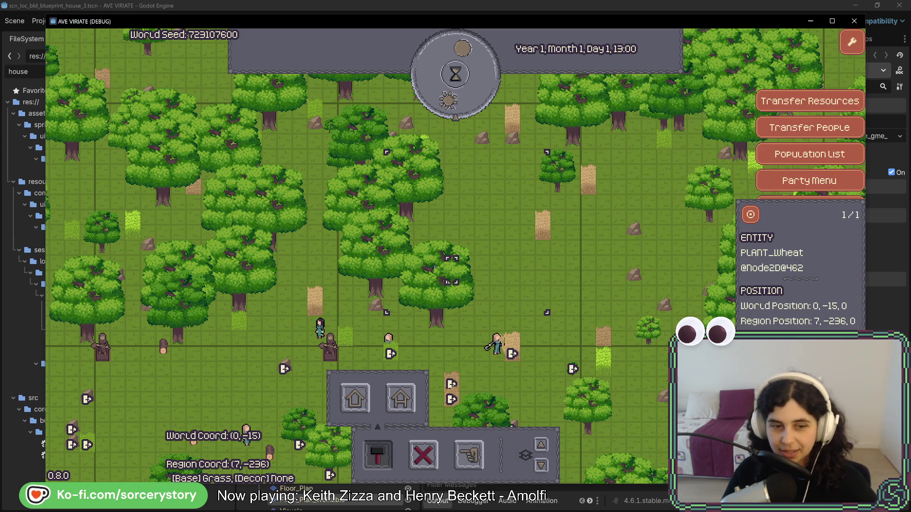
left_click(479, 273)
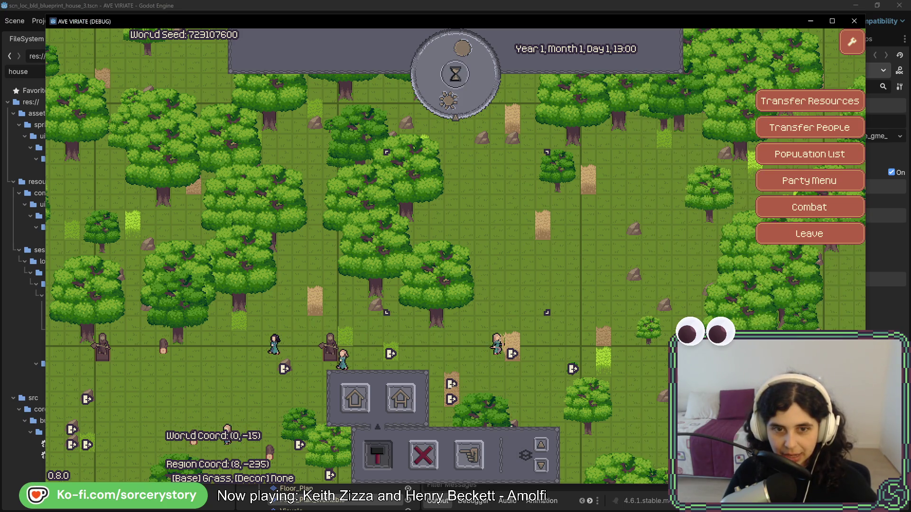
left_click(438, 325)
left_click(439, 325)
left_click(439, 326)
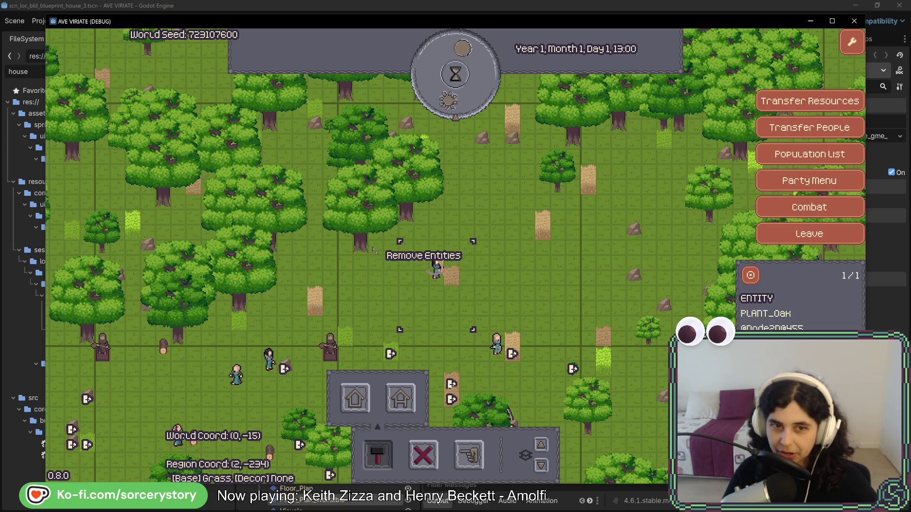
left_click(403, 223)
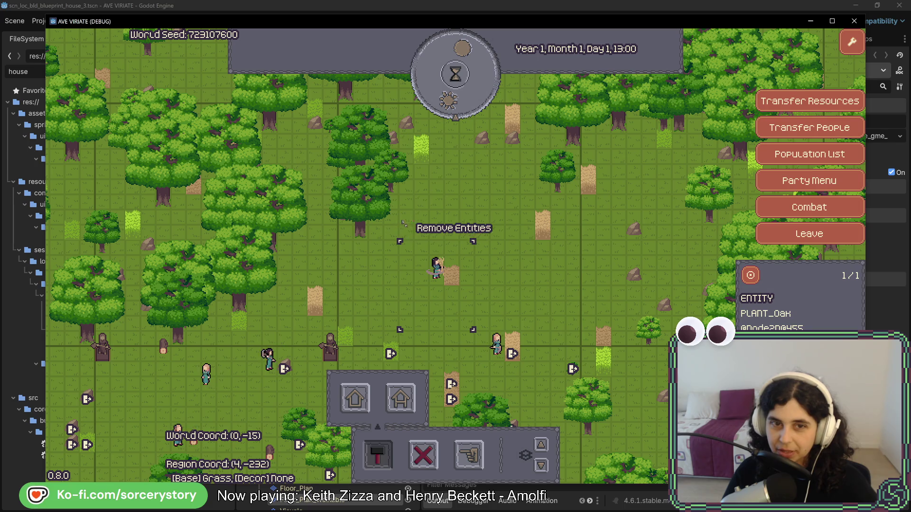
left_click(464, 101)
left_click(464, 101)
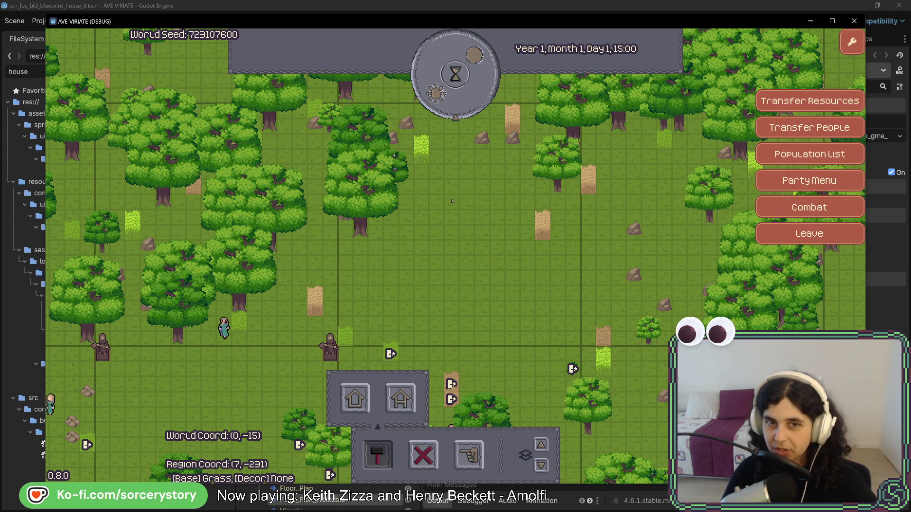
Remove the bracketed oak and pass the final hour so the house finishes at 16:00
mouse_move(390, 203)
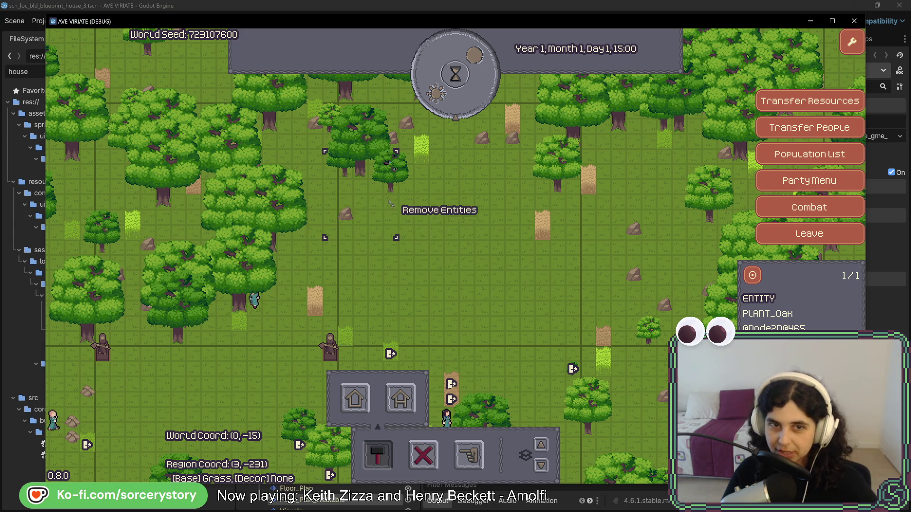
left_click(390, 203)
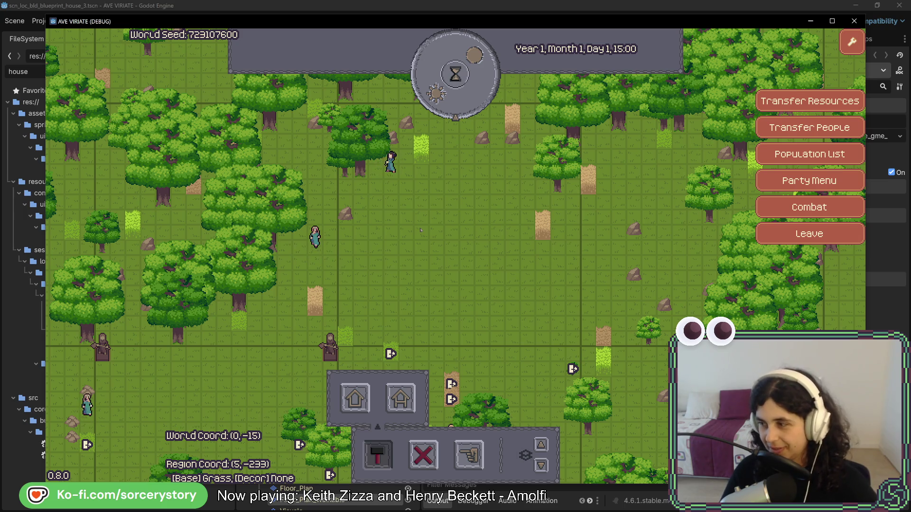
mouse_move(386, 167)
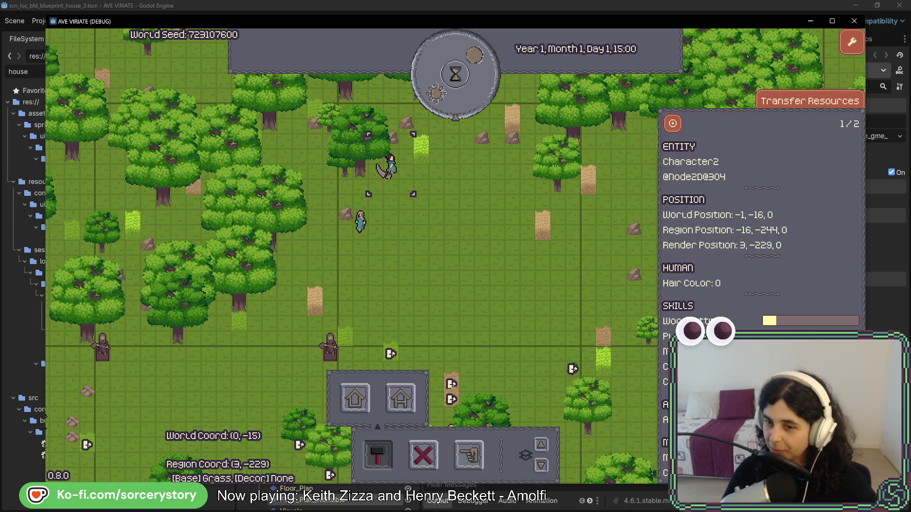
key("w+d")
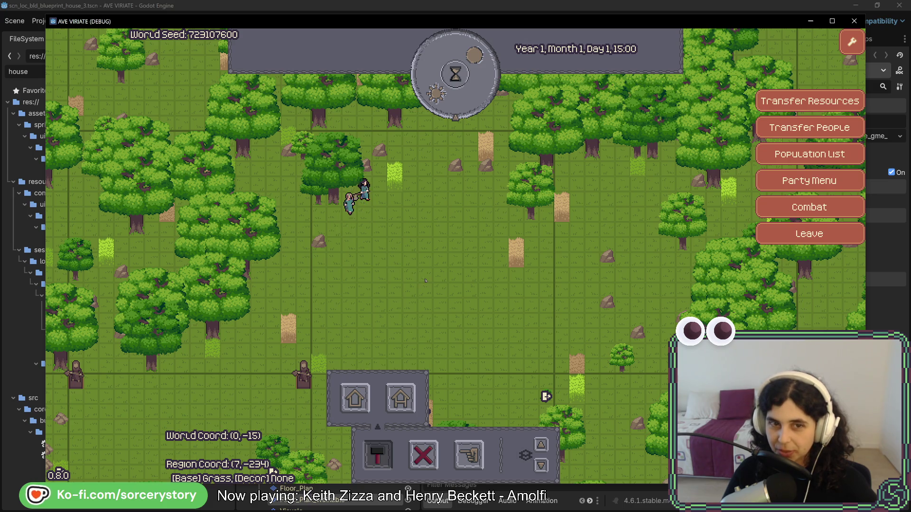
mouse_move(363, 192)
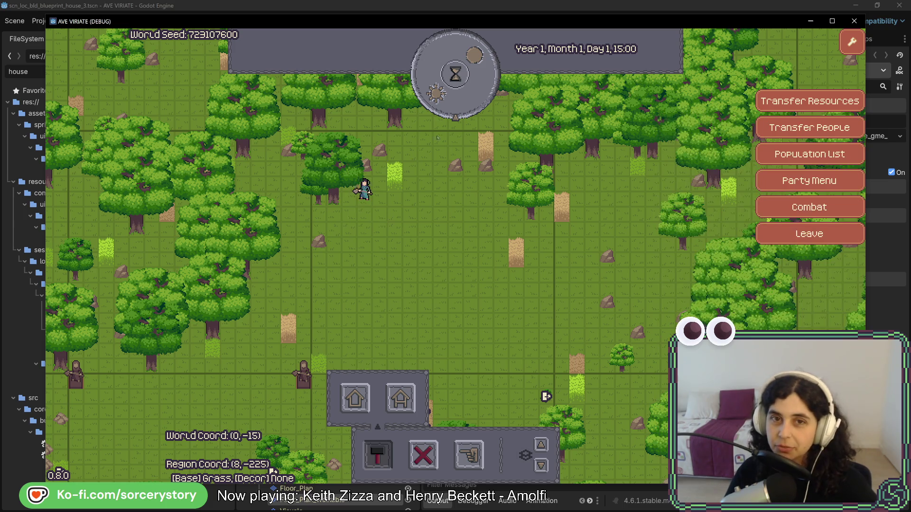
left_click(463, 108)
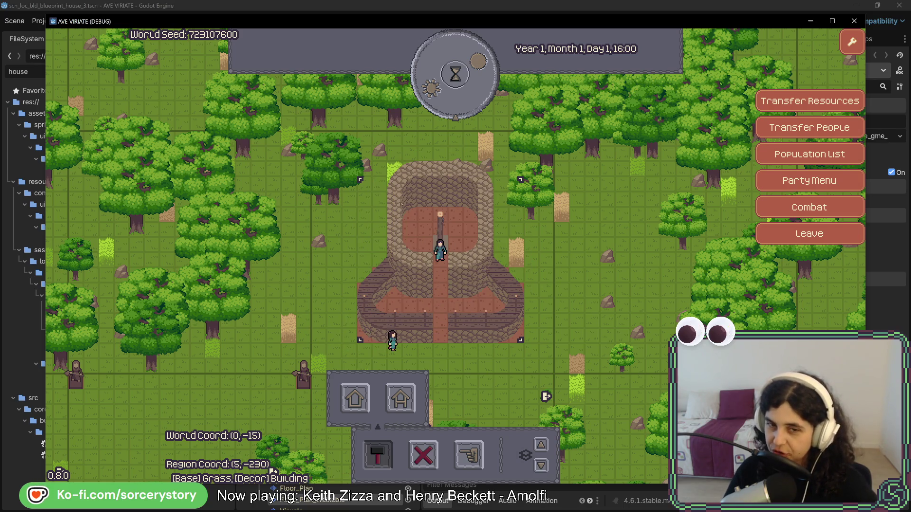
Pan the game view west and south from the house to the open grassland
key("a")
key("s")
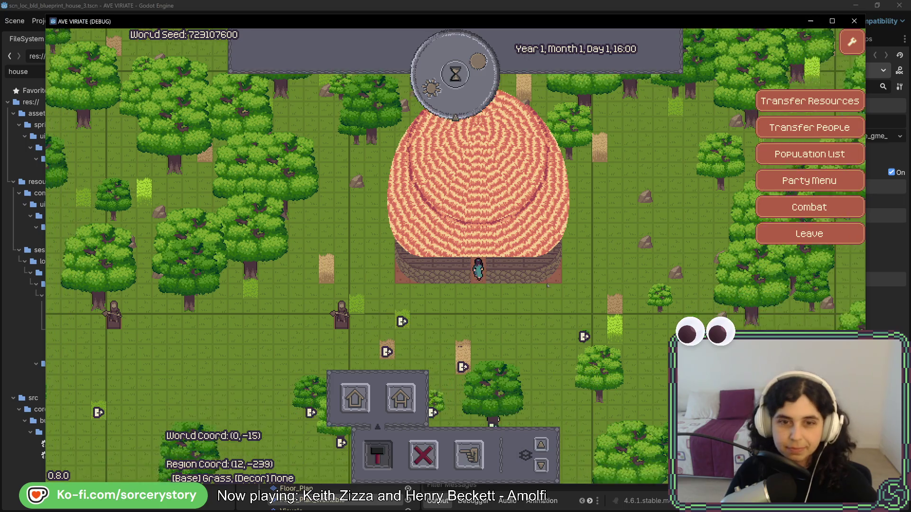
key("a")
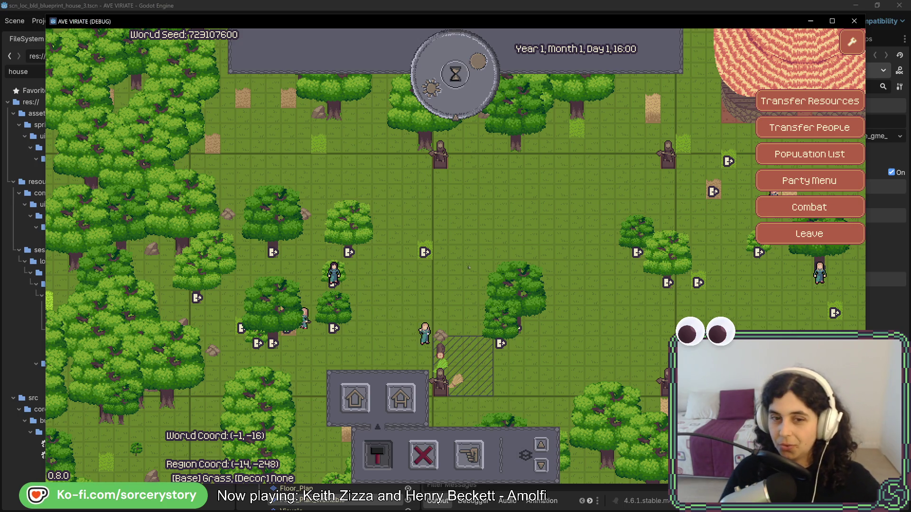
Open the area designations and drag a plantation rectangle on the open grass
left_click(469, 455)
key("w")
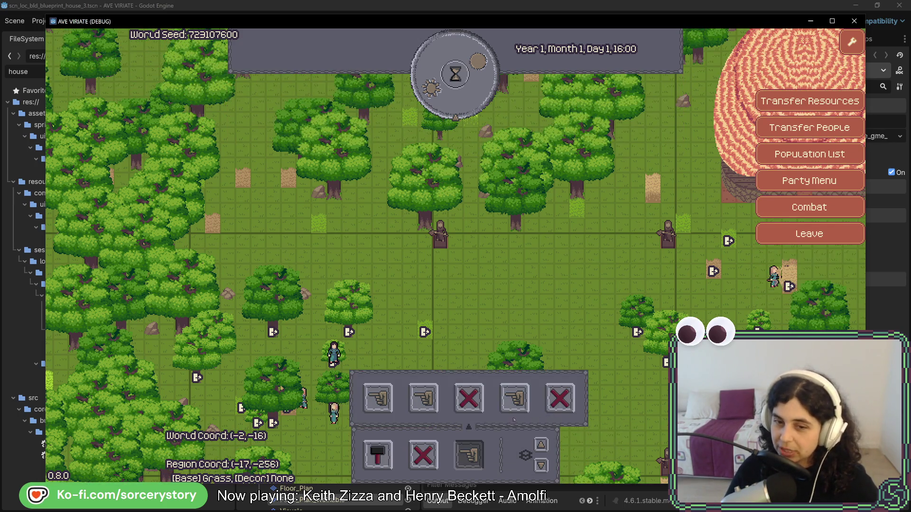
key("w")
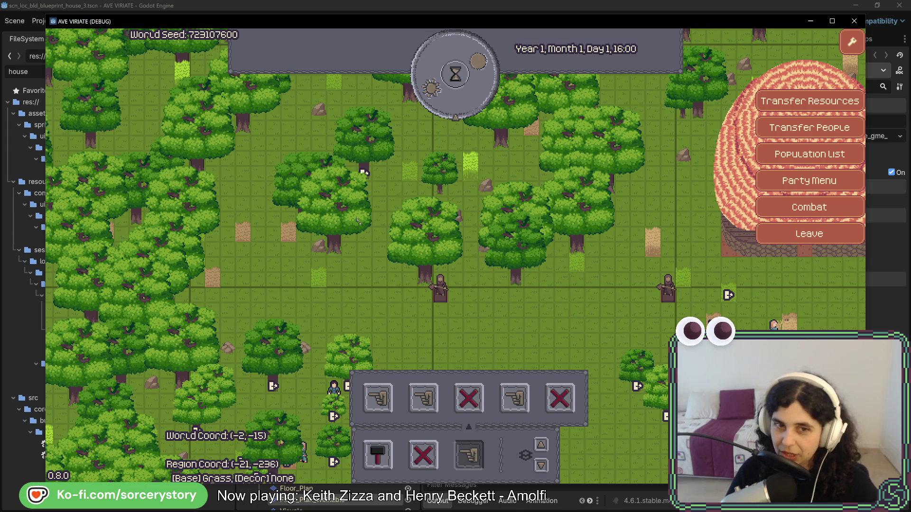
key("d")
key("s")
key("s")
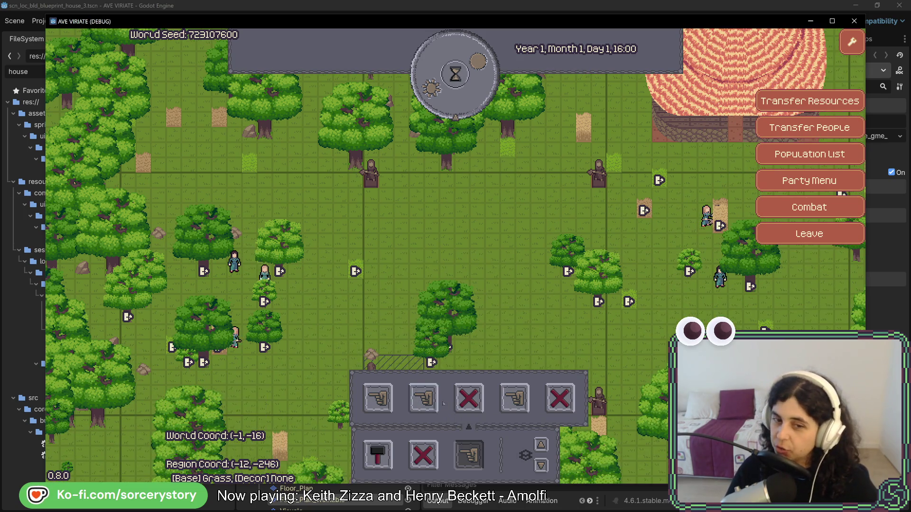
mouse_move(403, 208)
left_mouse_down()
mouse_move(493, 256)
mouse_move(435, 228)
mouse_move(545, 263)
left_mouse_up()
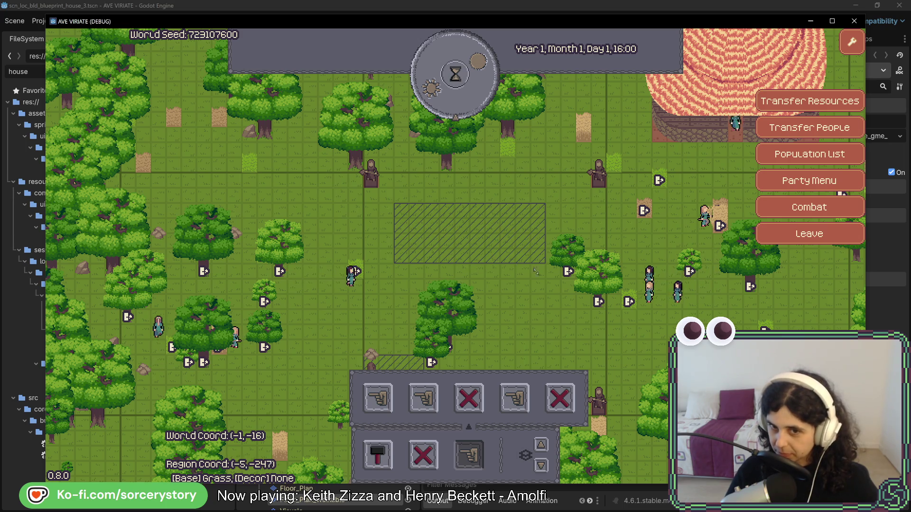
Pan northwest, mark a larger plantation area, then switch to Aseprite
key("w")
key("a")
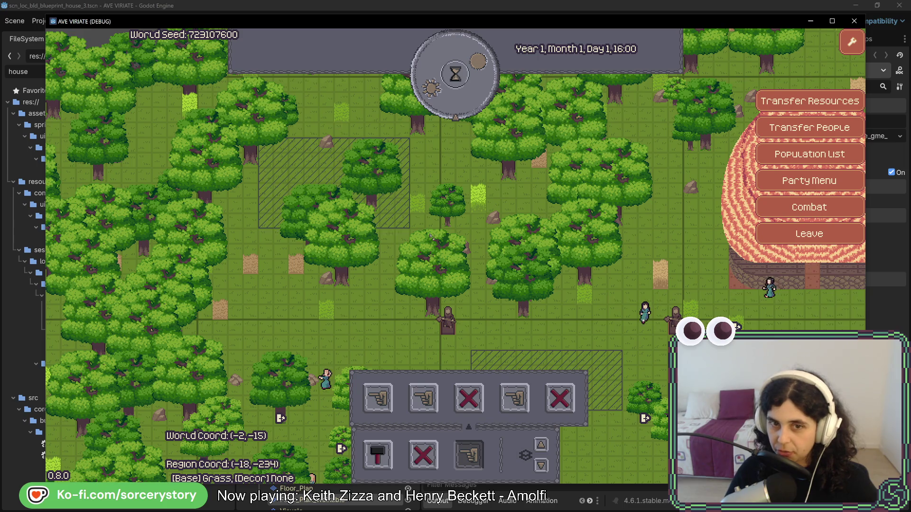
mouse_move(430, 235)
left_mouse_down()
mouse_move(607, 334)
mouse_move(612, 320)
mouse_move(624, 320)
mouse_move(607, 291)
mouse_move(635, 335)
mouse_move(638, 320)
mouse_move(609, 293)
mouse_move(644, 320)
mouse_move(640, 332)
left_mouse_up()
key("s")
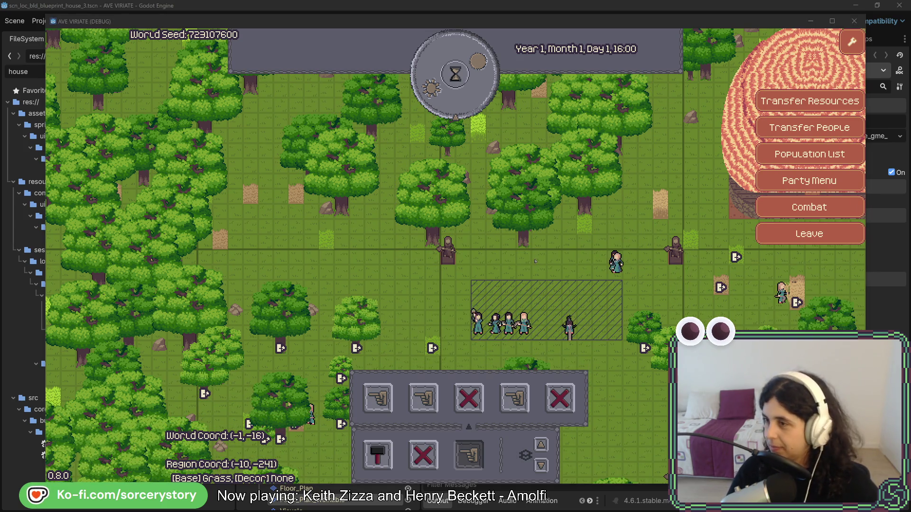
key("alt+Tab")
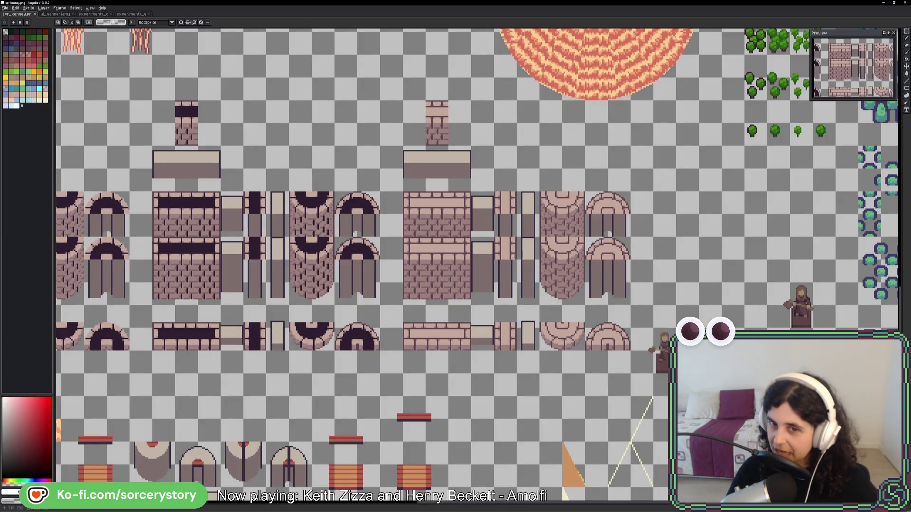
Zoom and pan the spr_kenney sheet to look over the tree, prop and other sprites
scroll(513, 256, "down", 1)
mouse_move(364, 279)
left_mouse_down()
mouse_move(619, 229)
mouse_move(589, 234)
left_mouse_up()
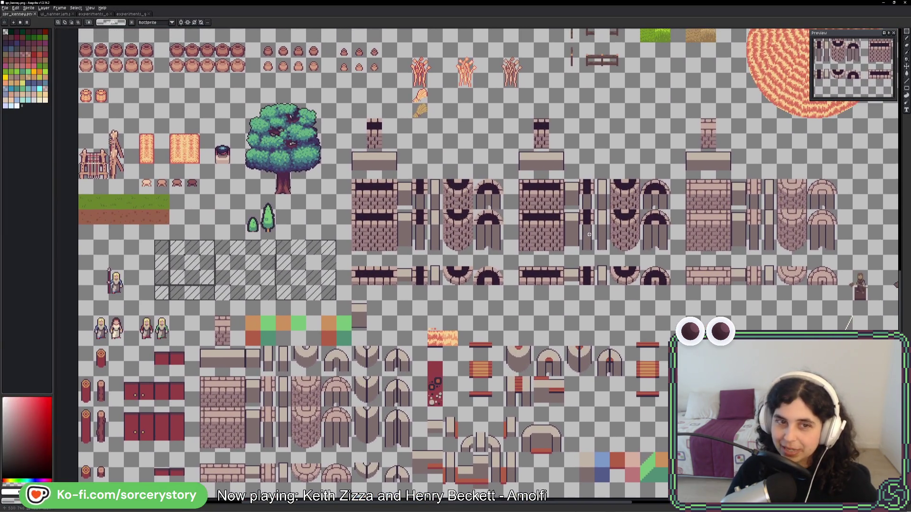
left_click_drag(693, 268, 659, 291)
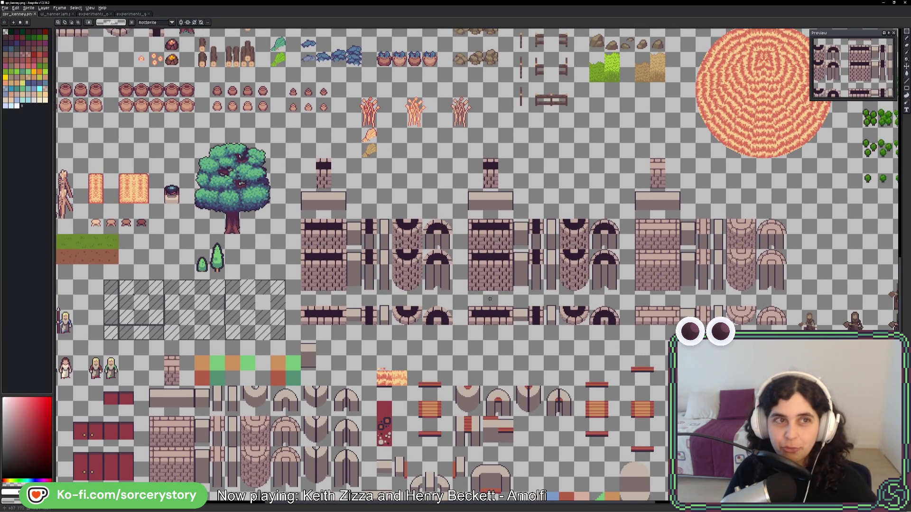
Marquee-select the grey hatched overlay tiles, then go back to spr_kenney and the running game
key("ctrl+shift+Tab")
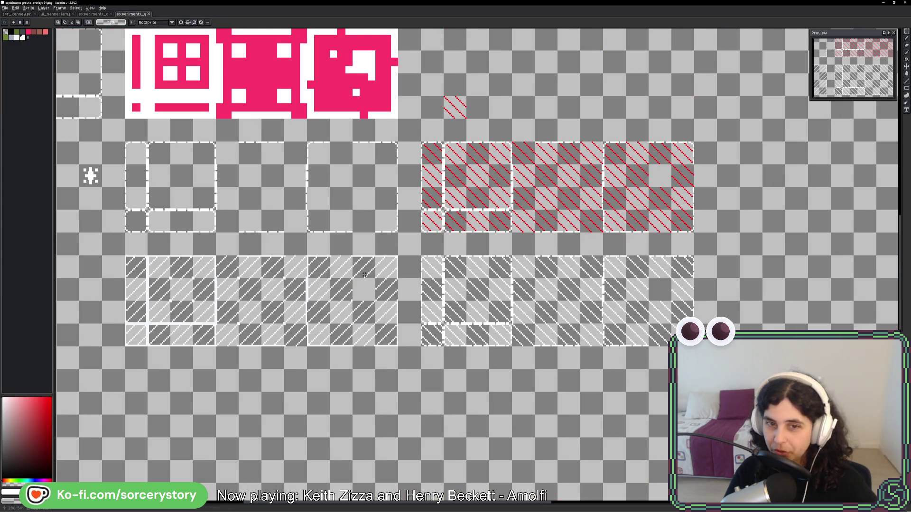
left_click_drag(426, 263, 651, 328)
left_click_drag(716, 346, 695, 346)
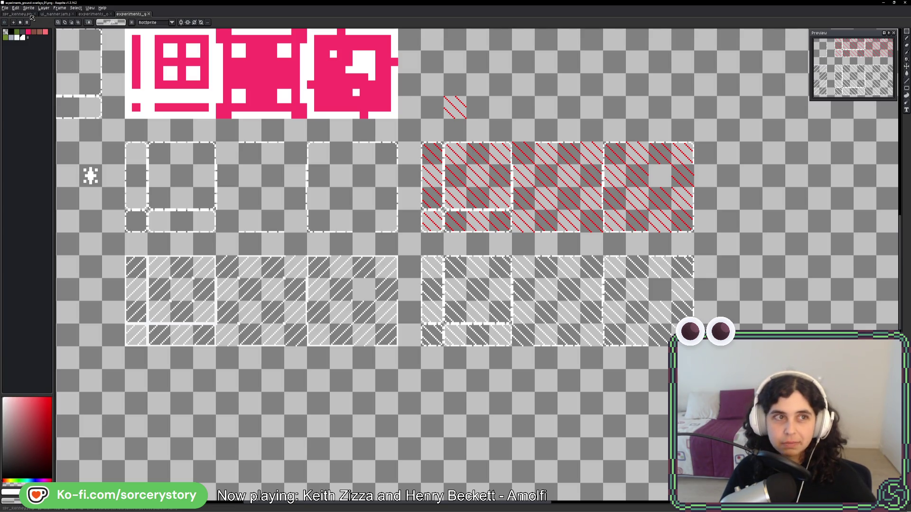
left_click(30, 16)
key("alt+Tab")
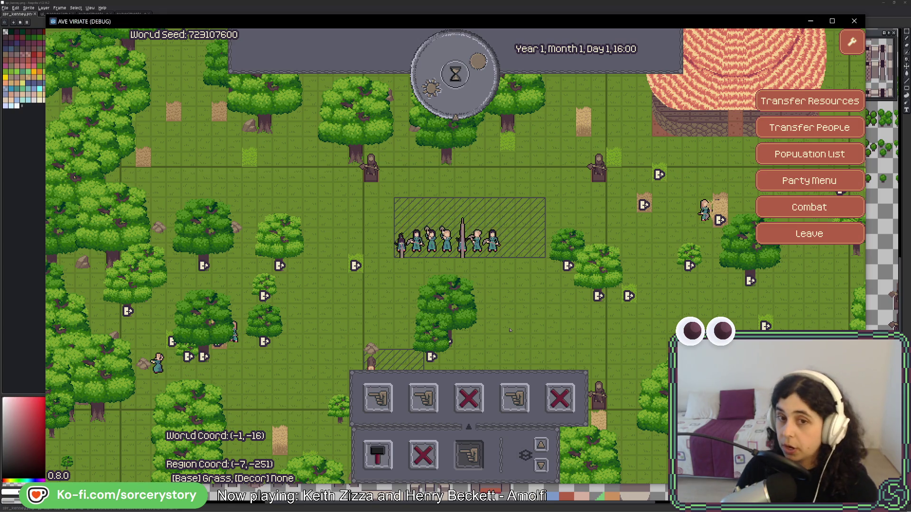
Close the area designation options and place a new house on a free spot near the plantation
key("w")
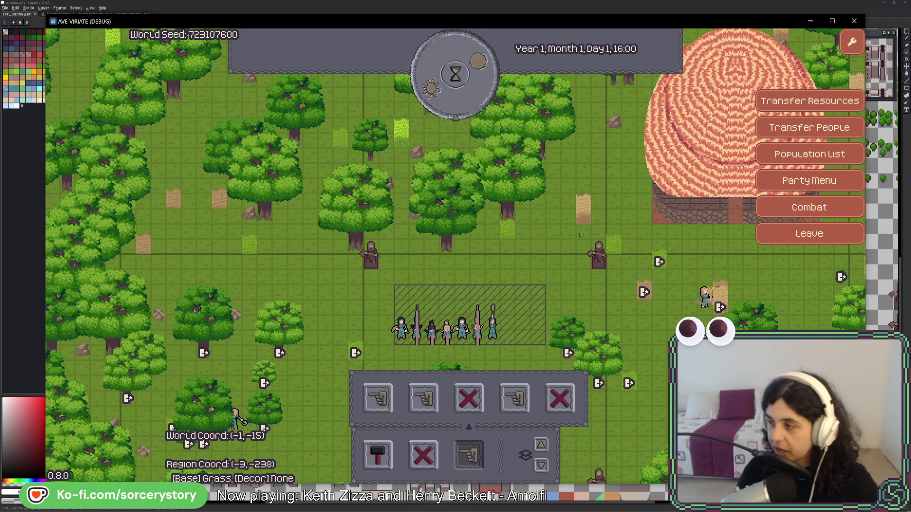
left_click(469, 456)
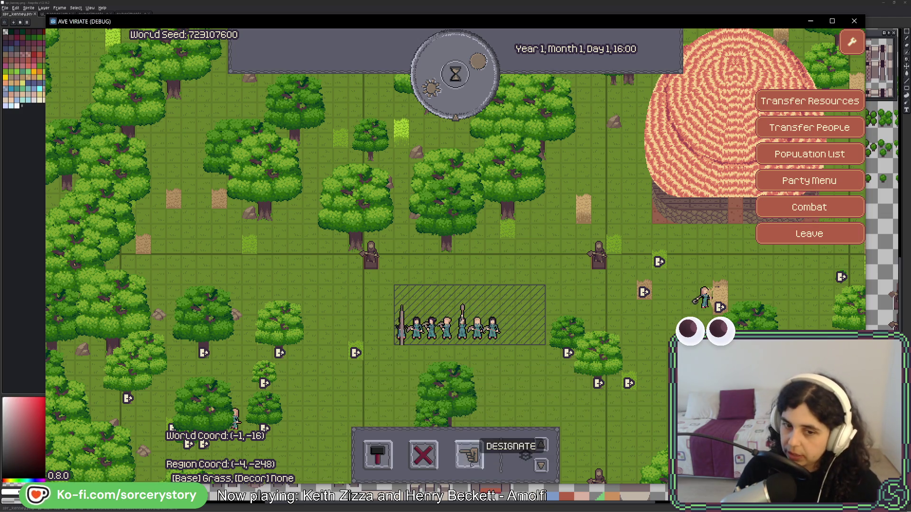
key("w")
key("d")
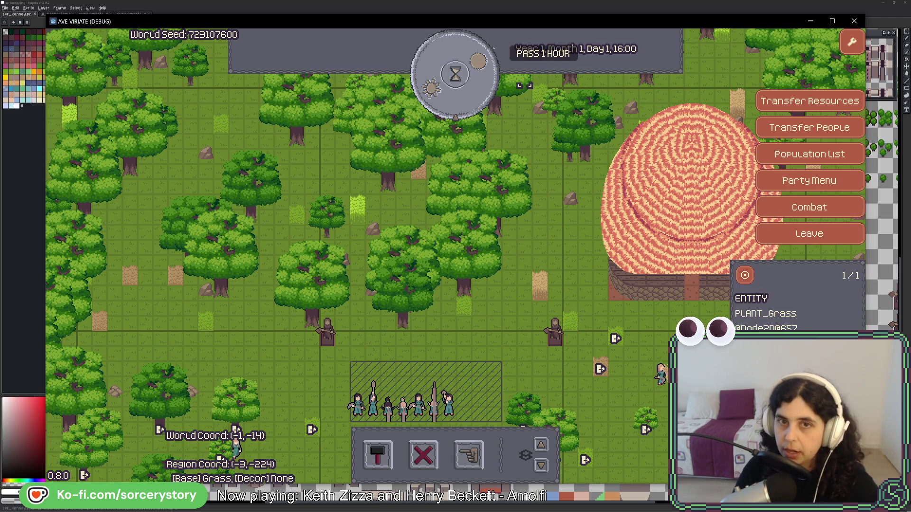
left_click(378, 455)
left_click(354, 397)
key("w")
key("a")
left_click(349, 178)
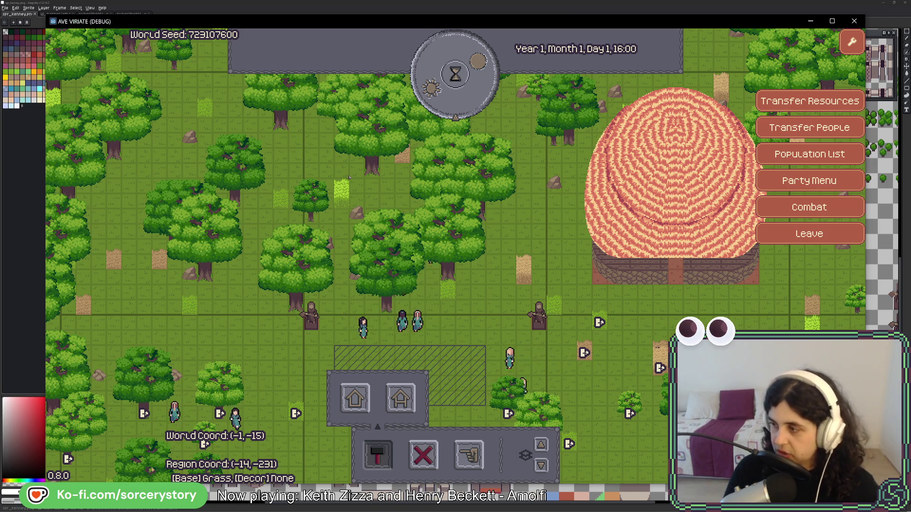
Box-select the villagers near the plantation, then advance the clock one hour to 17:00
left_click_drag(337, 151, 497, 312)
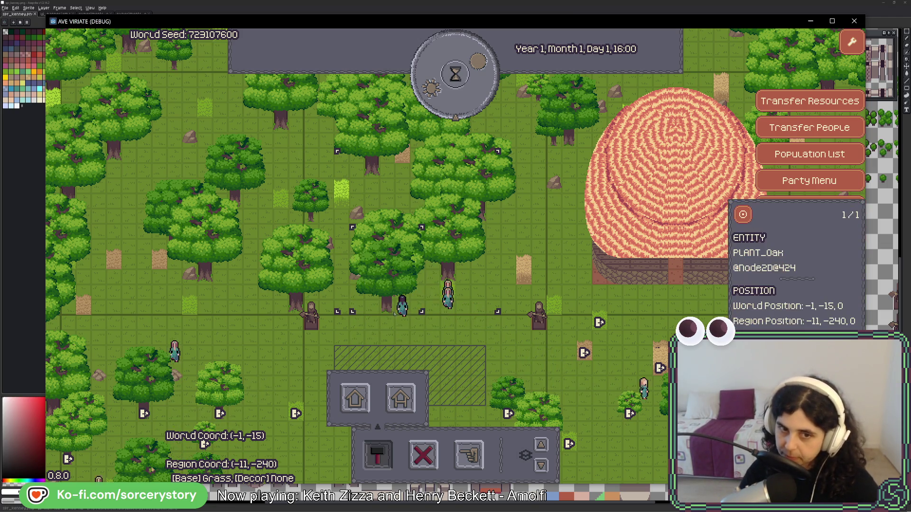
left_click(485, 268)
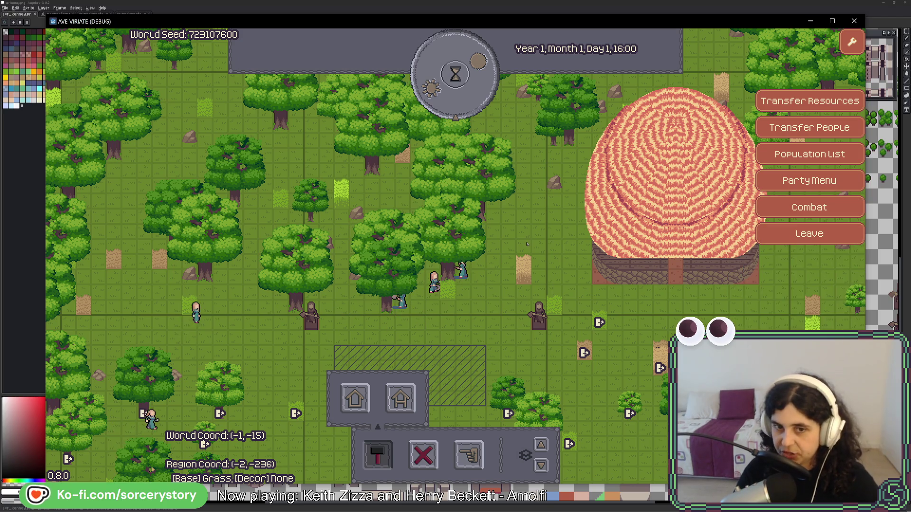
left_click(450, 106)
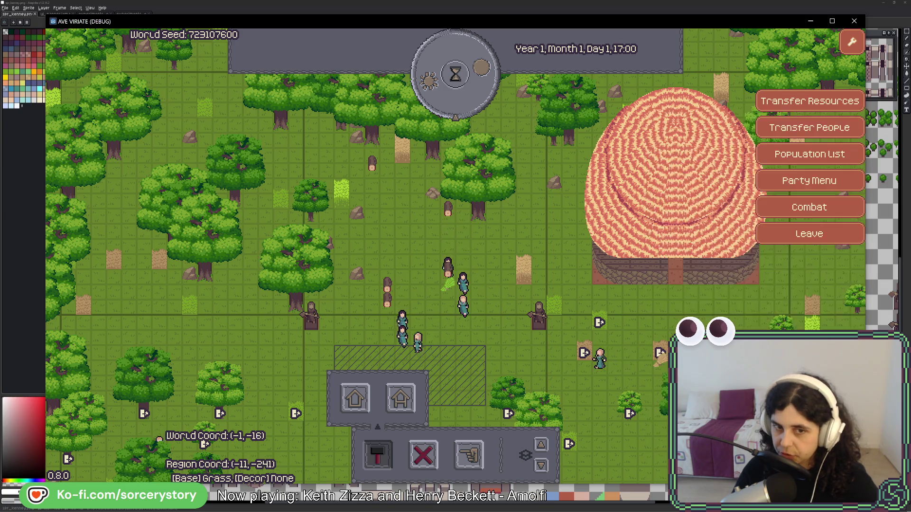
Inspect the wood pile, advance the clock to 18:00, and bring Firefox on lobste.rs over the game
left_click(448, 209)
left_click(484, 272)
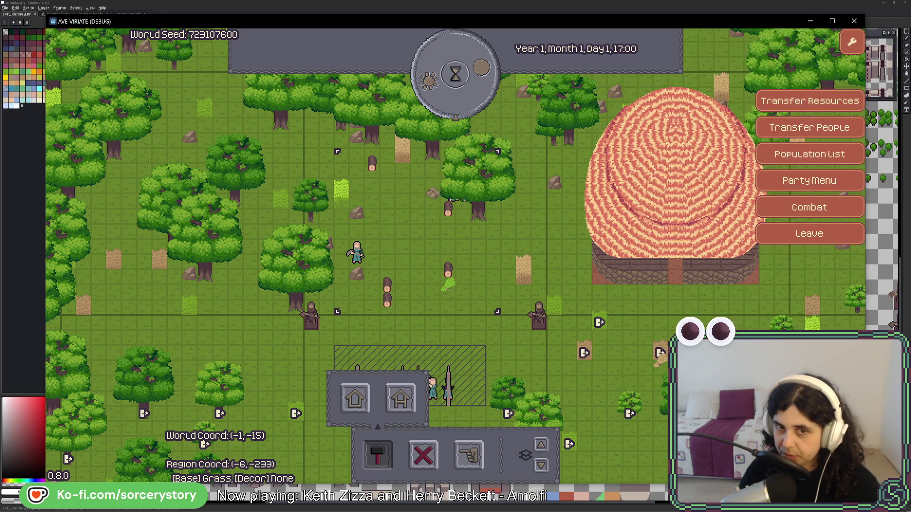
left_click(479, 109)
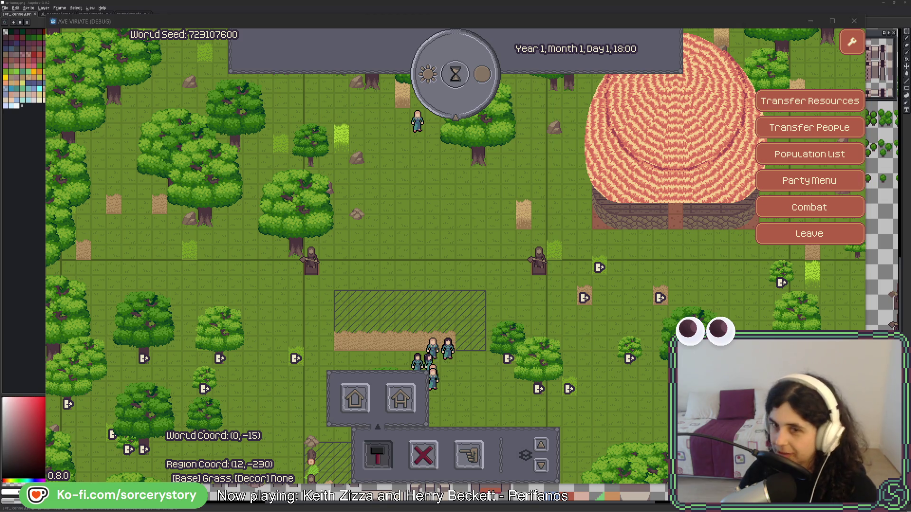
key("alt+Tab")
left_click_drag(479, 42, 382, 48)
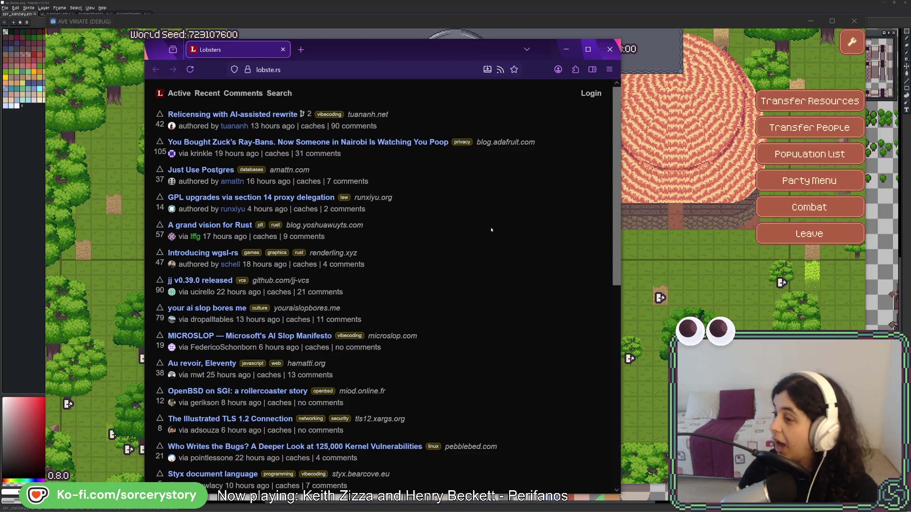
scroll(484, 285, "down", 4)
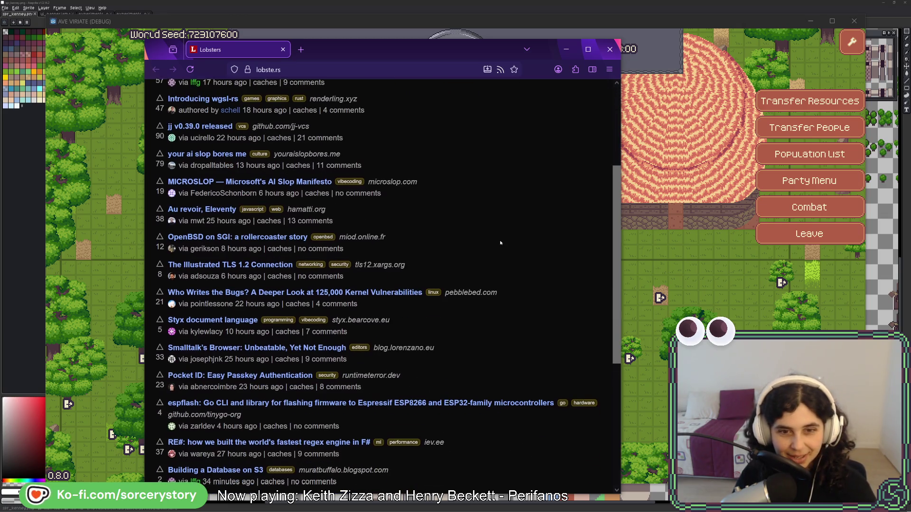
scroll(498, 256, "down", 3)
scroll(508, 229, "down", 4)
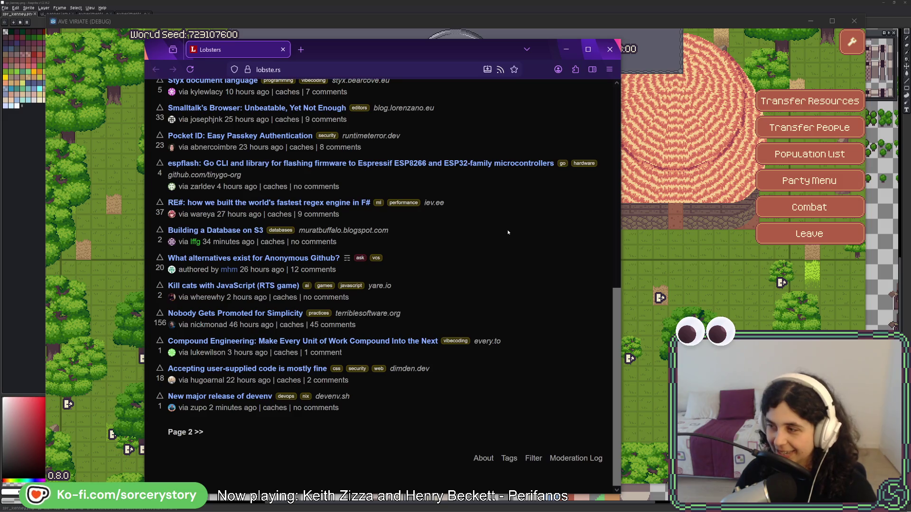
scroll(496, 253, "up", 7)
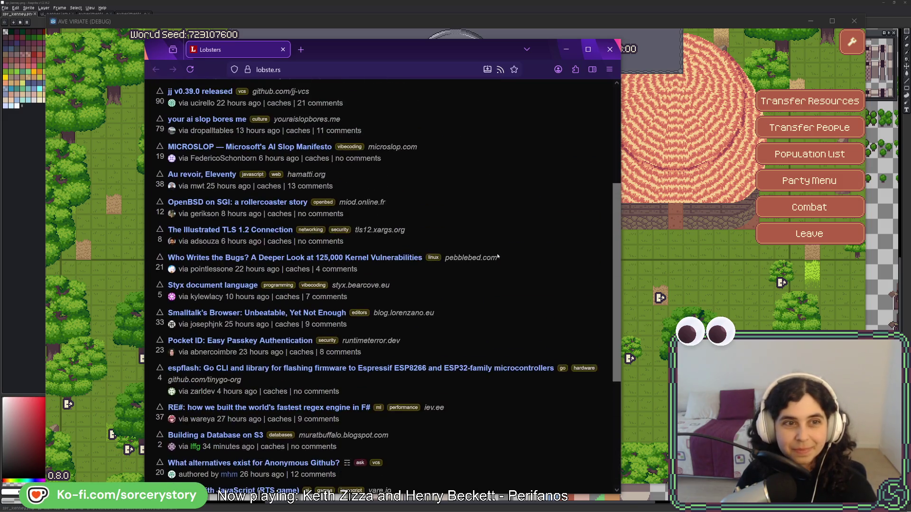
scroll(497, 256, "up", 2)
scroll(499, 254, "up", 3)
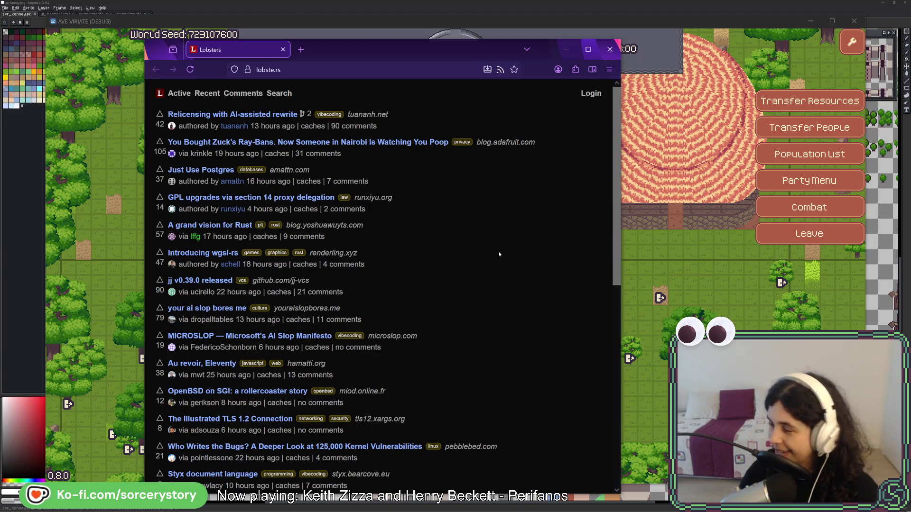
Skim the Just Use Postgres article and return to the Lobsters front page
left_click(216, 174)
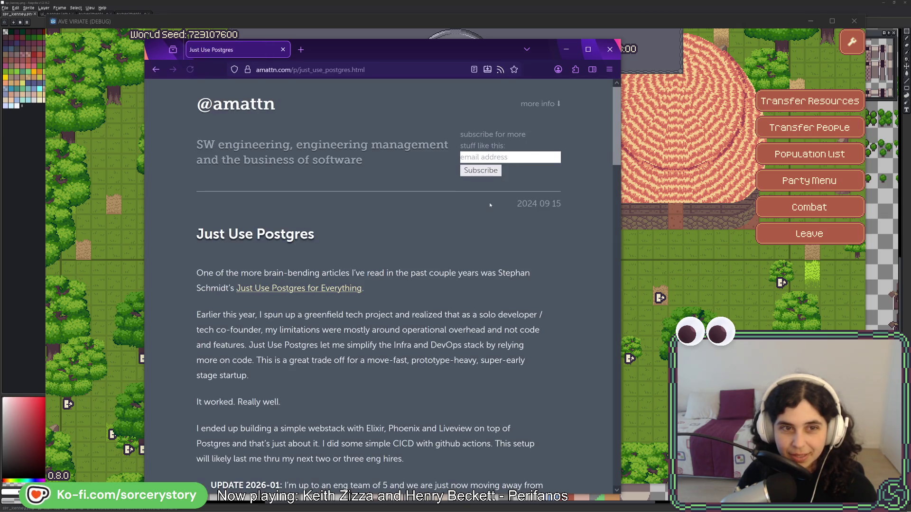
scroll(417, 184, "down", 5)
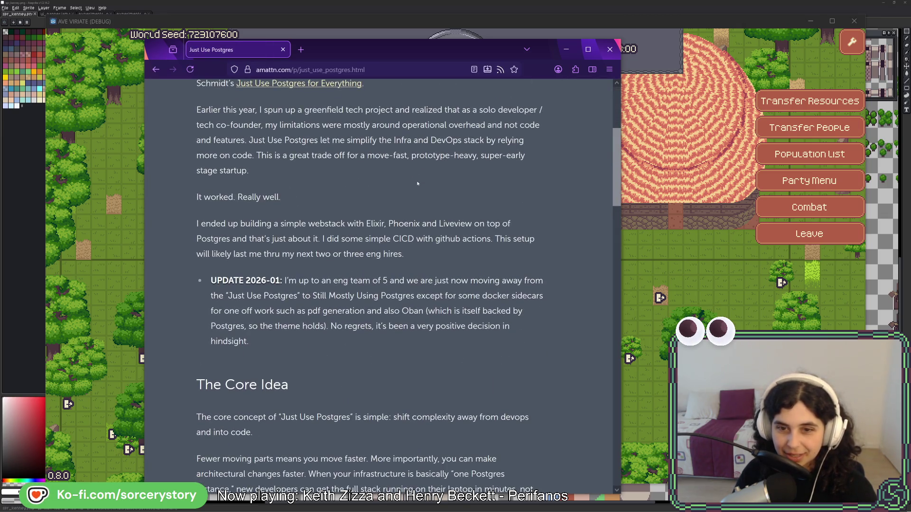
scroll(418, 182, "down", 2)
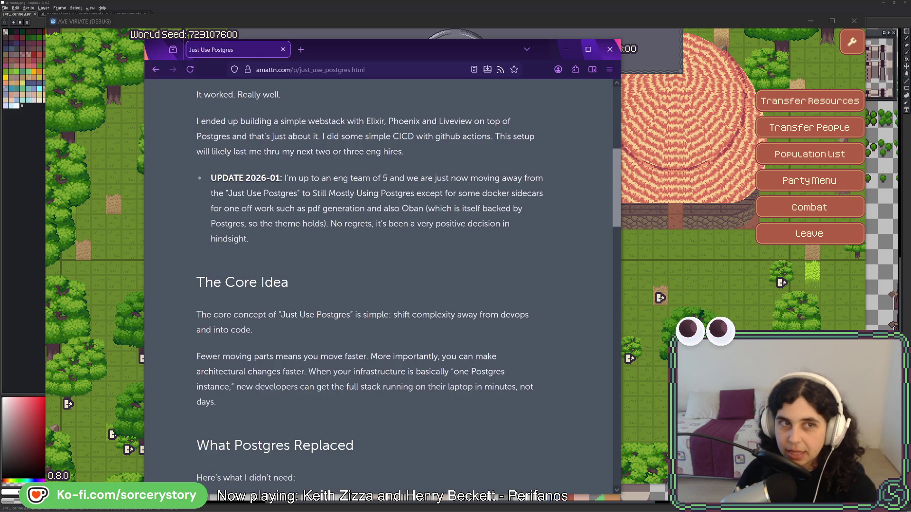
left_click(155, 69)
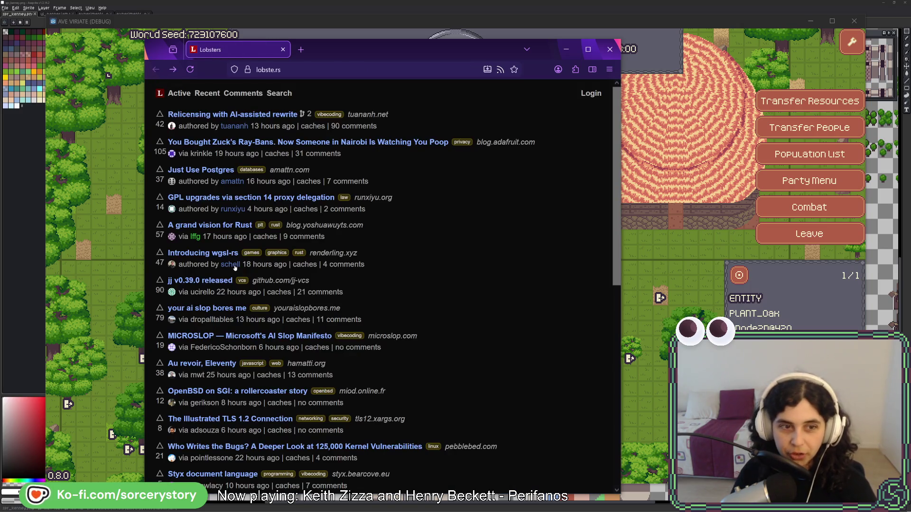
Open the OpenBSD on SGI story, then back out from its insecure-site warning
scroll(435, 270, "down", 1)
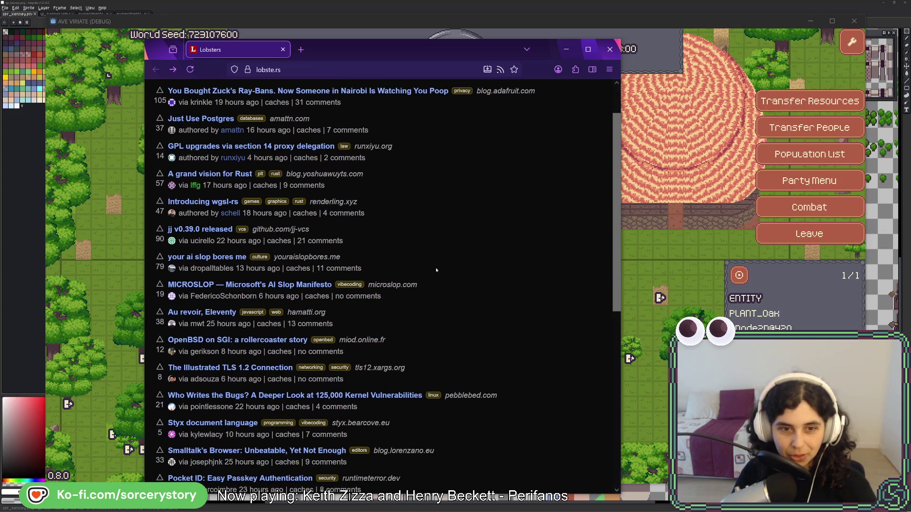
scroll(437, 270, "down", 2)
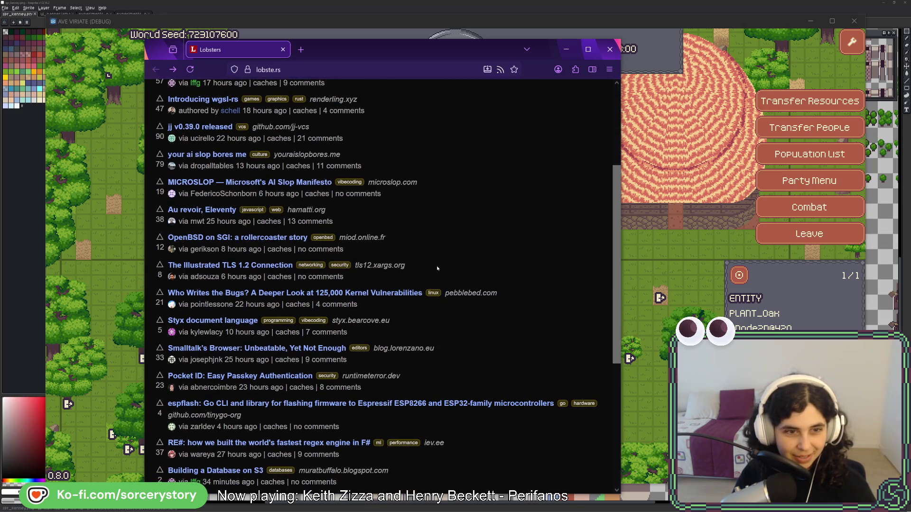
left_click(257, 349)
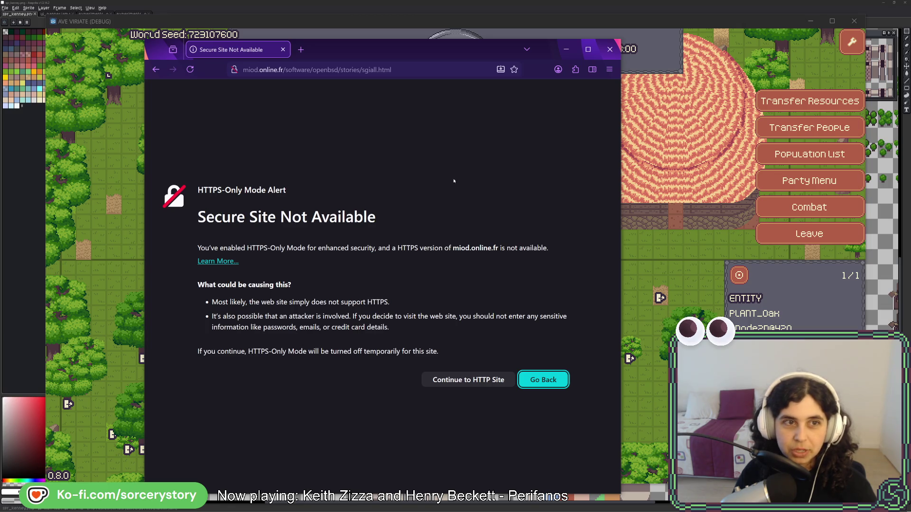
left_click(155, 69)
Glance at the Smalltalk's Browser article, return to the list, and switch to the game
scroll(278, 300, "down", 2)
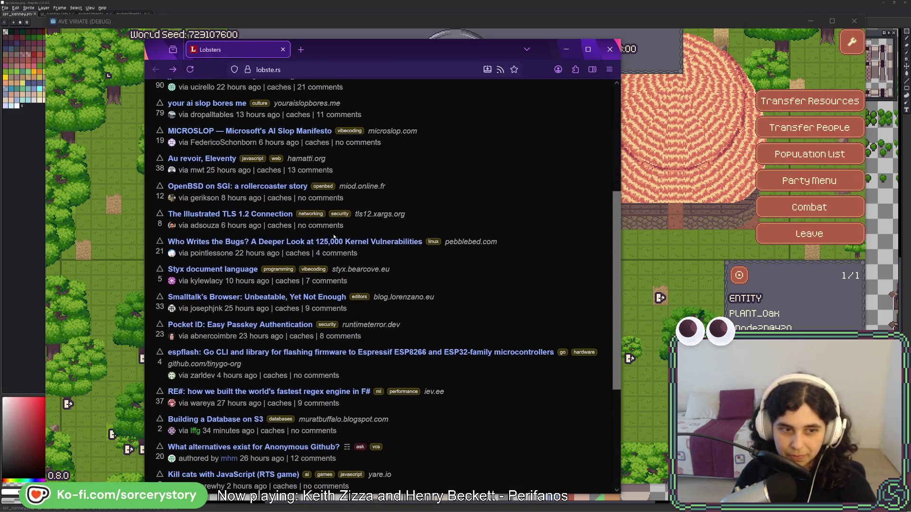
left_click(279, 298)
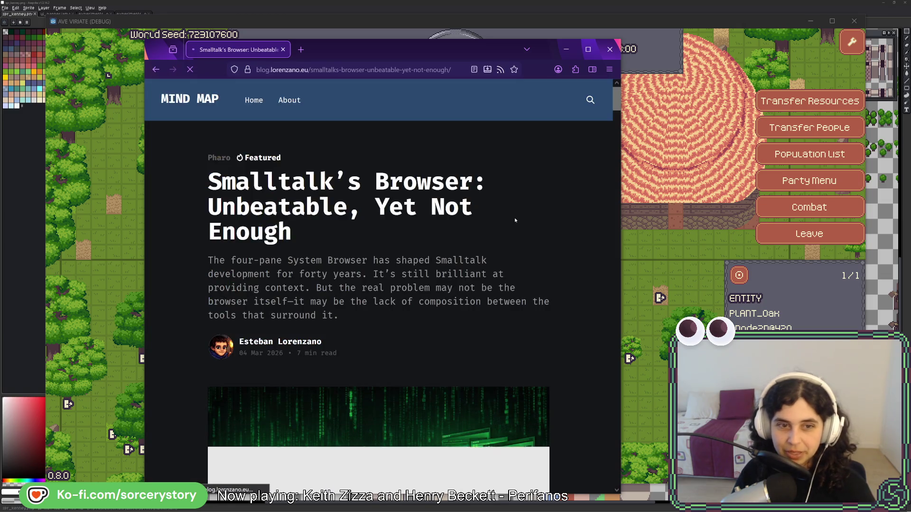
scroll(408, 251, "down", 10)
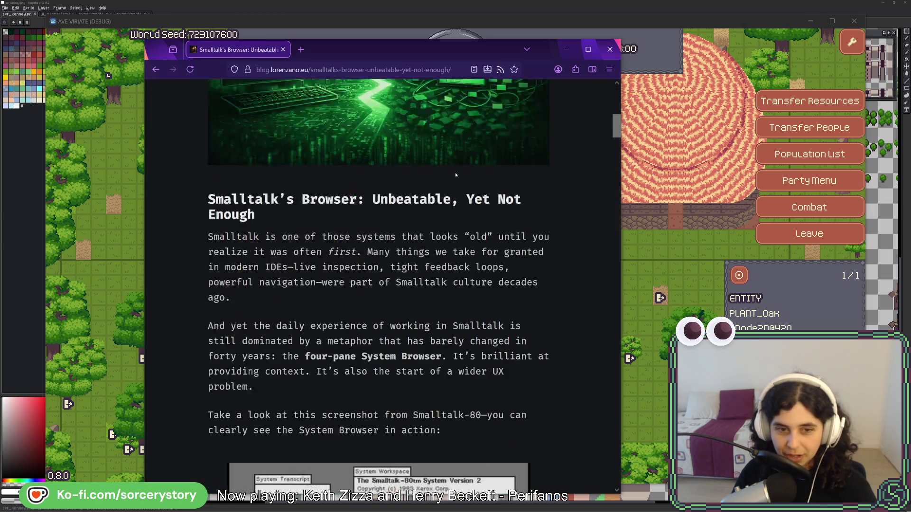
left_click(156, 70)
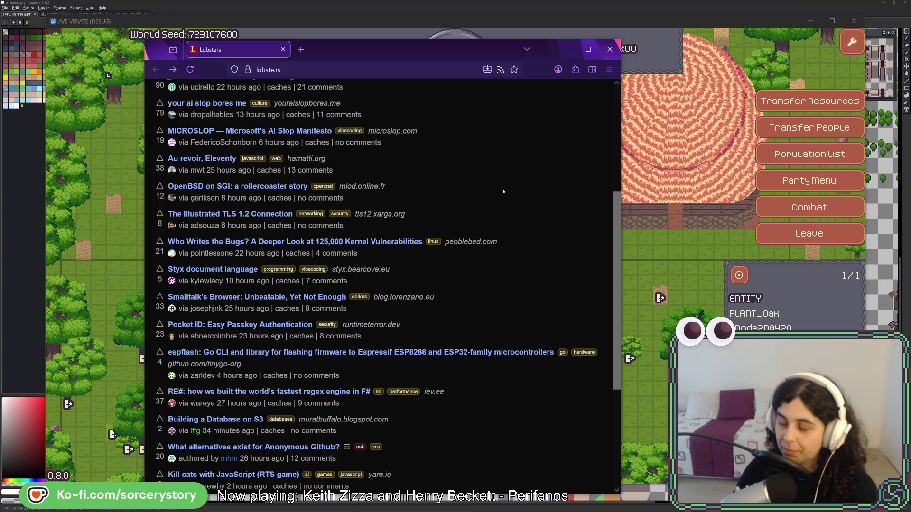
key("alt+Tab")
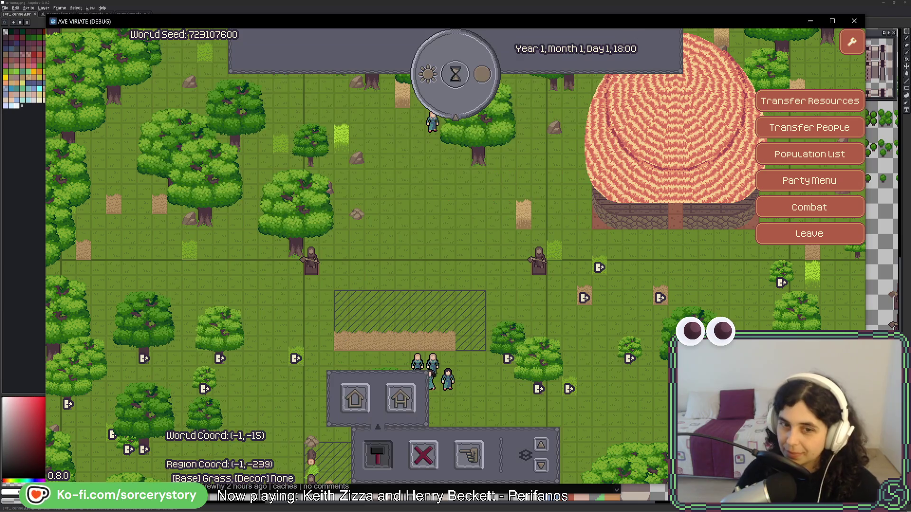
Remove the dirt row and settlers below the hatched plot, then switch back to Lobsters
key("s")
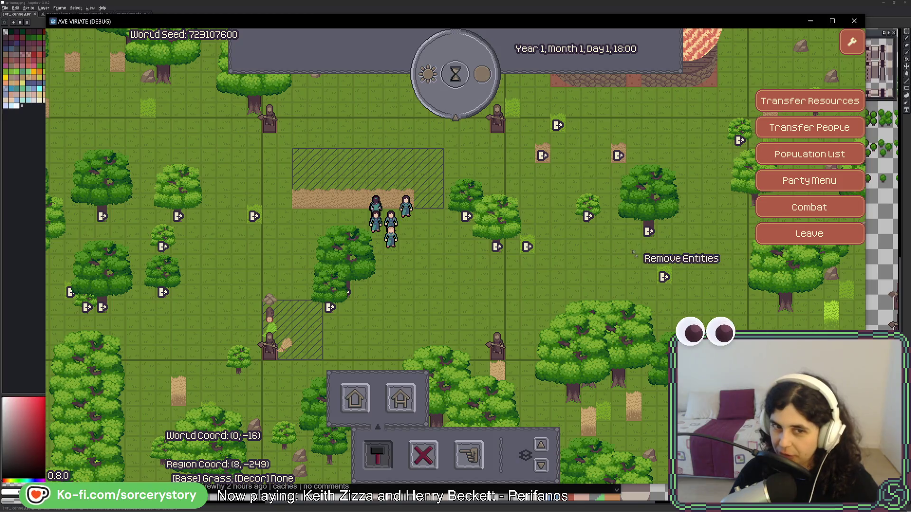
mouse_move(277, 152)
left_mouse_down()
mouse_move(433, 257)
mouse_move(509, 291)
left_mouse_up()
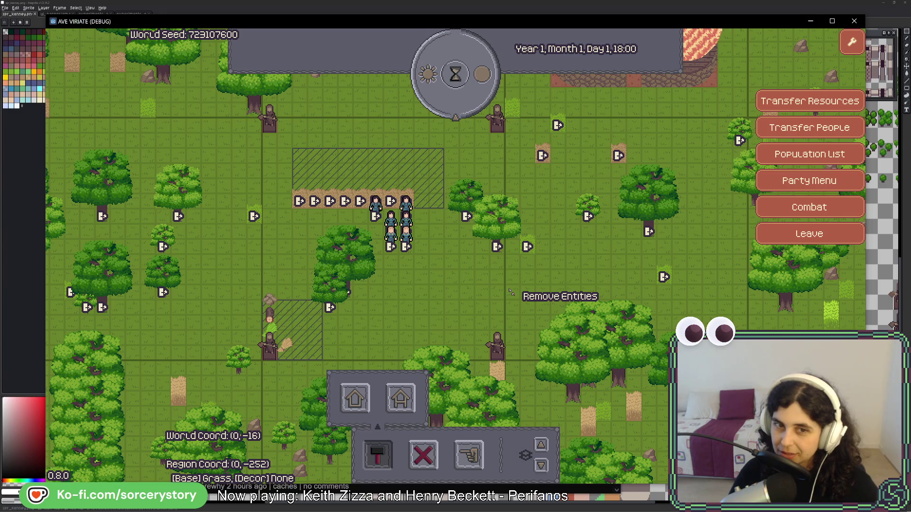
right_click(500, 325)
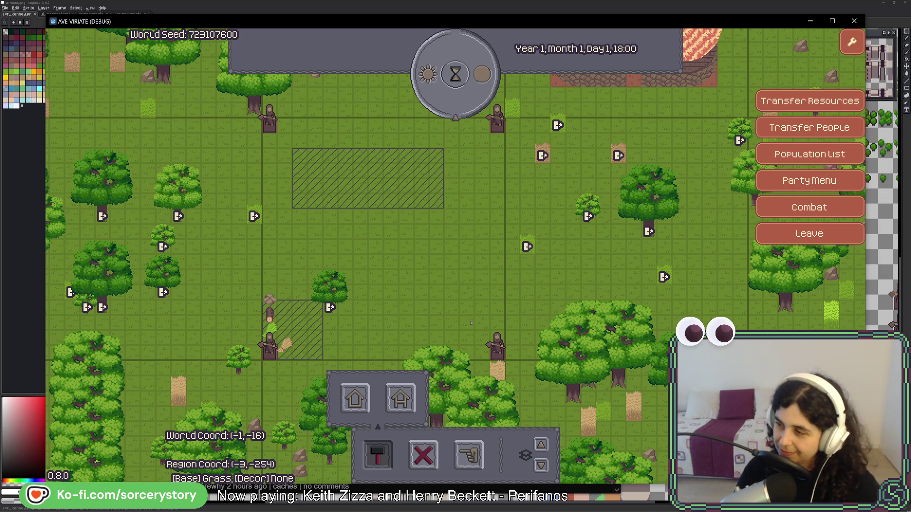
key("alt+Tab")
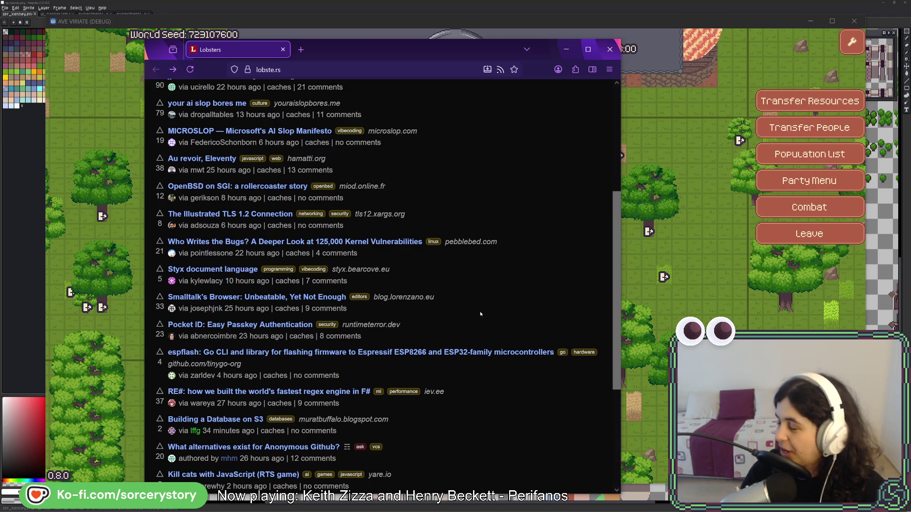
scroll(469, 318, "down", 3)
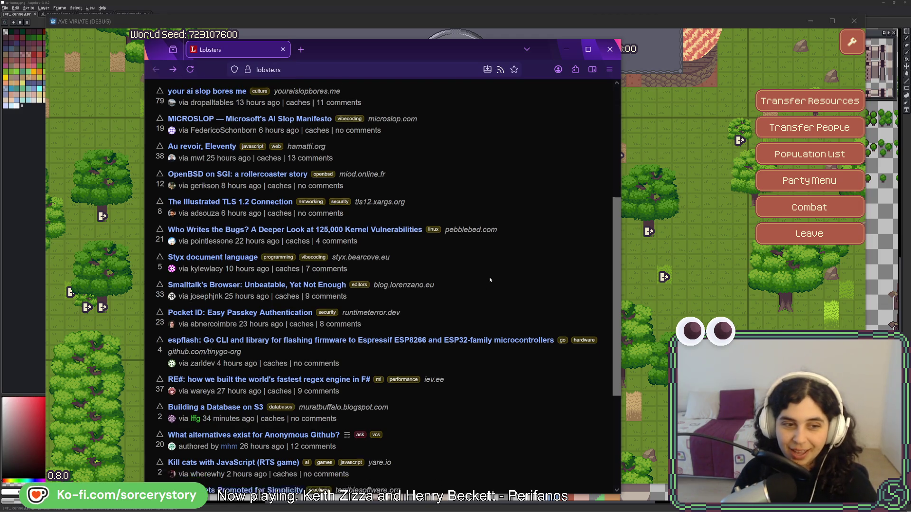
middle_click(309, 288)
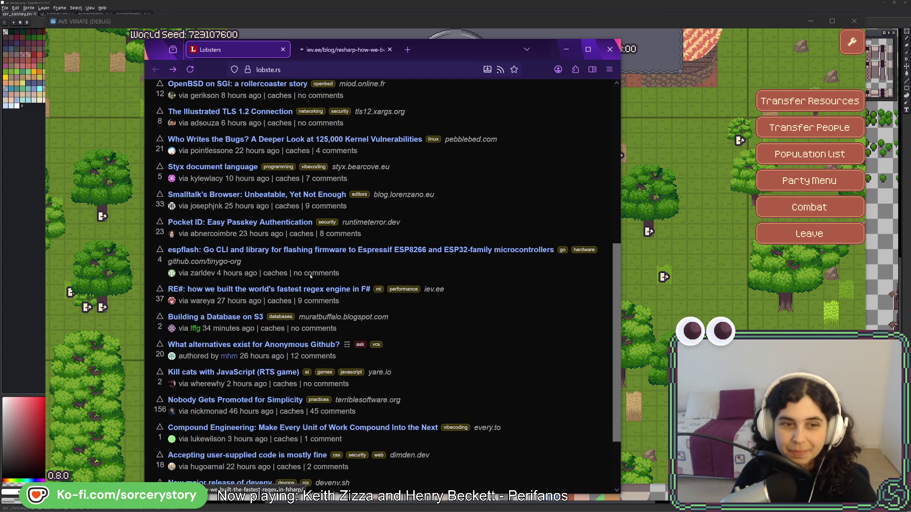
left_click(341, 49)
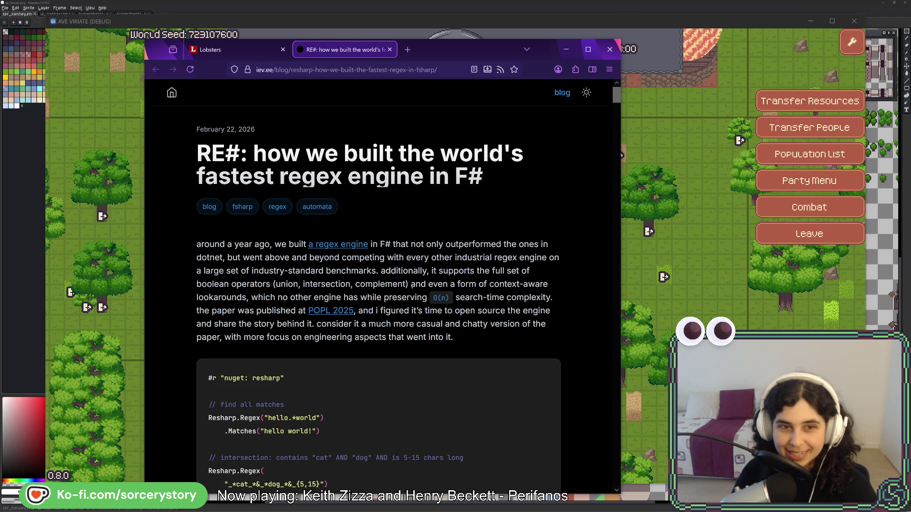
scroll(416, 218, "down", 5)
scroll(416, 218, "down", 15)
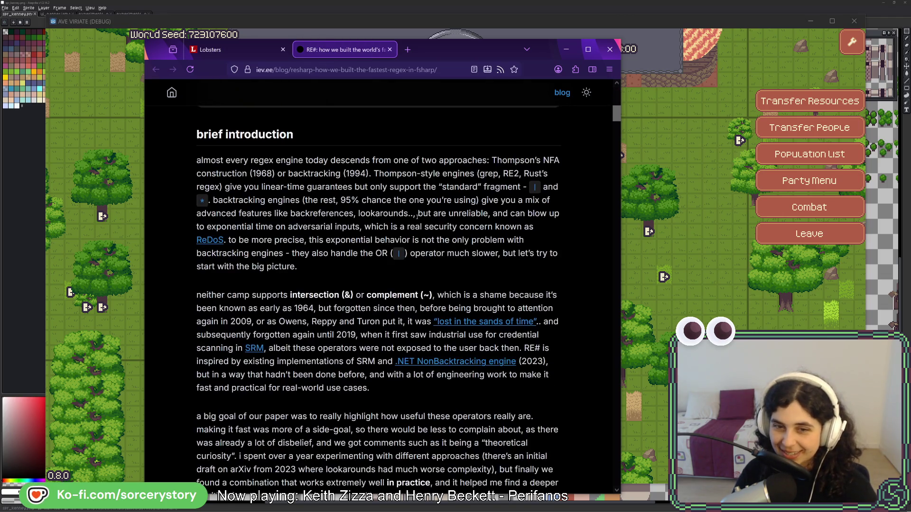
left_click(390, 50)
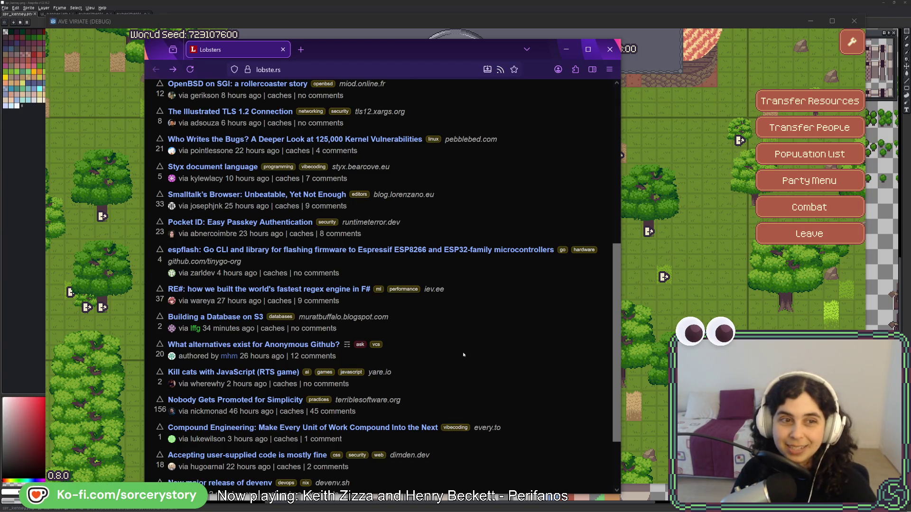
Scroll through the Lobsters stories and back up, then minimise Firefox to reveal the game
scroll(466, 345, "down", 2)
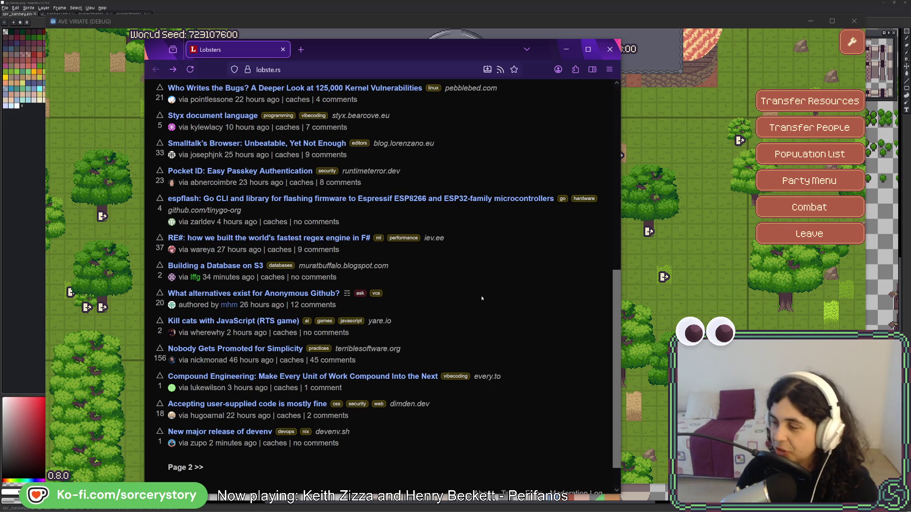
scroll(482, 312, "up", 10)
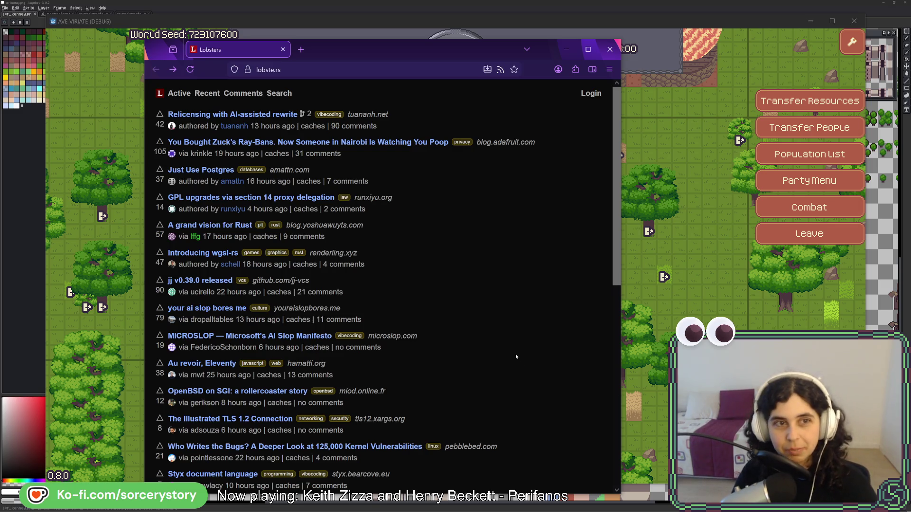
scroll(507, 291, "down", 3)
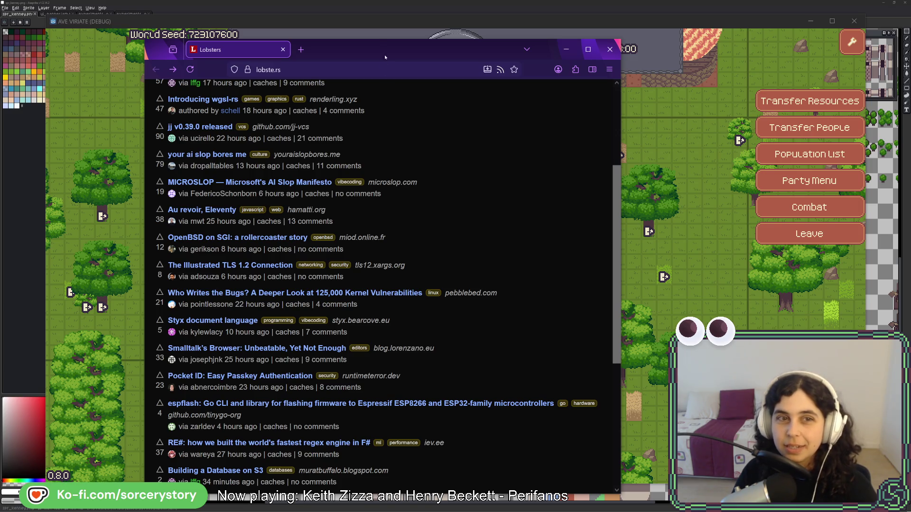
scroll(439, 266, "down", 3)
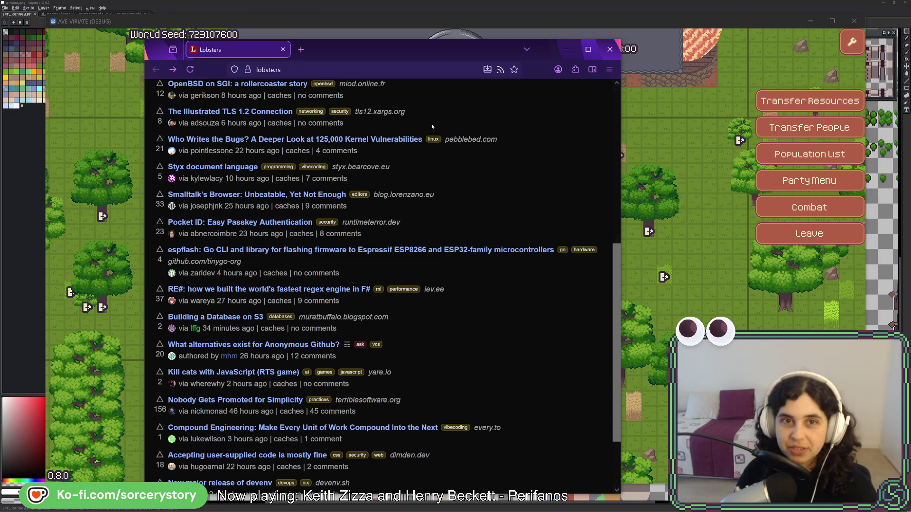
scroll(485, 207, "up", 6)
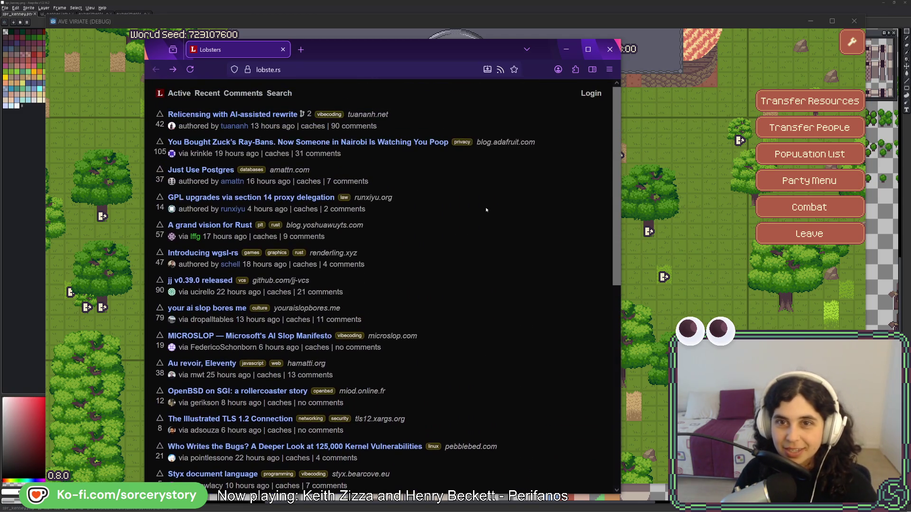
key("super+Down")
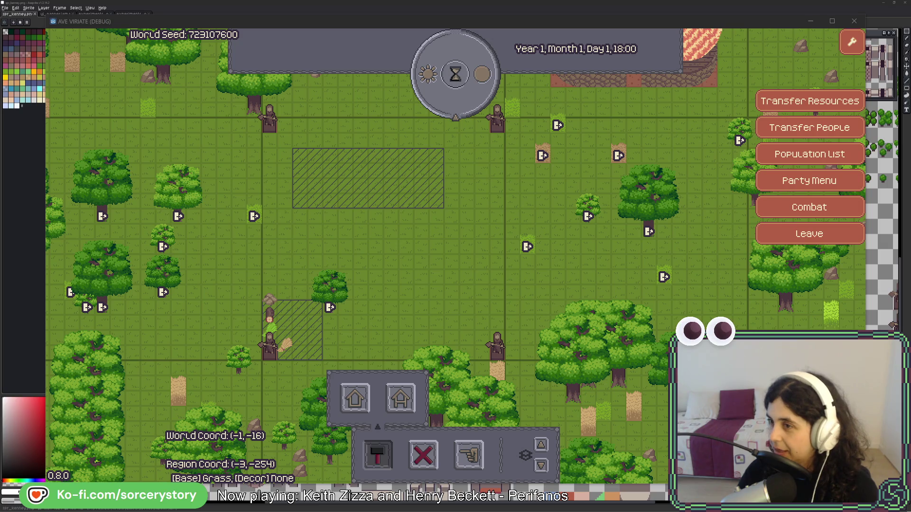
Focus the game and drag the Firefox window with Steam's Castle Story page over its left side
key("alt+Tab")
key("alt+Tab")
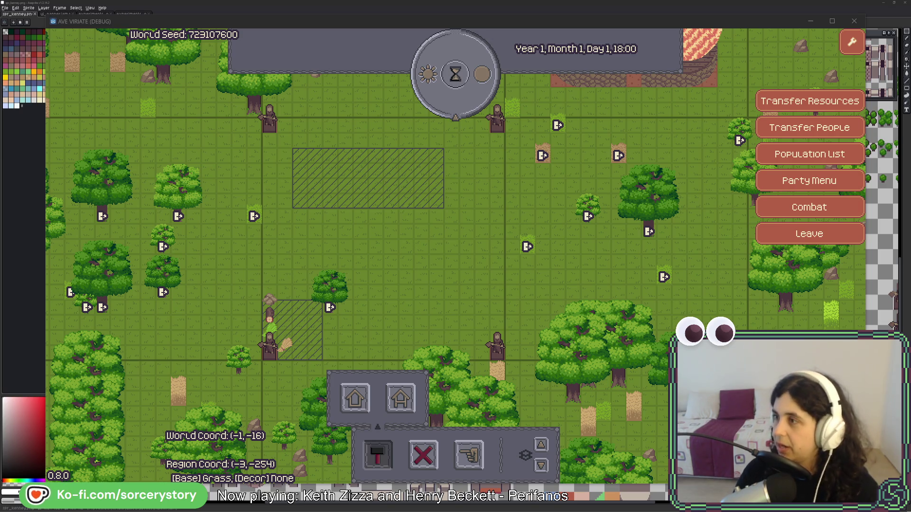
mouse_move(909, 76)
left_mouse_down()
mouse_move(547, 75)
mouse_move(323, 35)
mouse_move(312, 45)
left_mouse_up()
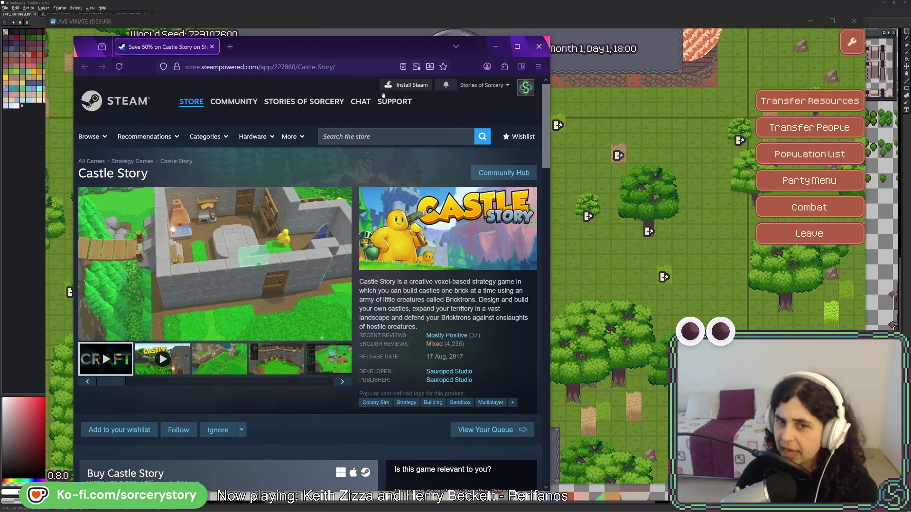
Drag Firefox's right edge outward to widen the Castle Story Steam page and its trailer
left_click_drag(549, 202, 815, 202)
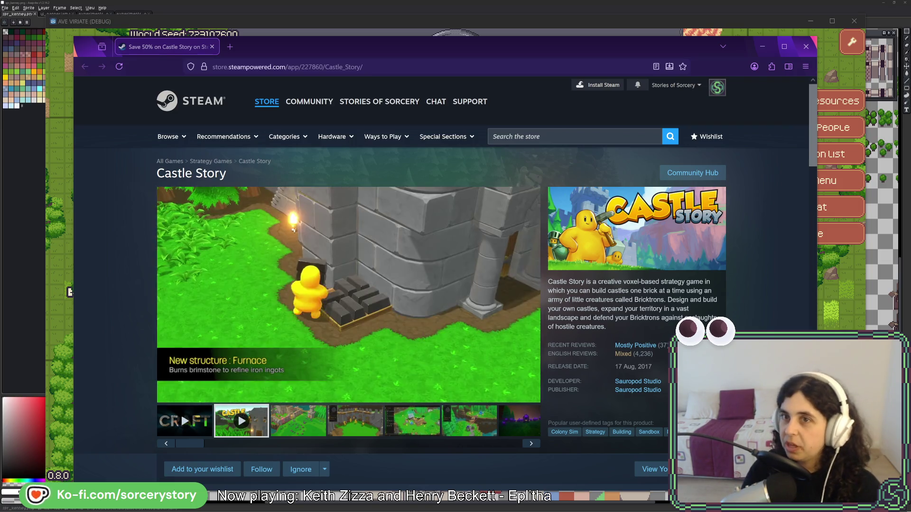
Drag the Castle Story Firefox window off to the right edge to uncover the game map
left_click_drag(441, 51, 910, 57)
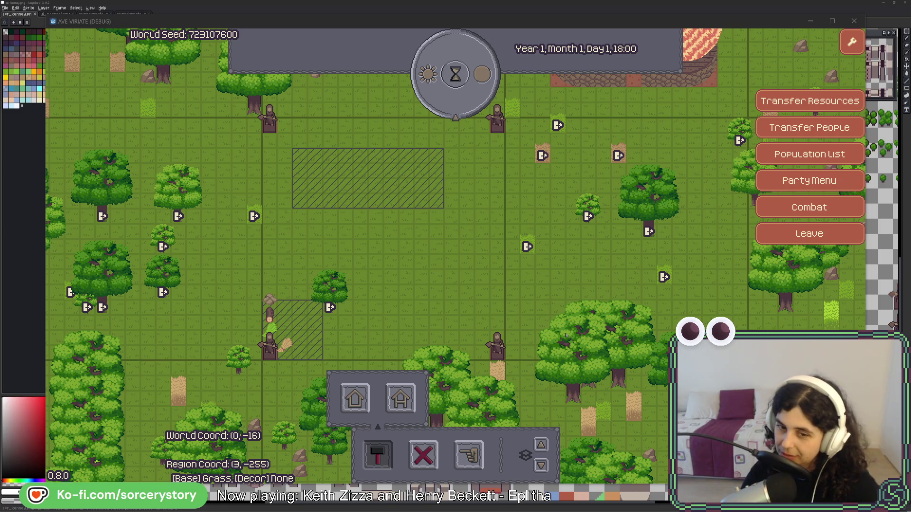
Pan the map north and delete the oak tree in the villager's forest clearing
left_click(582, 290)
key("w")
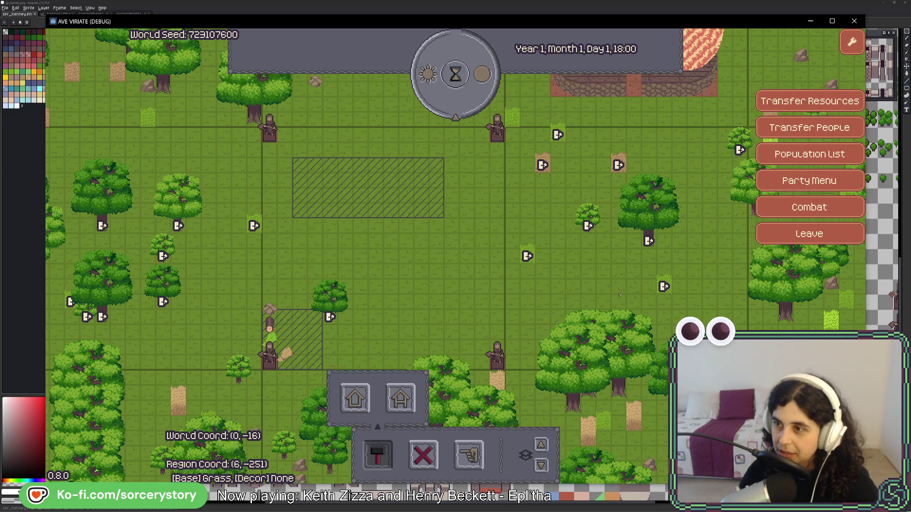
key("w")
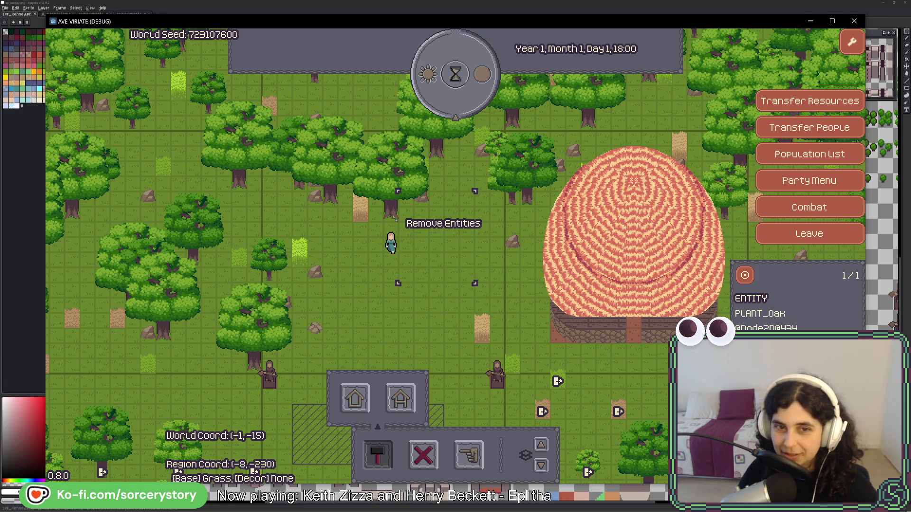
left_click(395, 217)
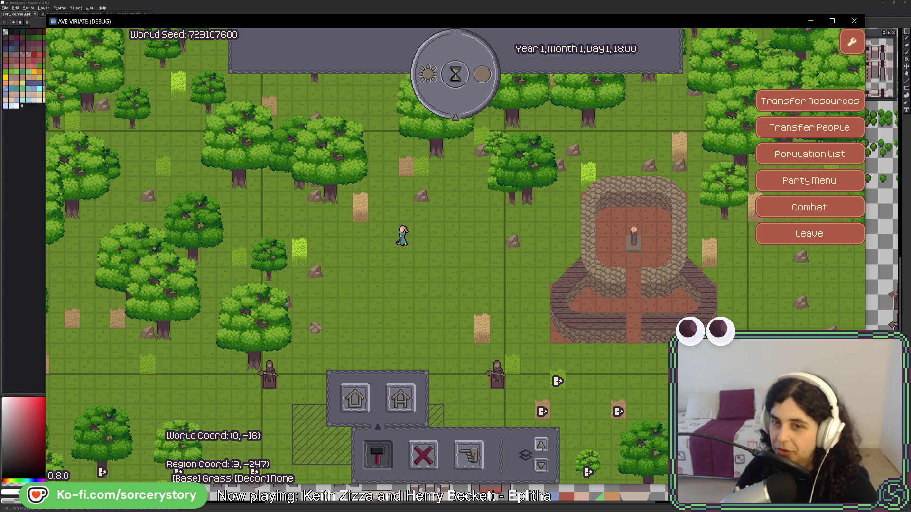
Centre the view on Character9, close its info, and pass one hour of game time
key("f")
mouse_move(476, 270)
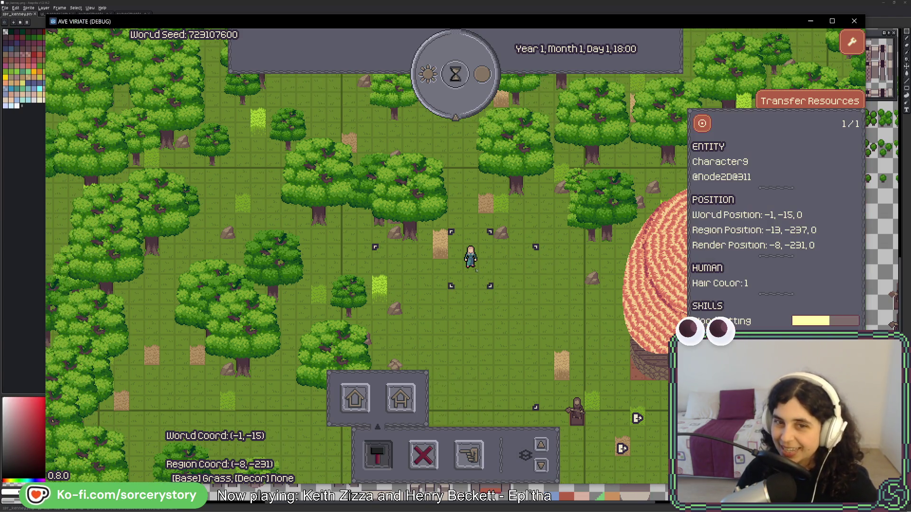
key("s")
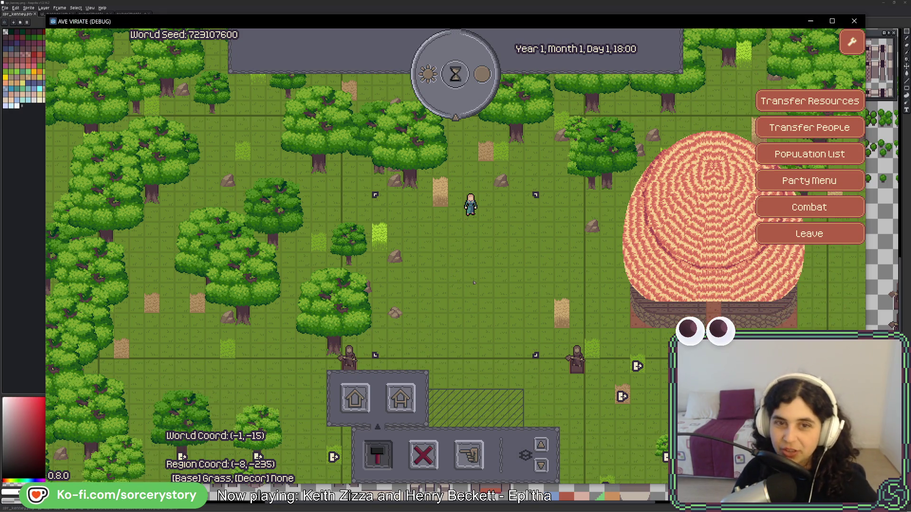
key("space")
key("space")
key("space")
key("space")
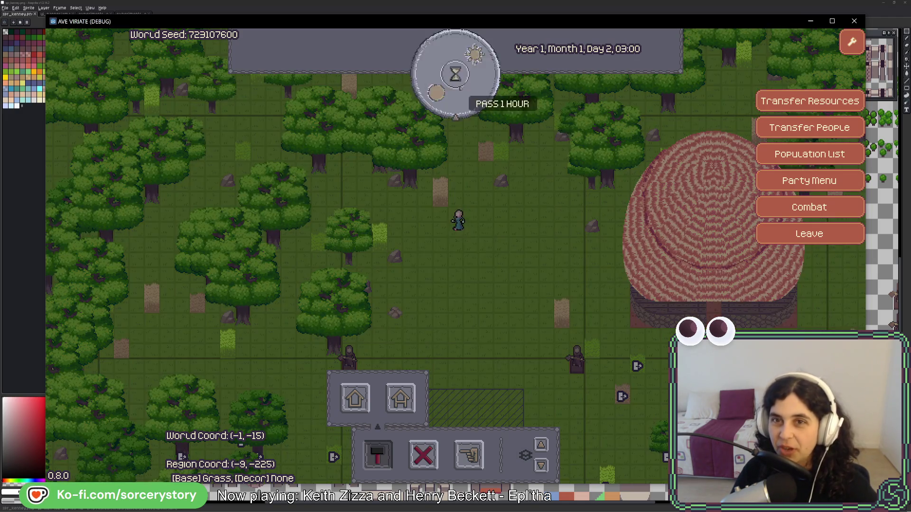
Pass hour after hour until Day 3, 05:00, then pan south to the hatched plot
key("space")
key("space")
key("space")
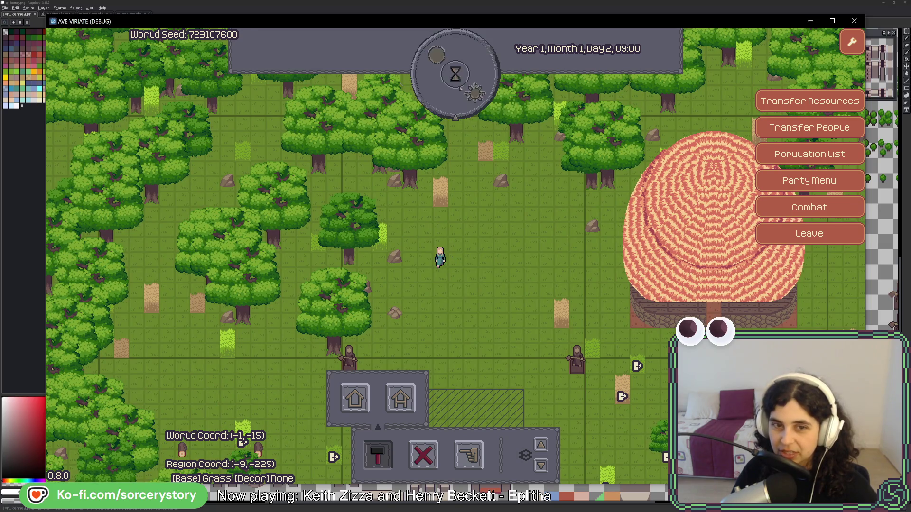
left_click(460, 87)
left_click(460, 86)
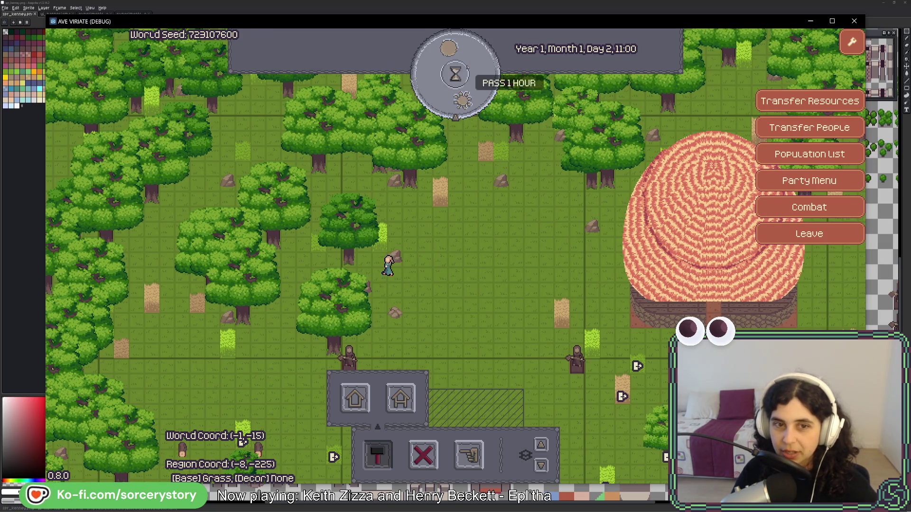
left_click(455, 75)
left_click(455, 75)
left_click(456, 75)
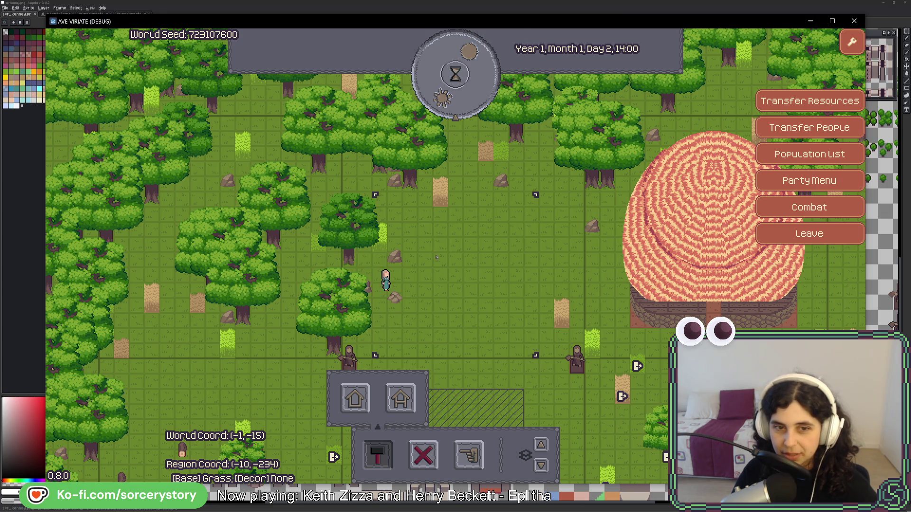
left_click(453, 90)
left_click(451, 97)
left_click(441, 94)
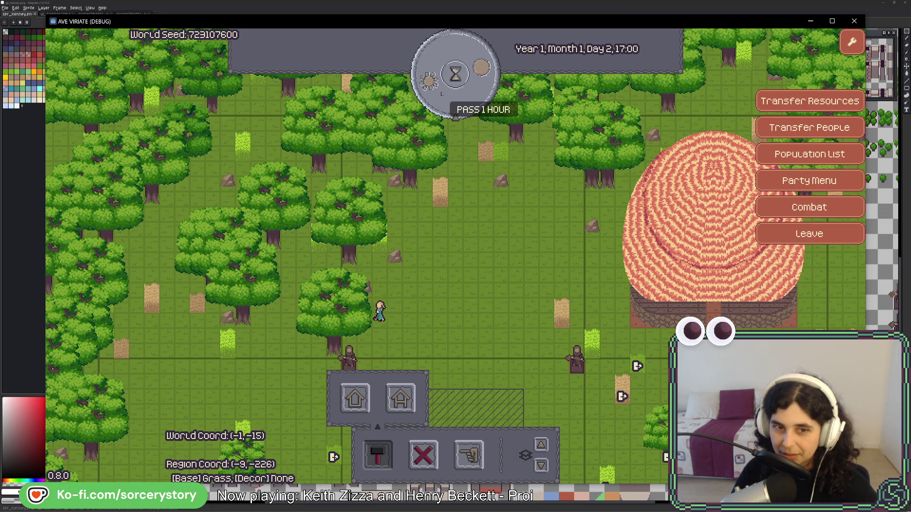
left_click(441, 93)
left_click(441, 94)
left_click(442, 94)
left_click(442, 93)
left_click(441, 93)
left_click(442, 93)
left_click(442, 94)
left_click(442, 94)
left_click(442, 93)
left_click(442, 93)
left_click(441, 94)
left_click(442, 94)
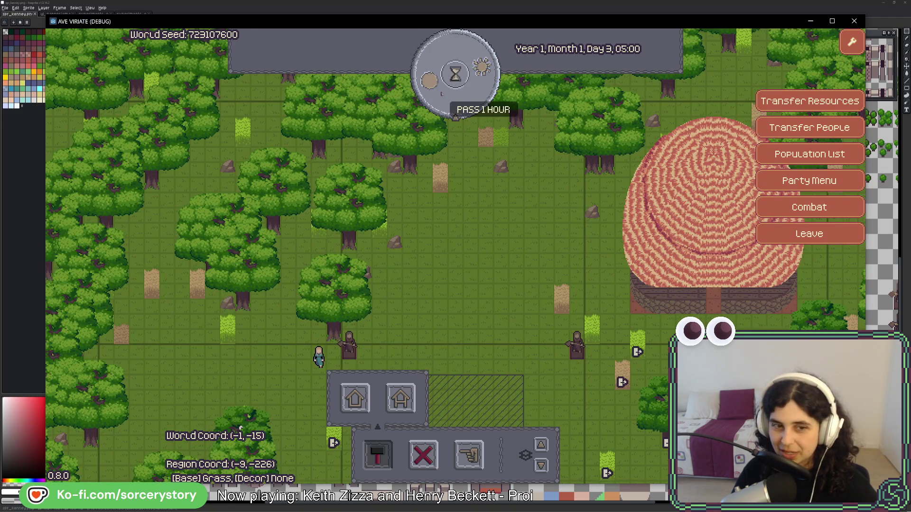
key("s")
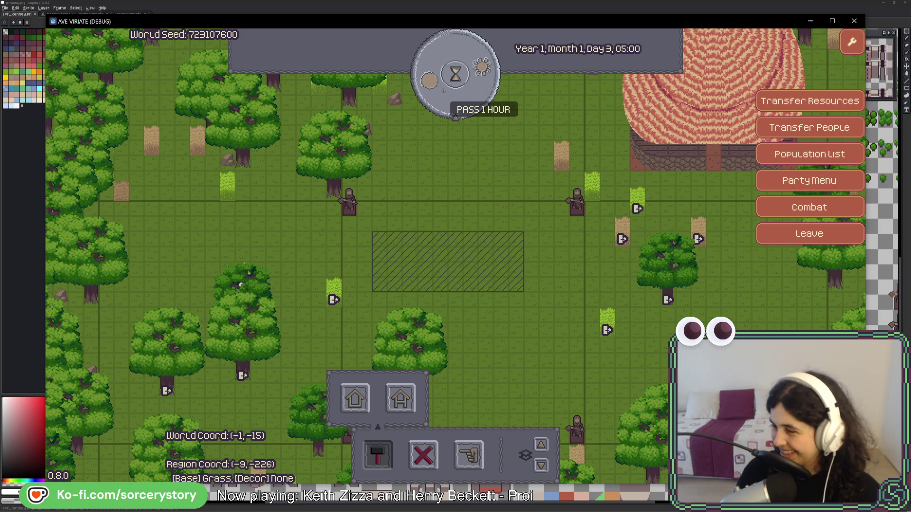
key("s")
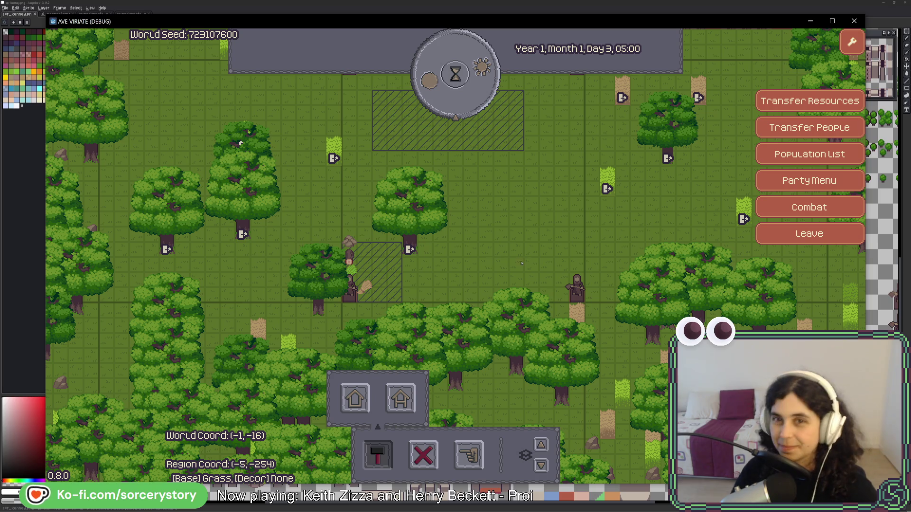
Pass nine more hours and pan to the newly built houses and back
left_click(455, 74)
left_click(456, 74)
left_click(455, 74)
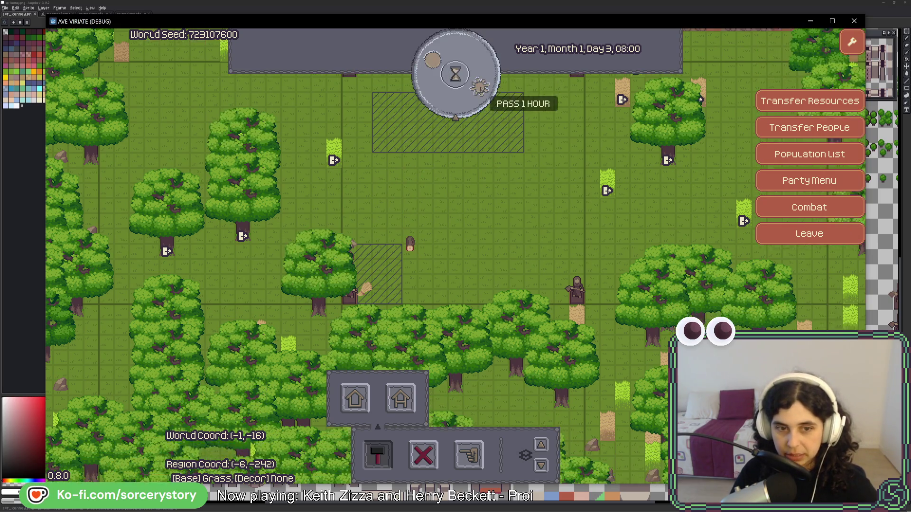
key("s")
left_click(480, 87)
left_click(480, 88)
left_click(480, 88)
left_click(480, 88)
left_click(481, 88)
left_click(480, 88)
left_click(481, 88)
left_click(480, 88)
key("w")
left_click(480, 88)
left_click(481, 88)
left_click(481, 88)
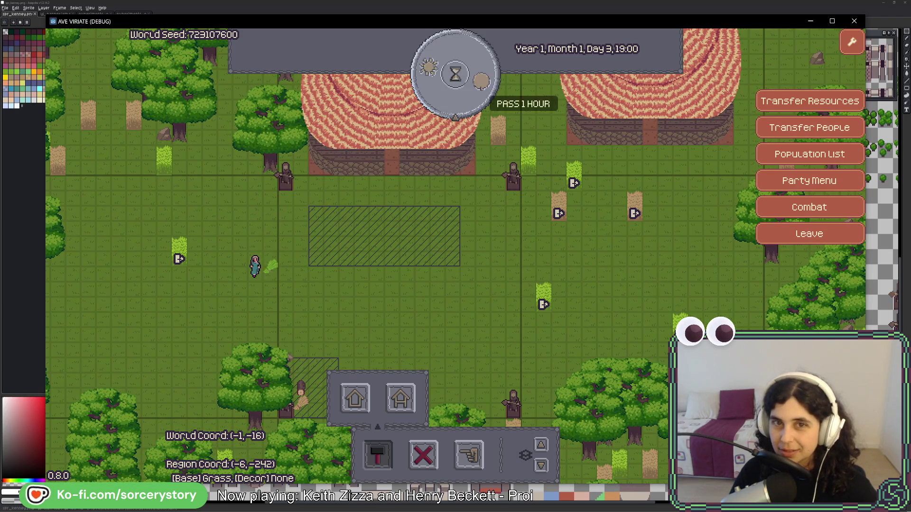
key("w")
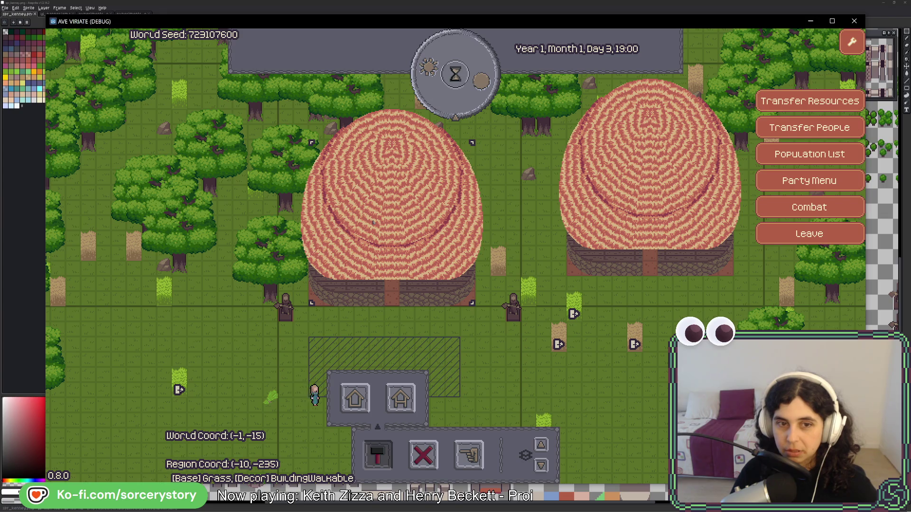
key("s")
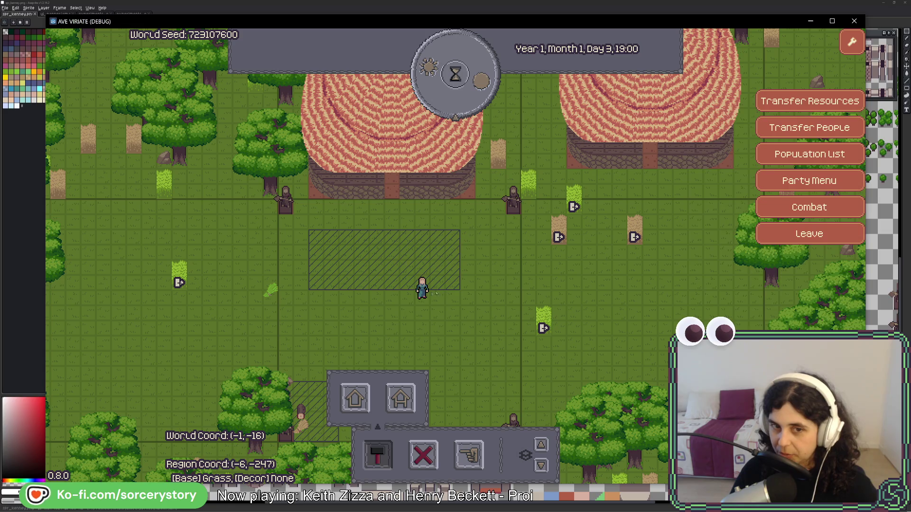
Inspect the walking villager Character9, then close the inspector
left_click(435, 293)
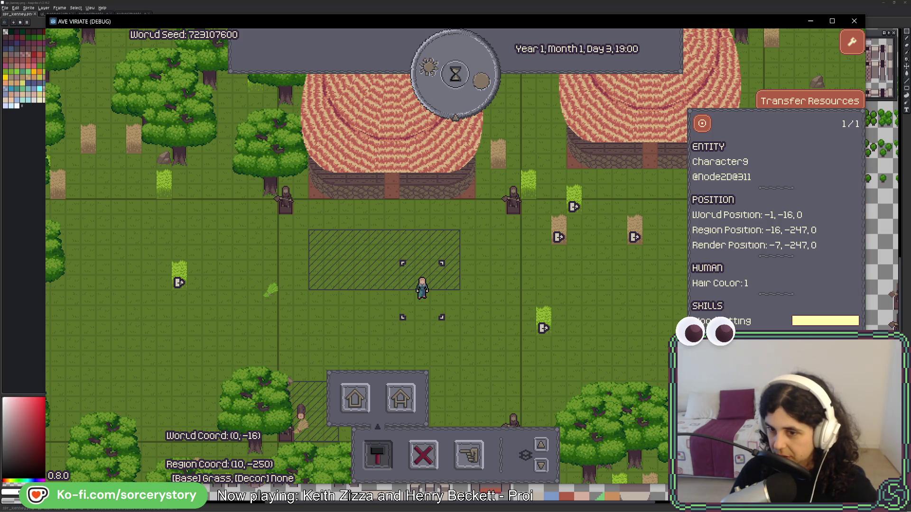
left_click(564, 347)
key("a")
key("w")
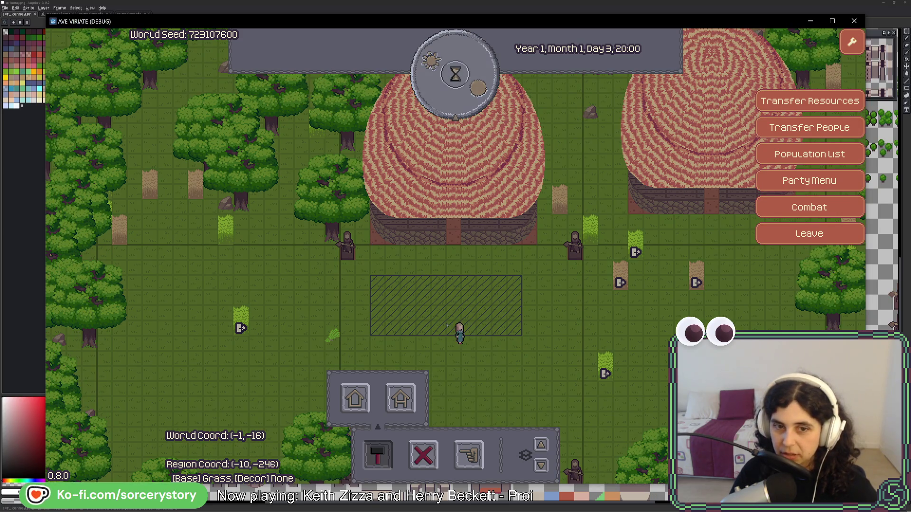
left_click(449, 327)
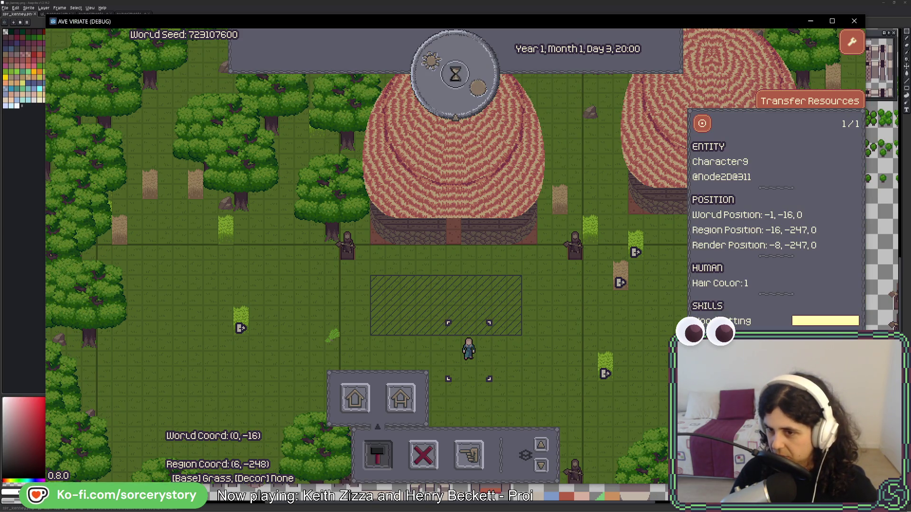
key("s")
key("d")
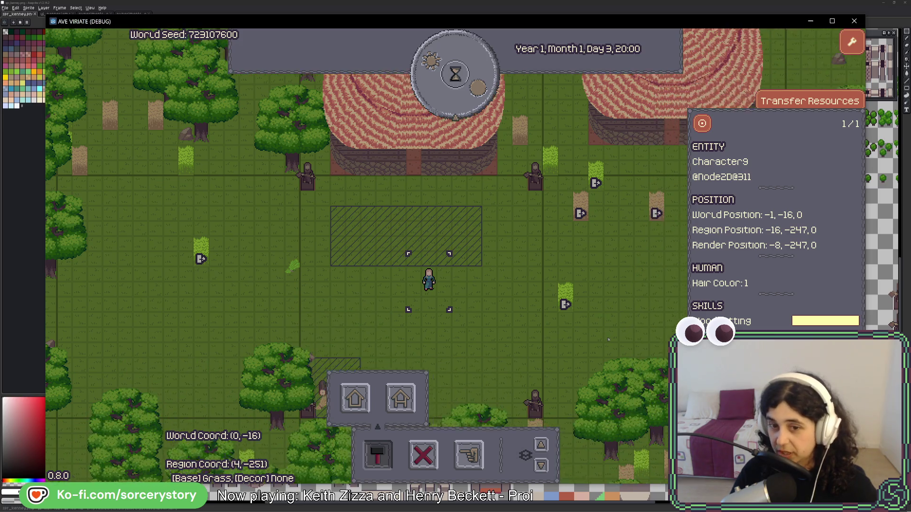
key("w")
key("a")
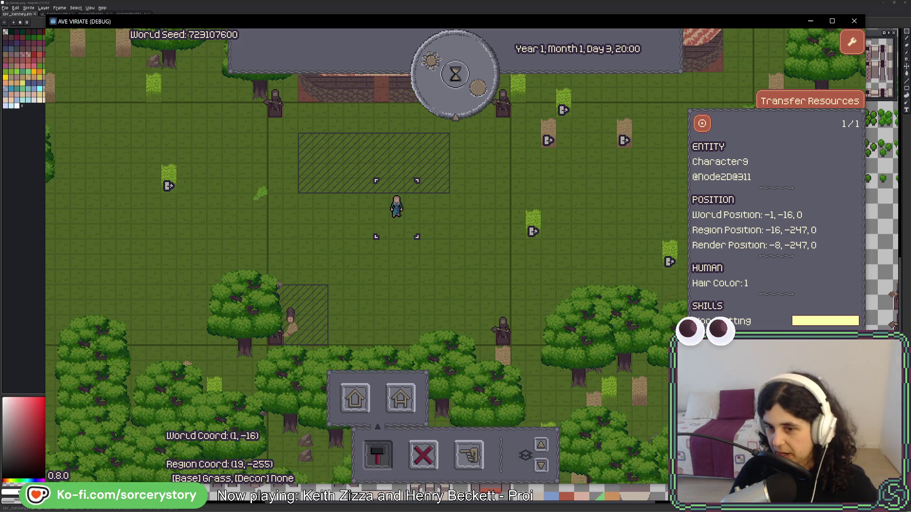
key("Escape")
Pass twelve hours so the clock reaches Day 4, 12:00
left_click(456, 74)
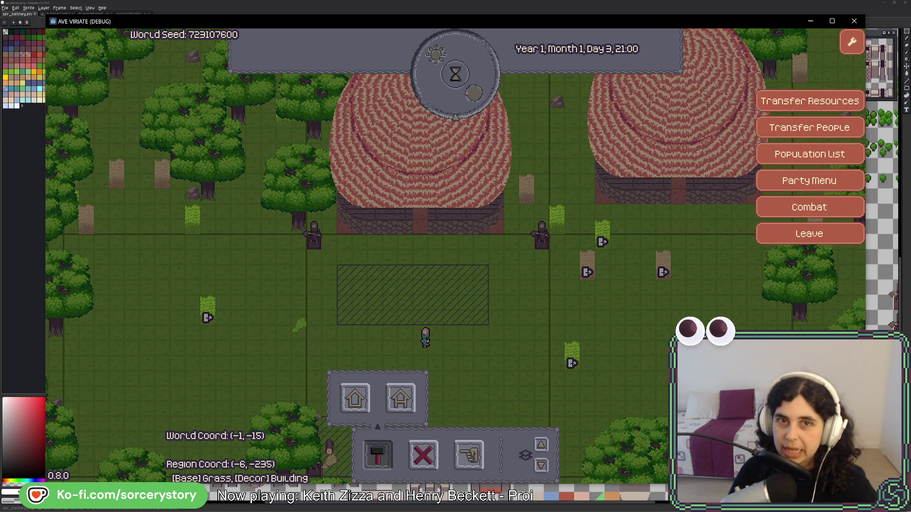
key("d")
key("s")
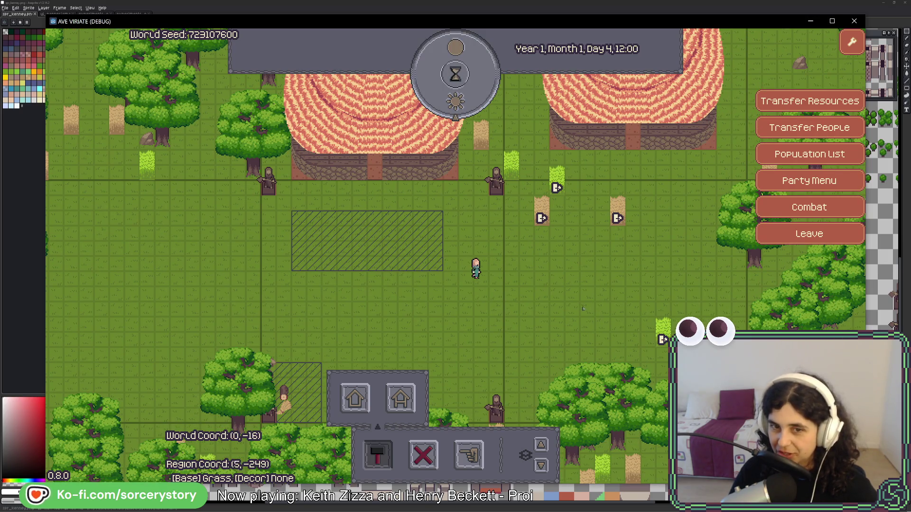
Close the AVE VIRIATE (DEBUG) window and run the project again from the editor
left_click(854, 21)
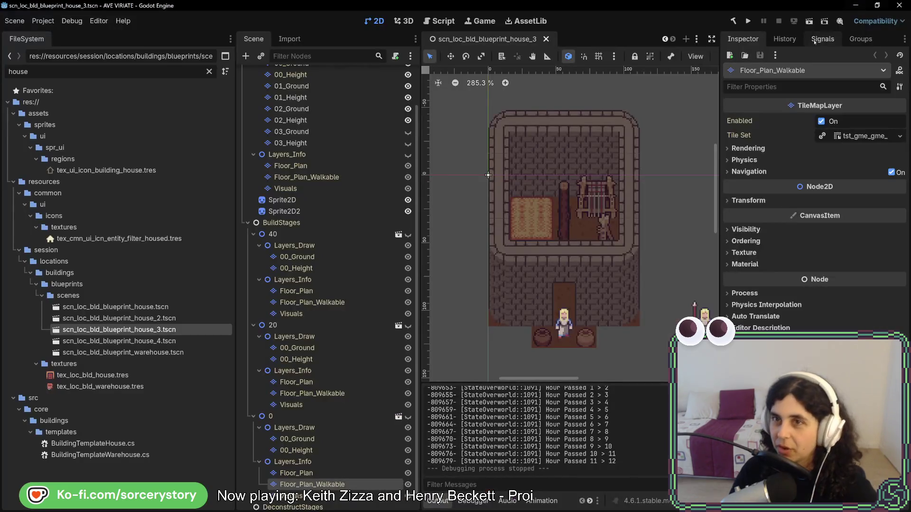
left_click(749, 26)
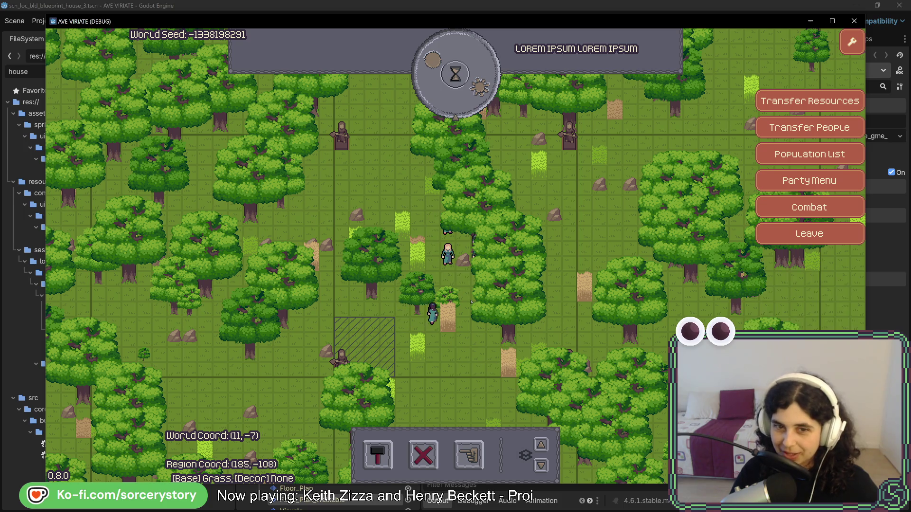
Exit Remove Entities mode and use the hand actions to pass two hours, reaching 10:00
mouse_move(464, 256)
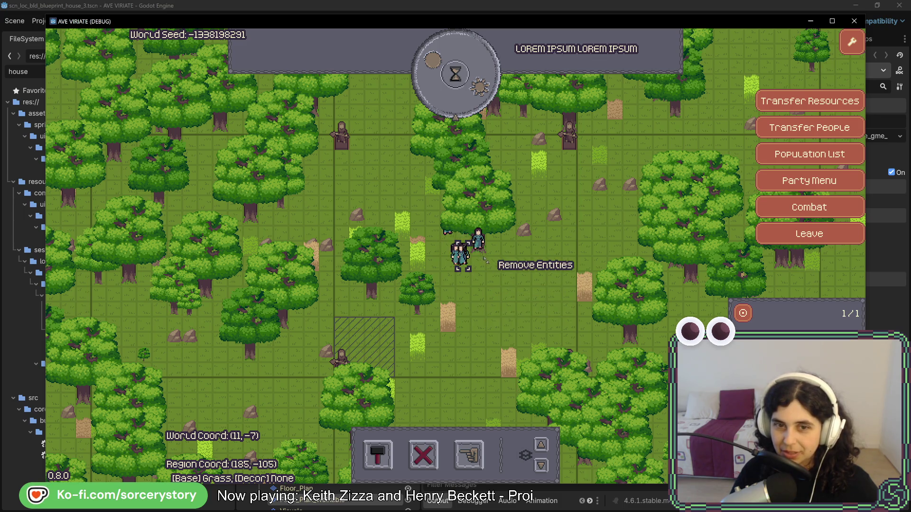
key("Escape")
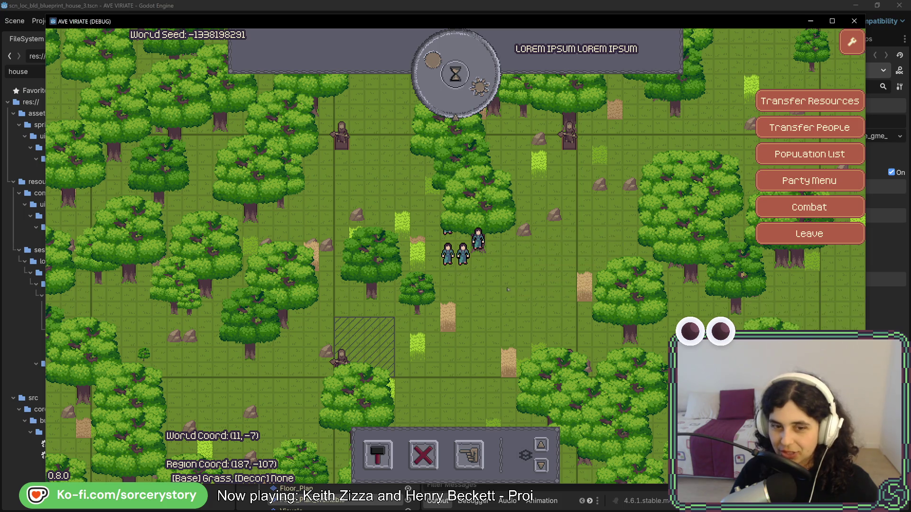
key("w")
left_click(469, 455)
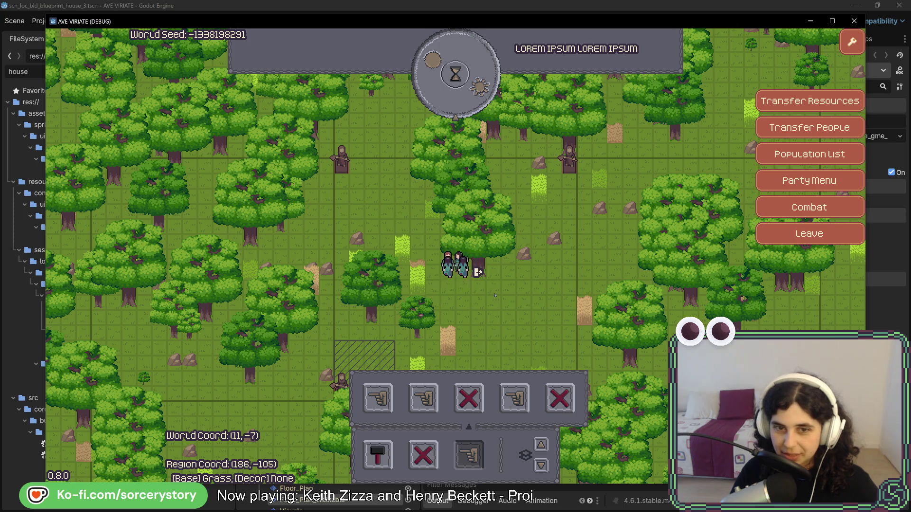
left_click(457, 105)
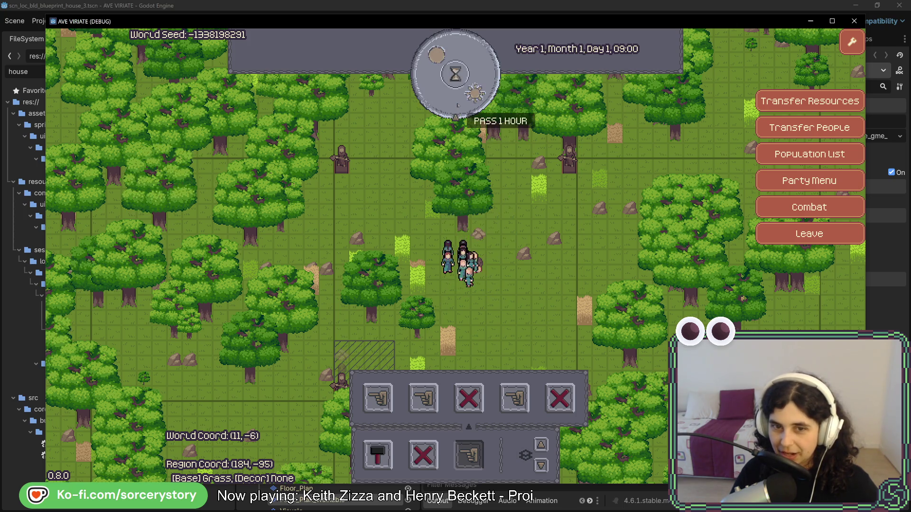
left_click(458, 105)
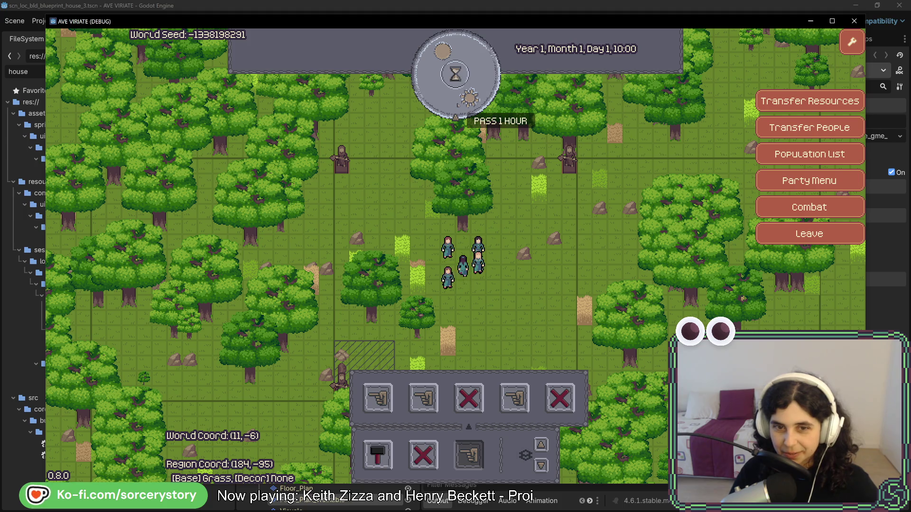
Glance at the Aseprite sprite sheet, then return to the running game
scroll(493, 325, "down", 2)
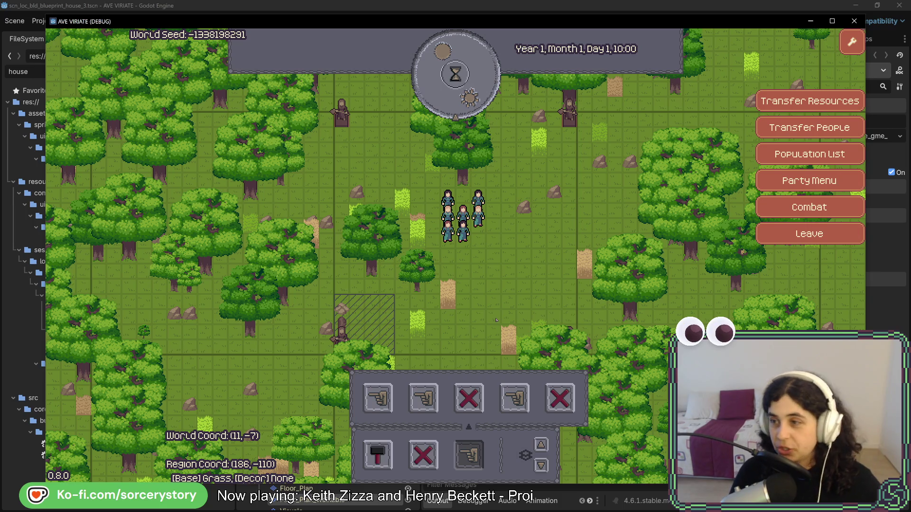
key("alt+Tab")
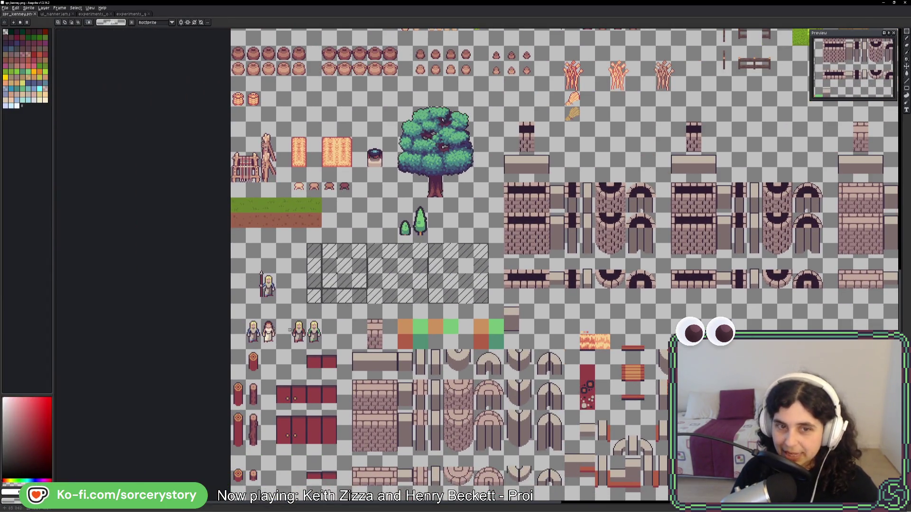
key("alt+Tab")
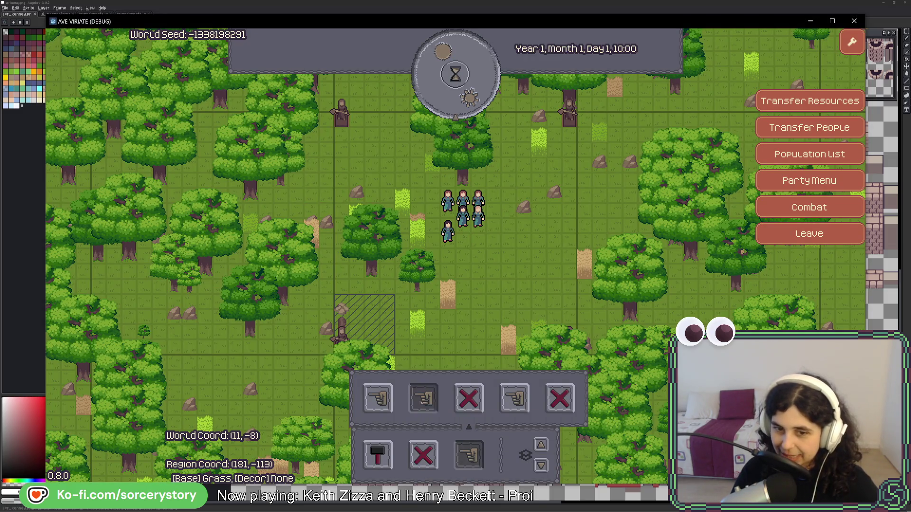
Shrink the hatched designation area from the bottom and pan around the map
mouse_move(551, 298)
left_mouse_down()
mouse_move(525, 305)
mouse_move(539, 295)
mouse_move(545, 265)
mouse_move(558, 302)
left_mouse_up()
key("w")
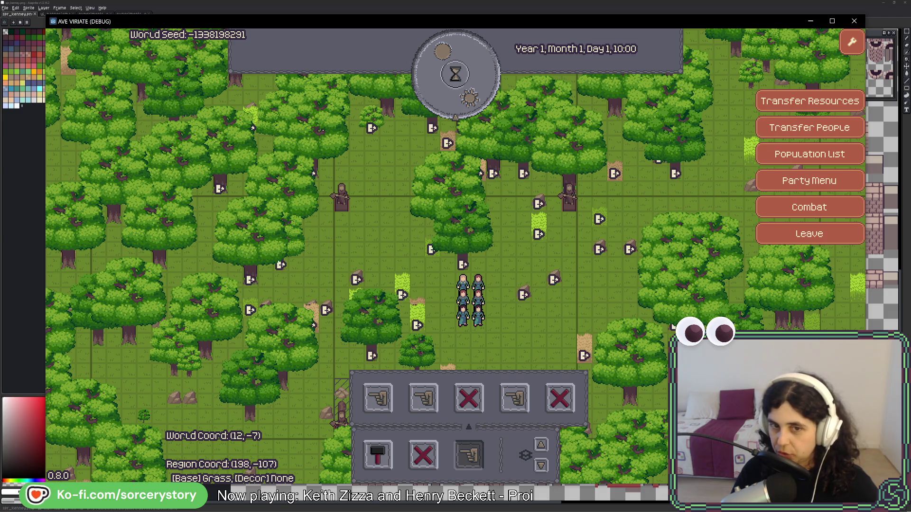
key("d")
key("s")
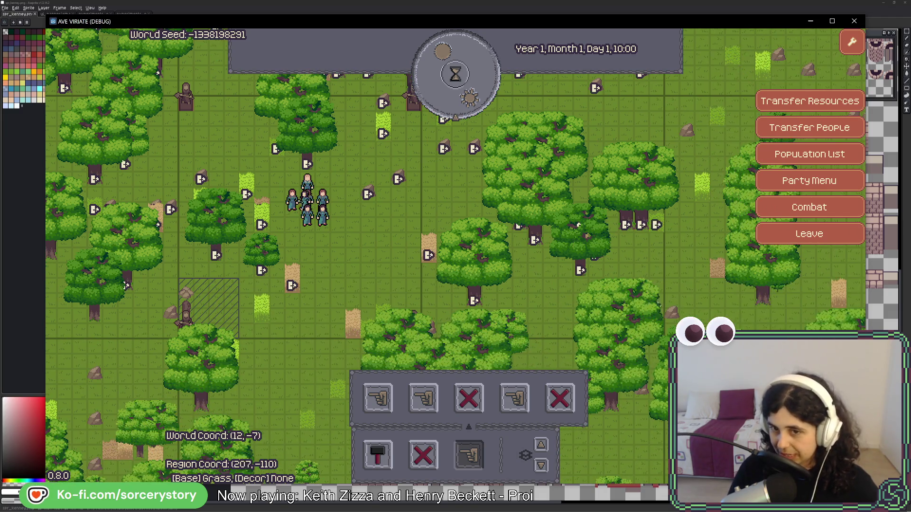
key("w")
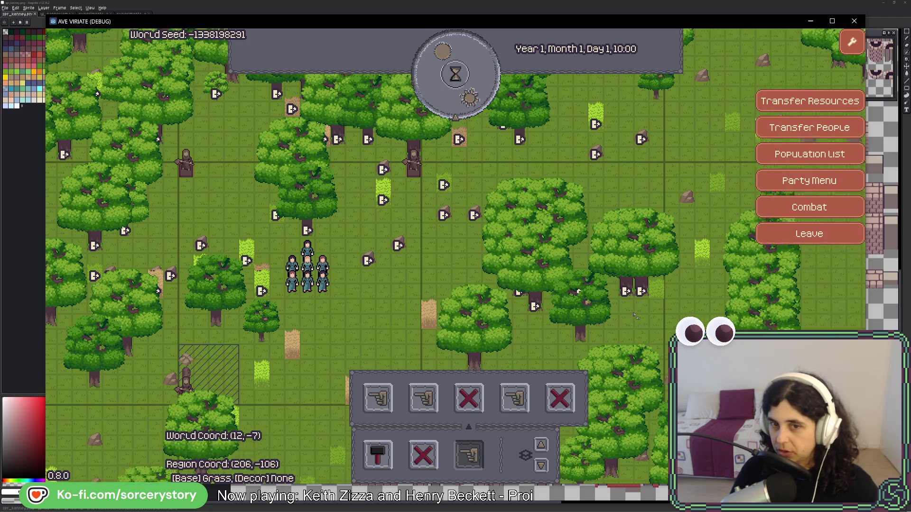
key("s")
Inspect an oak tree's details, then close the debug game window
left_click(596, 232)
left_click(641, 238)
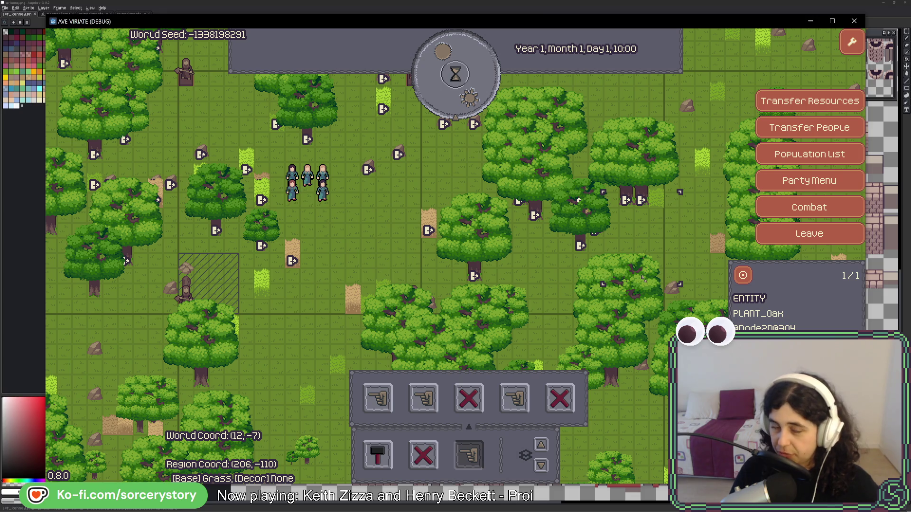
key("w+a")
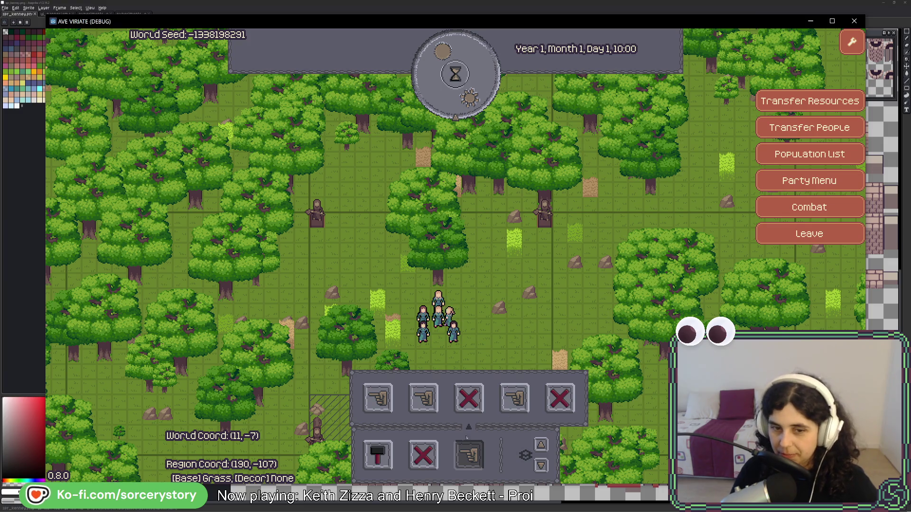
key("s")
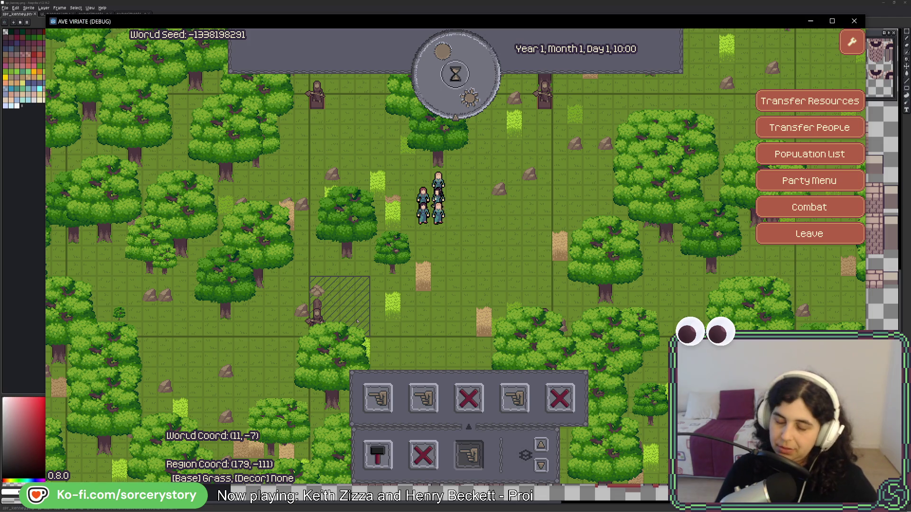
key("Escape")
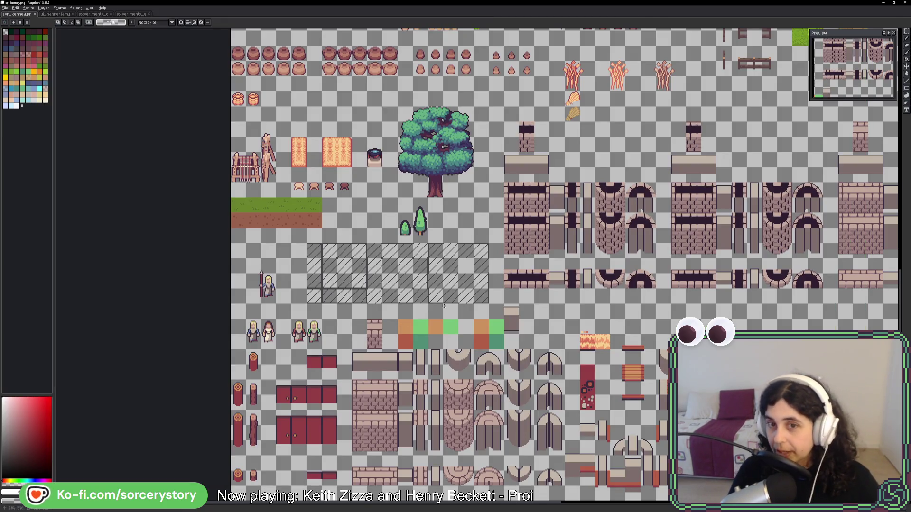
Erase the large blocks of brick tiles from the spr_kenney sheet
left_click_drag(797, 227, 634, 254)
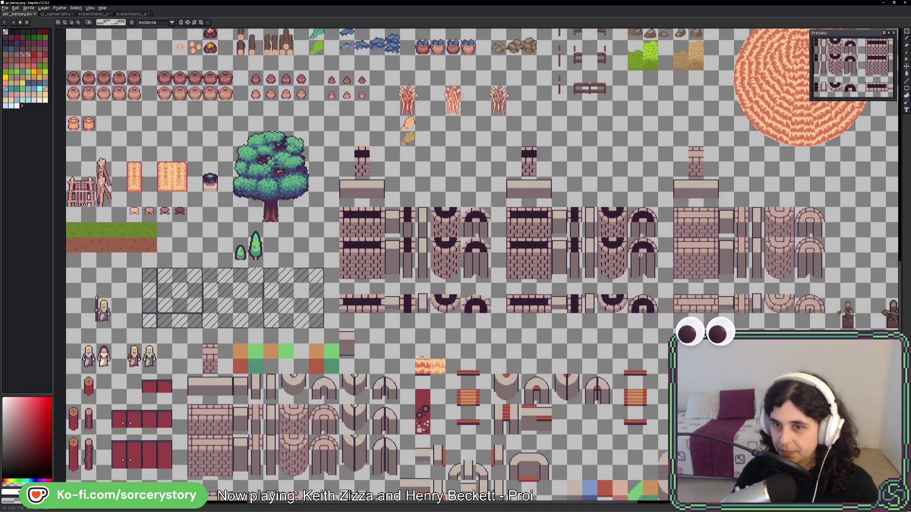
left_click_drag(207, 418, 229, 344)
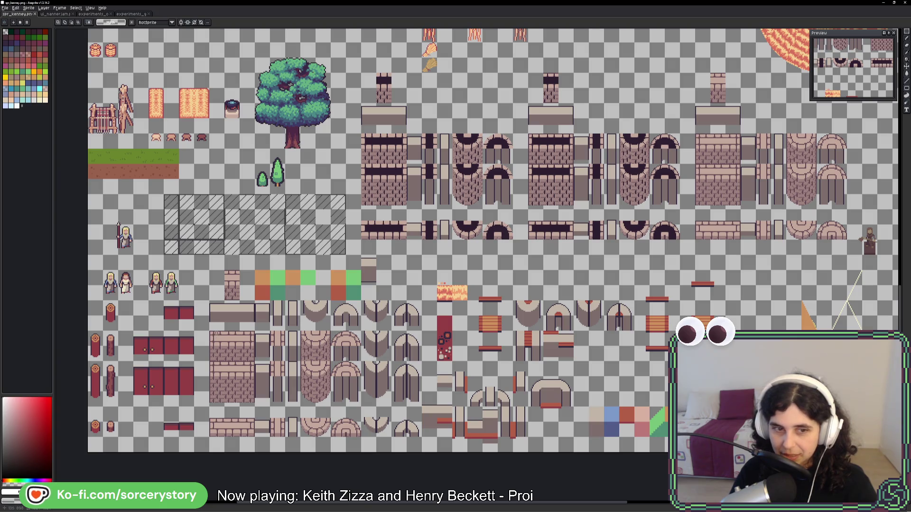
left_click_drag(674, 197, 633, 239)
left_click_drag(321, 116, 729, 311)
key("Delete")
mouse_move(730, 176)
left_mouse_down()
mouse_move(825, 261)
mouse_move(805, 298)
mouse_move(680, 290)
left_mouse_up()
key("Delete")
scroll(498, 264, "left", 5)
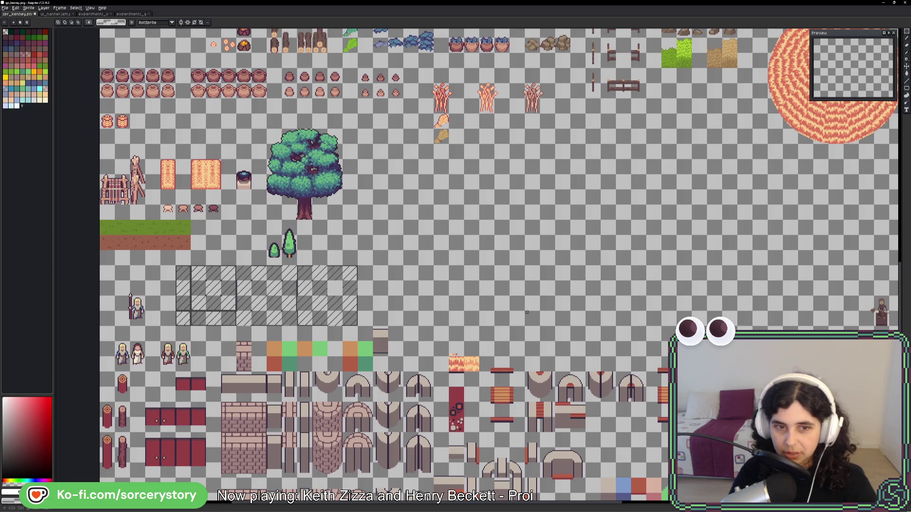
Copy the hatched overlay block from the experiment sprite and paste it beside spr_kenney's hatched tiles
key("alt+Tab")
key("alt+Tab")
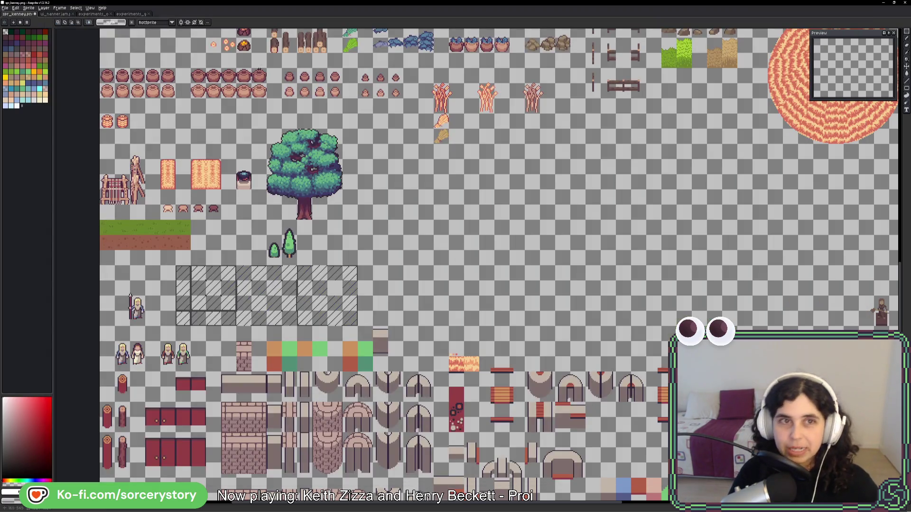
left_click(127, 15)
left_click_drag(433, 267, 686, 340)
left_click(33, 16)
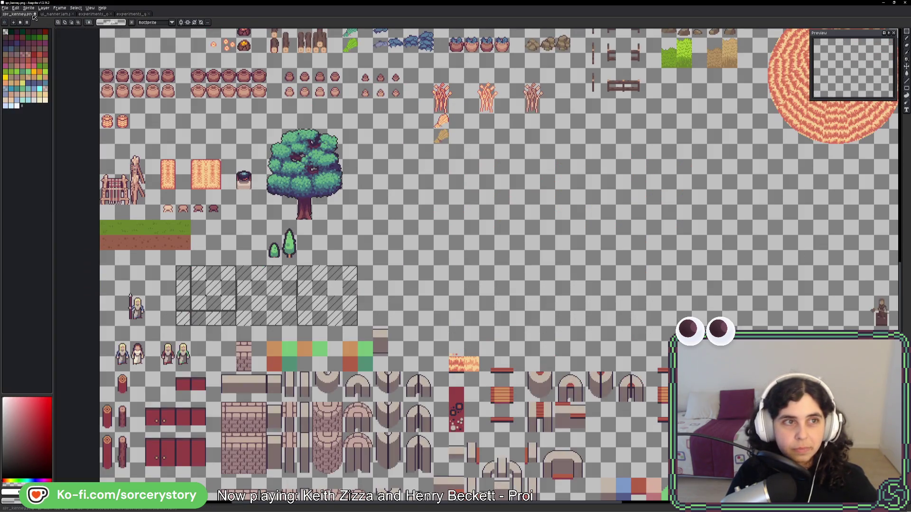
key("ctrl+v")
mouse_move(437, 72)
left_mouse_down()
mouse_move(422, 270)
mouse_move(411, 288)
left_mouse_up()
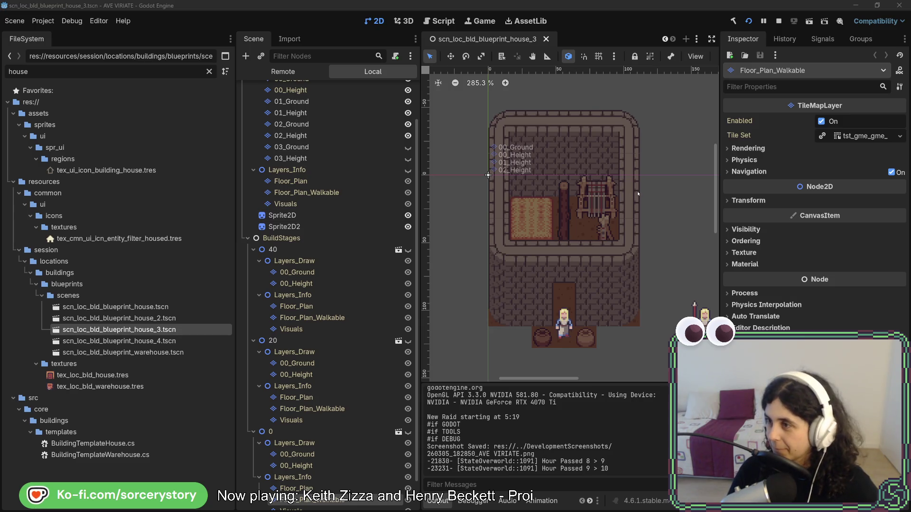
Check the pasted tiles in Aseprite, then return to Godot and reveal the hidden scene tabs
key("alt+Tab")
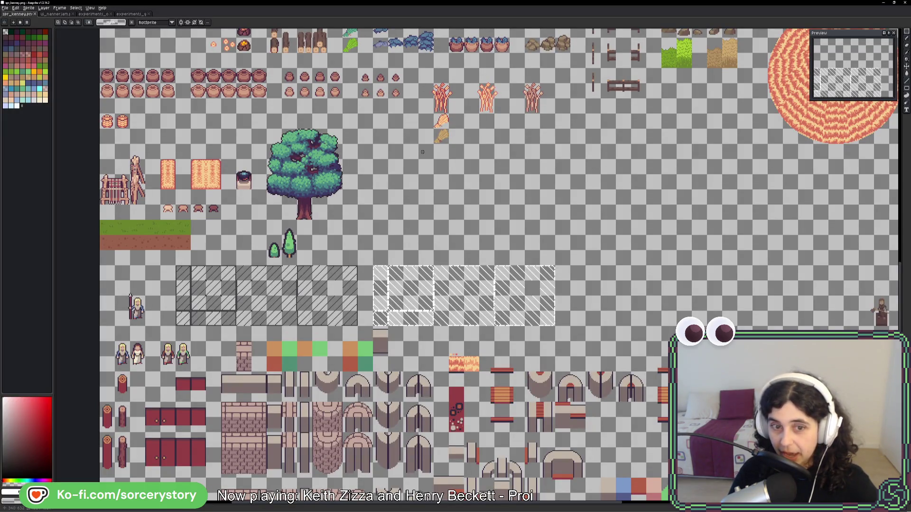
left_click_drag(373, 132, 466, 133)
key("alt+Tab")
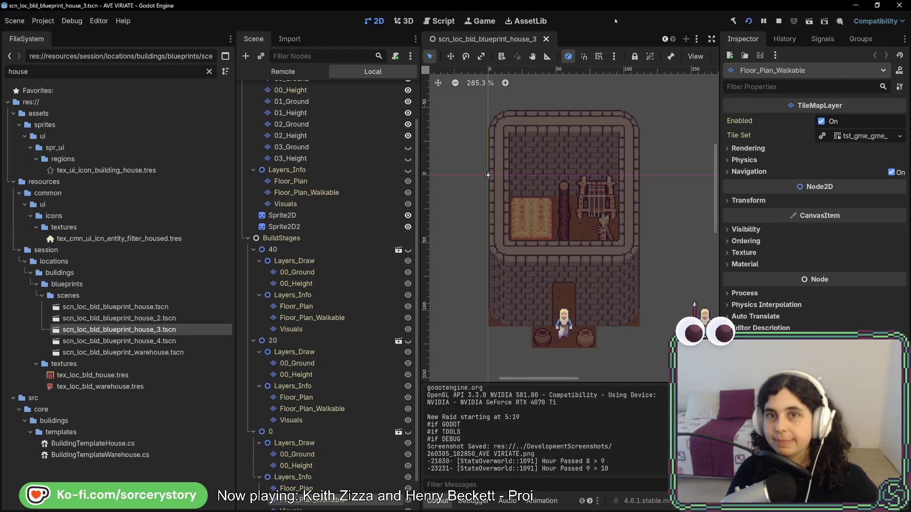
left_click(665, 39)
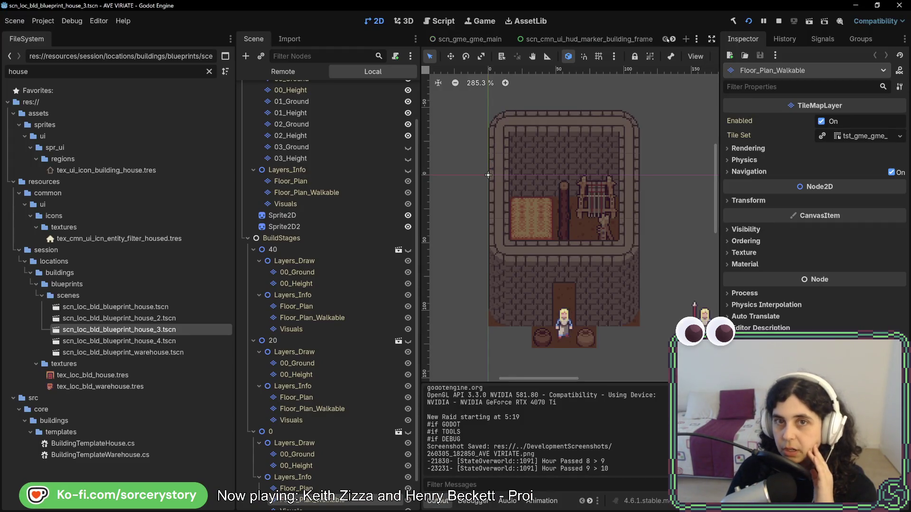
Open the scn_gme_gme_main scene and scroll through the open scene tabs
left_click(480, 39)
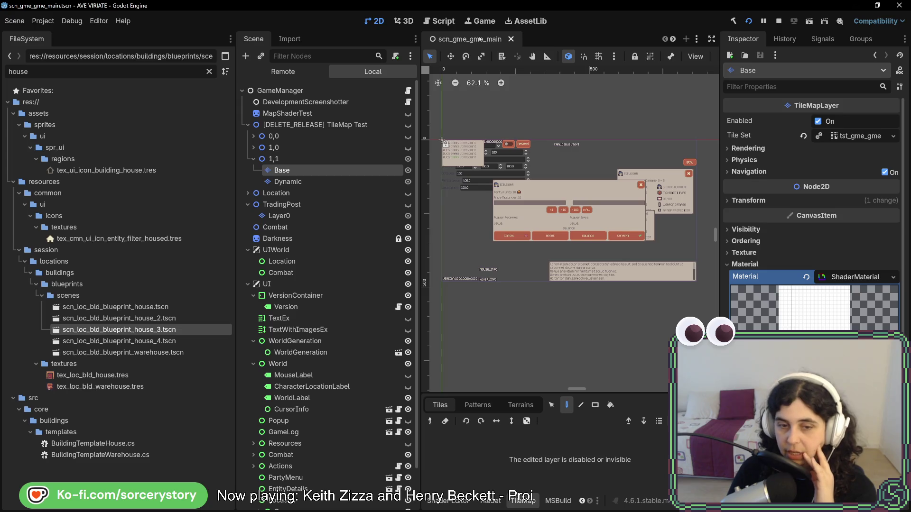
left_click(674, 40)
left_click(673, 39)
left_click(674, 40)
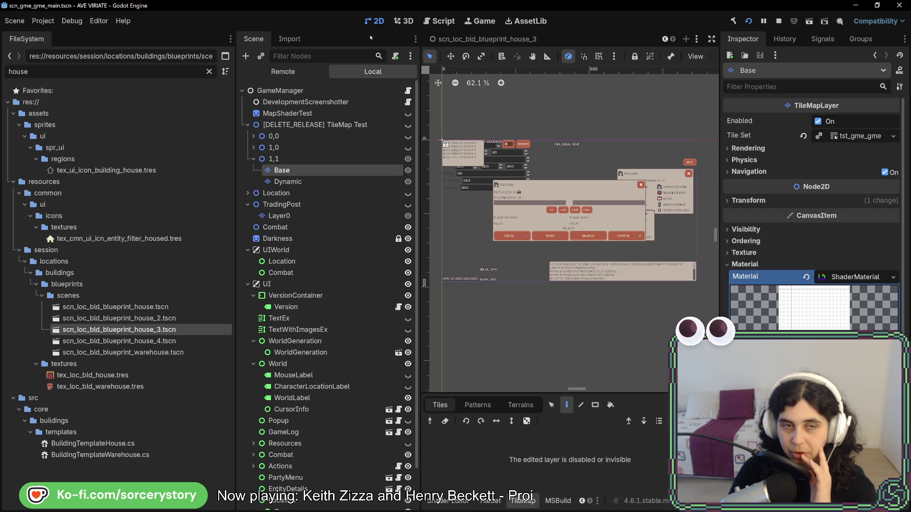
Select the Base tile layer and unhide the [DELETE_RELEASE] TileMap Test node
left_click(325, 180)
left_click(323, 170)
left_click(330, 183)
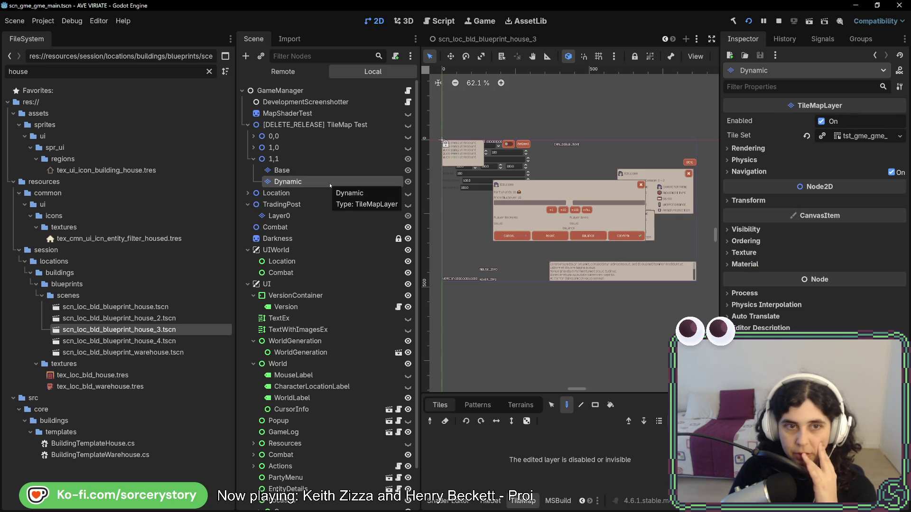
left_click(331, 172)
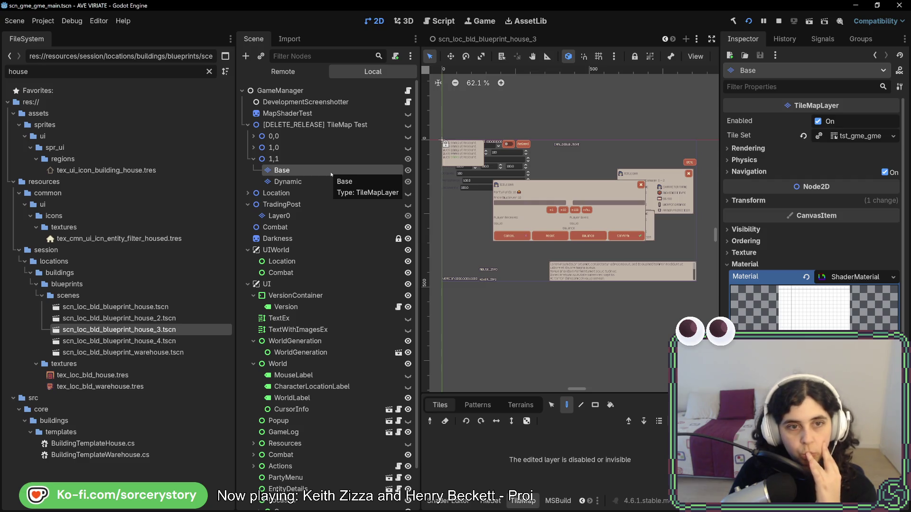
left_click(407, 125)
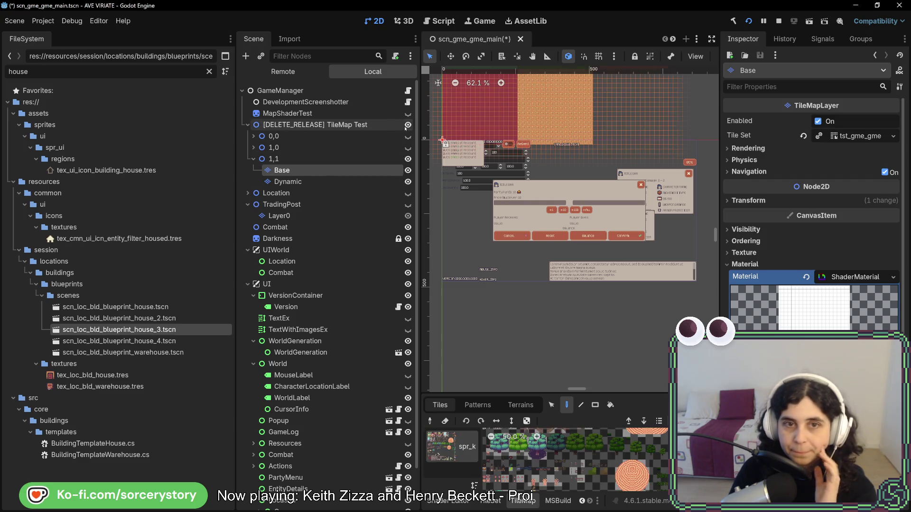
scroll(575, 168, "up", 3)
scroll(553, 202, "up", 3)
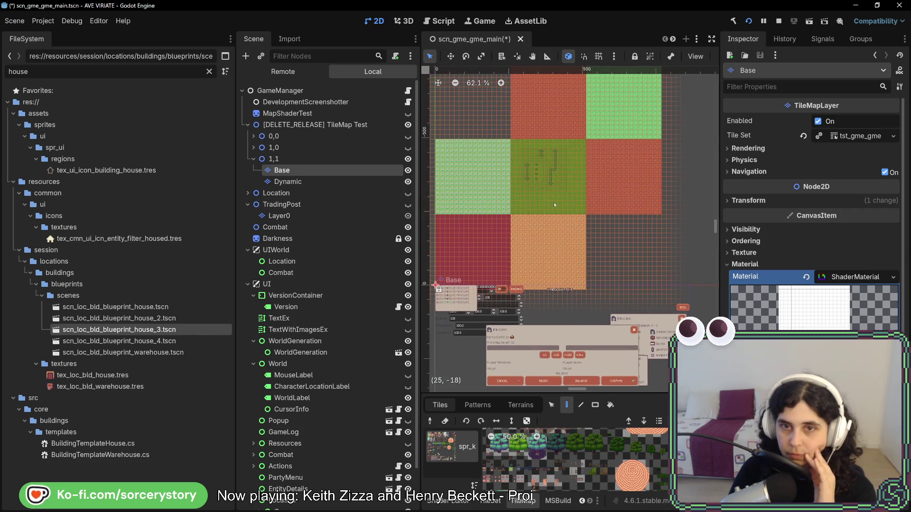
left_click(368, 182)
left_click(368, 173)
left_click(407, 170)
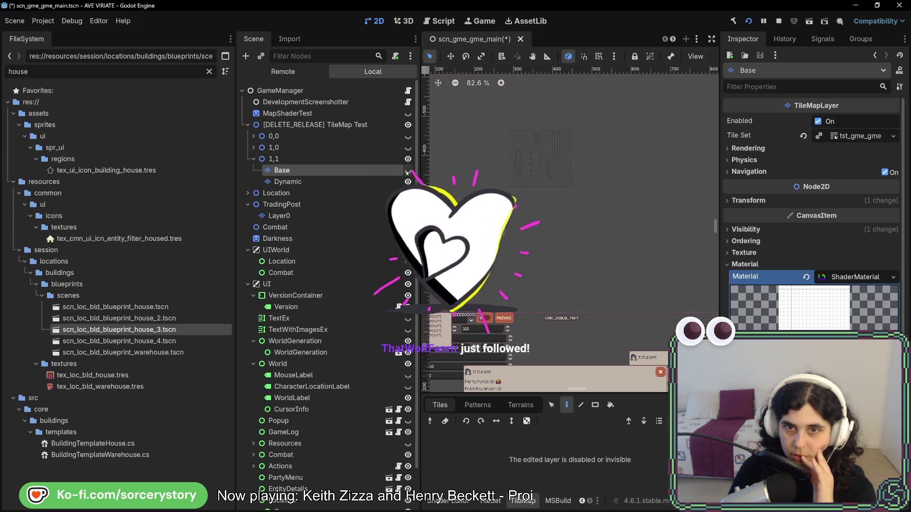
left_click(408, 170)
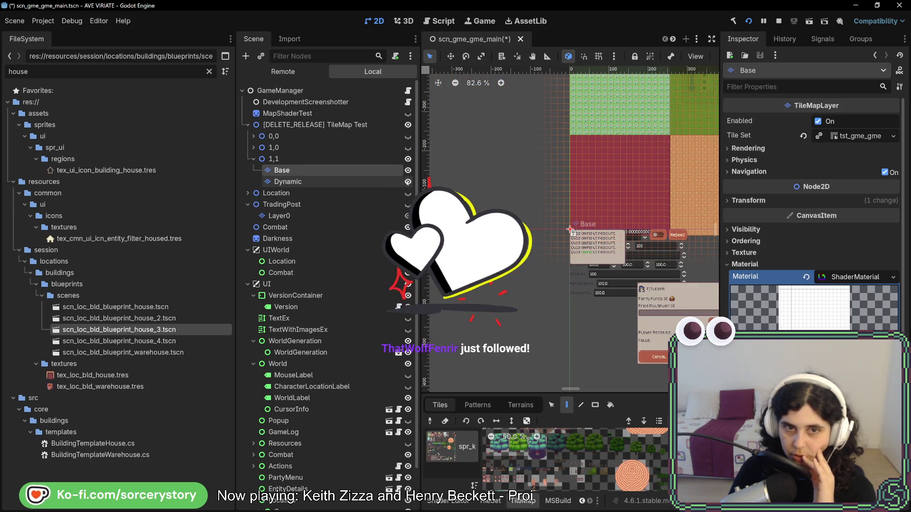
scroll(497, 262, "up", 5)
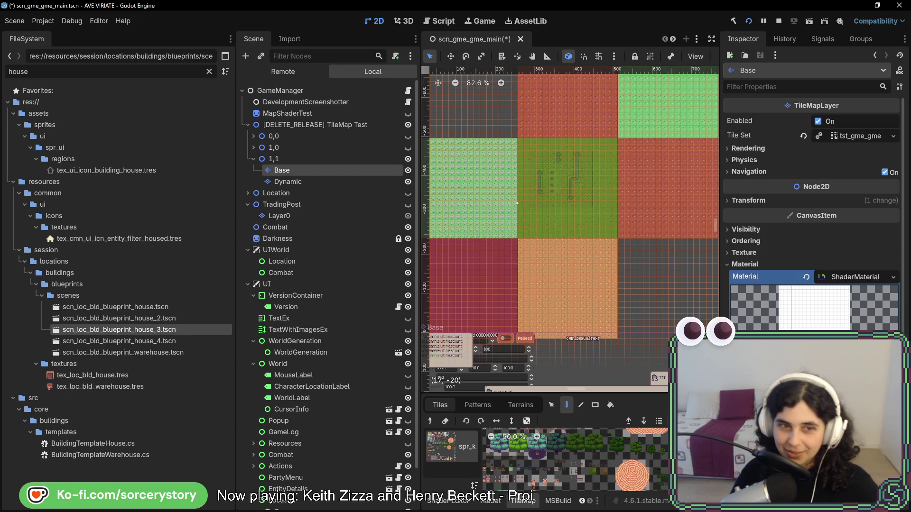
Duplicate the Base tile layer twice
right_click(315, 171)
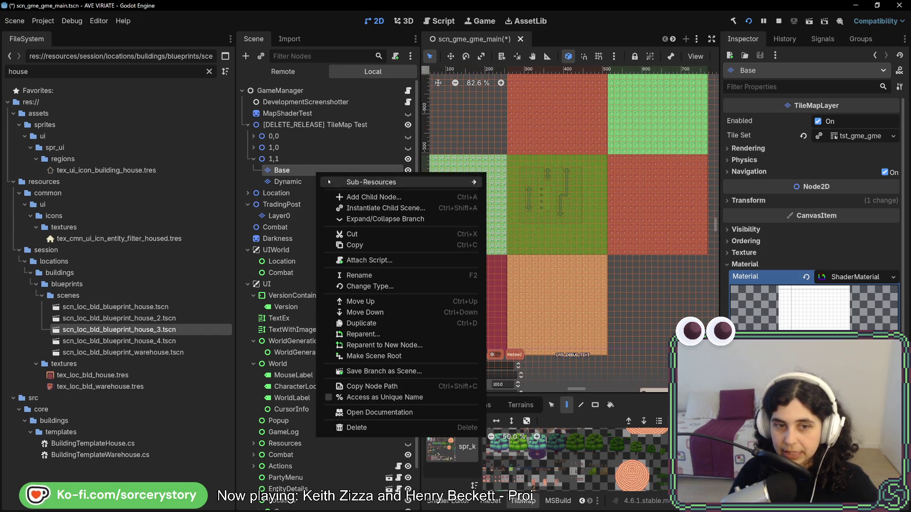
left_click(382, 326)
right_click(261, 181)
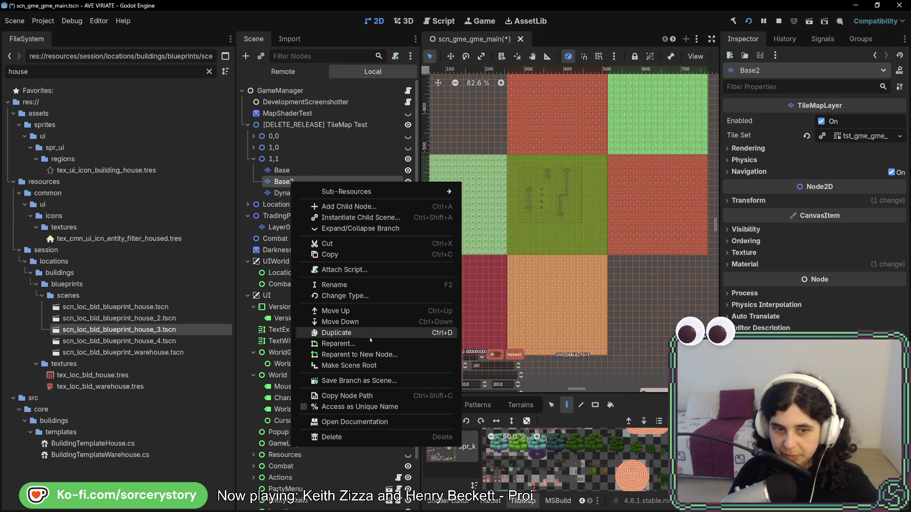
left_click(369, 335)
Rename the two copies to Designations and Overlays, then select Designations
left_click(284, 182)
key("F2")
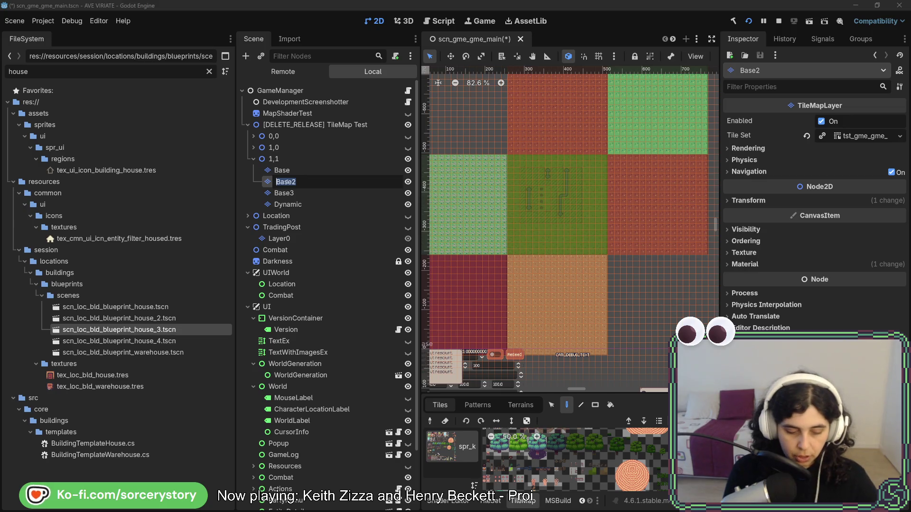
type("Designation")
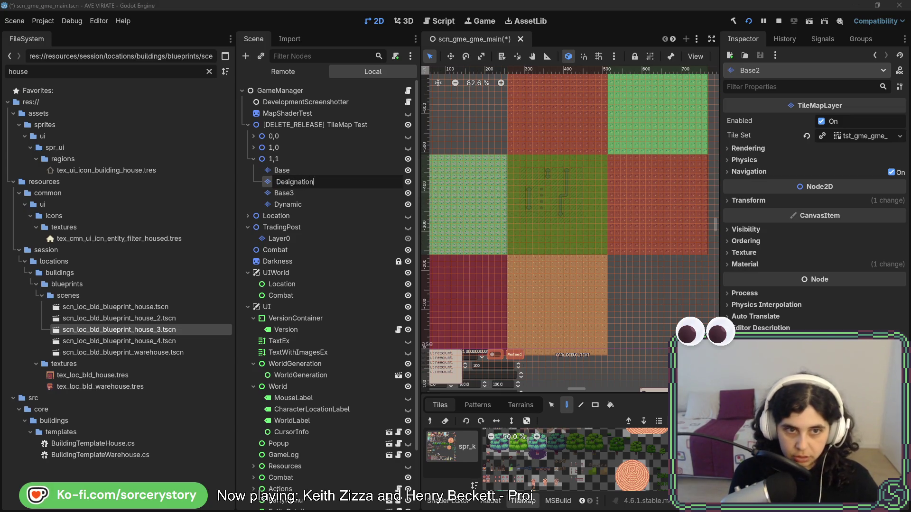
type("s")
key("Return")
left_click(287, 193)
key("F2")
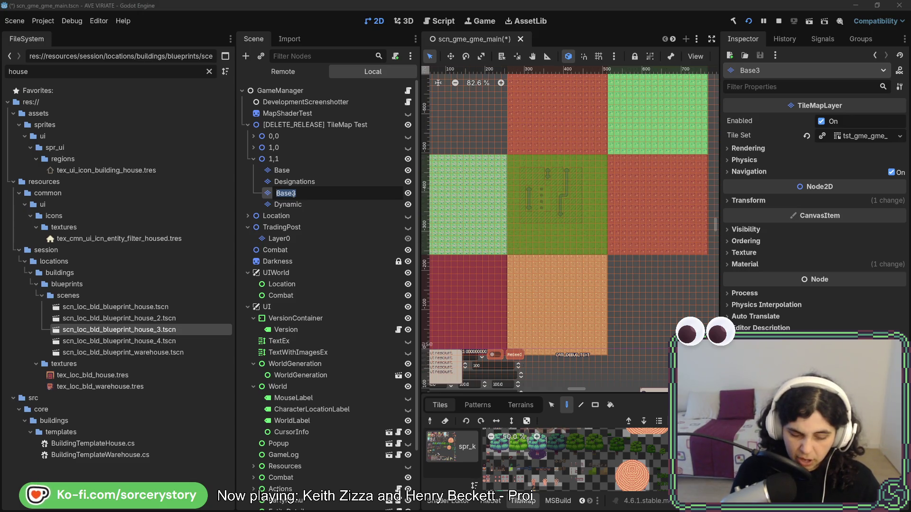
type("Overlays")
key("Return")
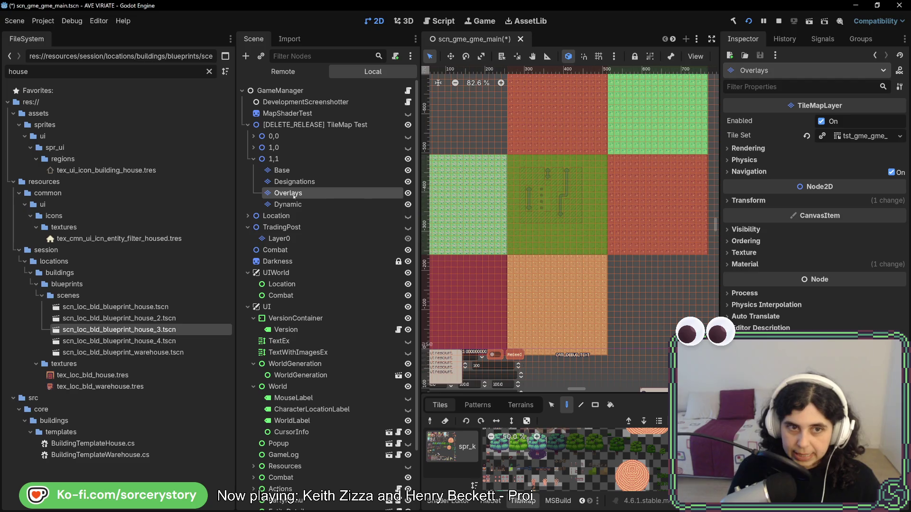
left_click(294, 182)
scroll(579, 227, "up", 2)
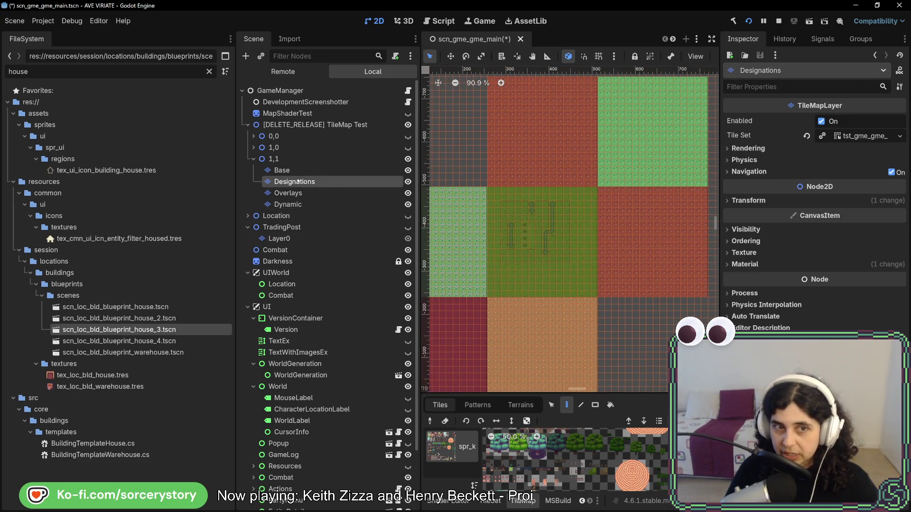
Paint a rectangle of tiles over the central green tile on the Dynamic layer
left_click(287, 204)
scroll(476, 187, "up", 2)
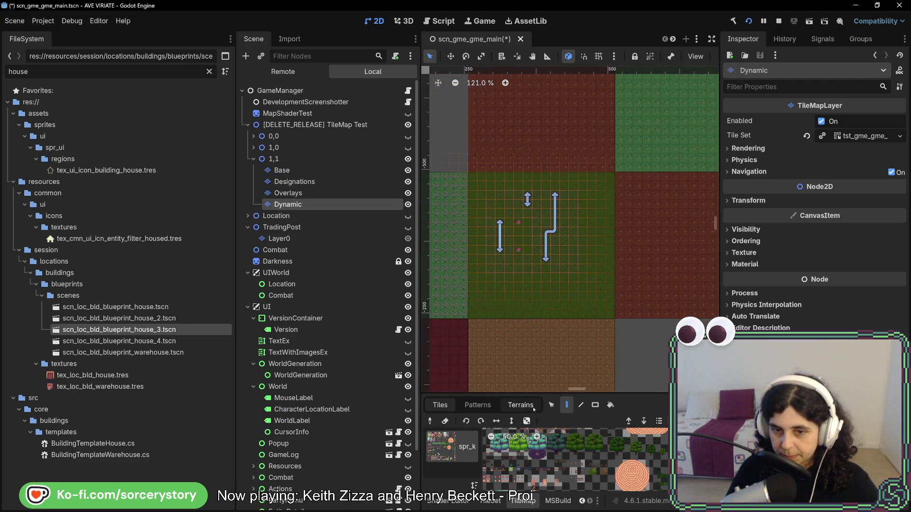
left_click(595, 404)
left_click_drag(486, 189, 600, 294)
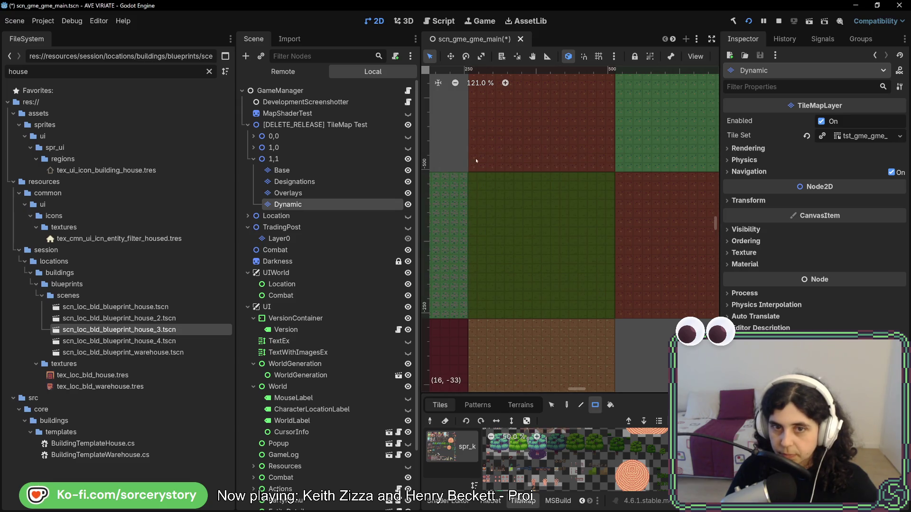
On the Designations layer, paint an area_overlay terrain rectangle over the green tile
left_click(294, 182)
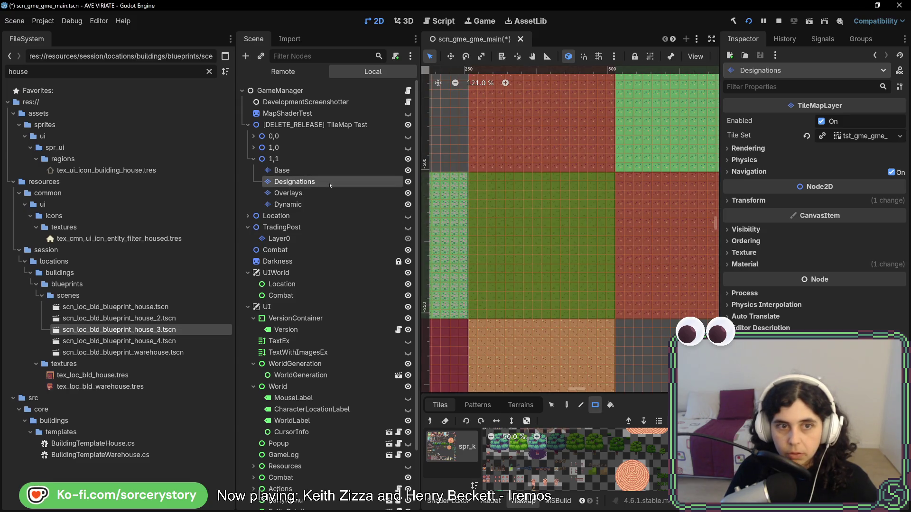
scroll(493, 441, "down", 3)
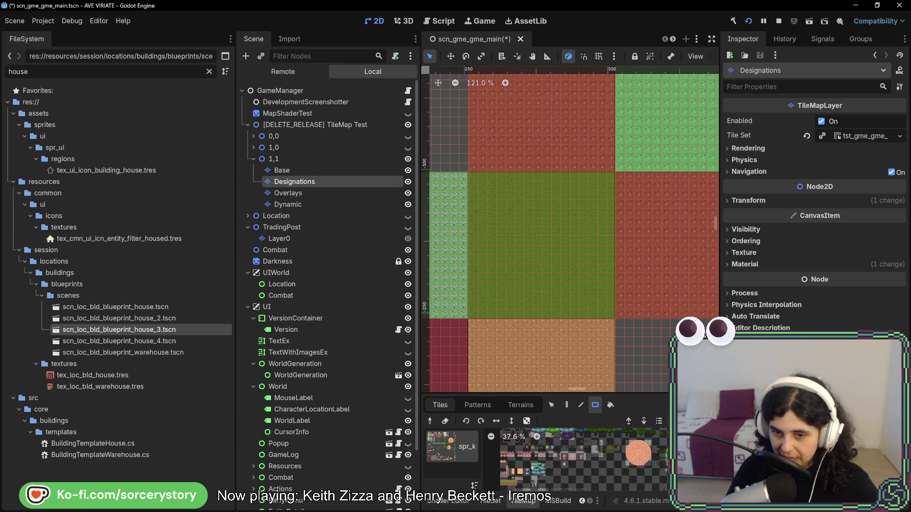
left_click(520, 405)
scroll(457, 455, "down", 3)
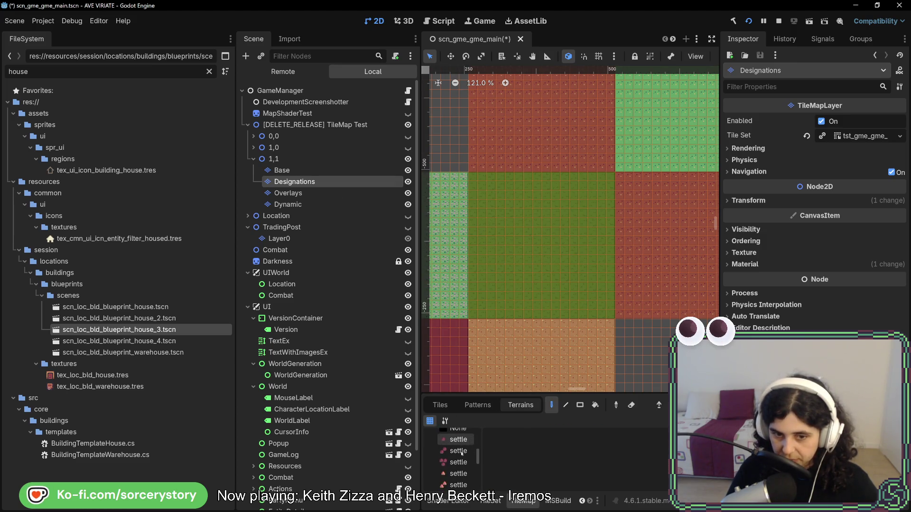
scroll(461, 462, "down", 2)
left_click(462, 483)
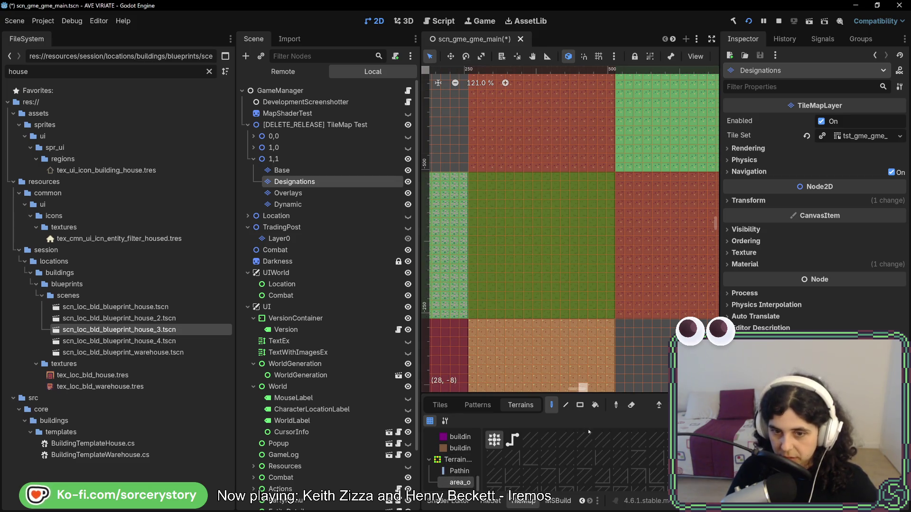
left_click(580, 405)
left_click_drag(499, 203, 566, 270)
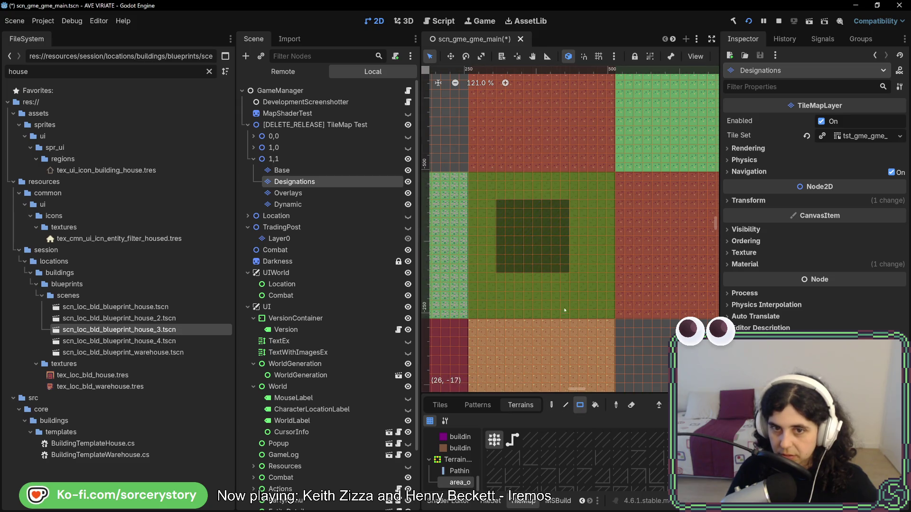
scroll(540, 237, "up", 10)
left_click(313, 195)
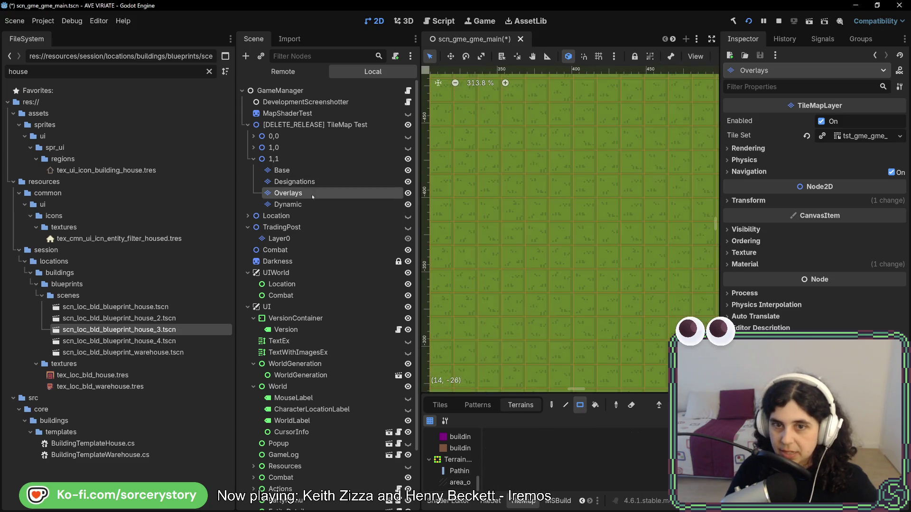
left_click(274, 159)
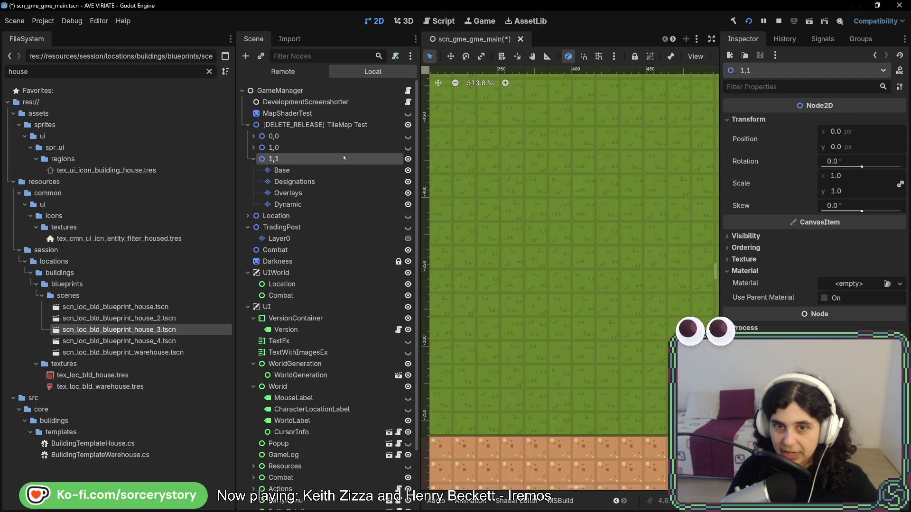
left_click(332, 172)
left_click(341, 185)
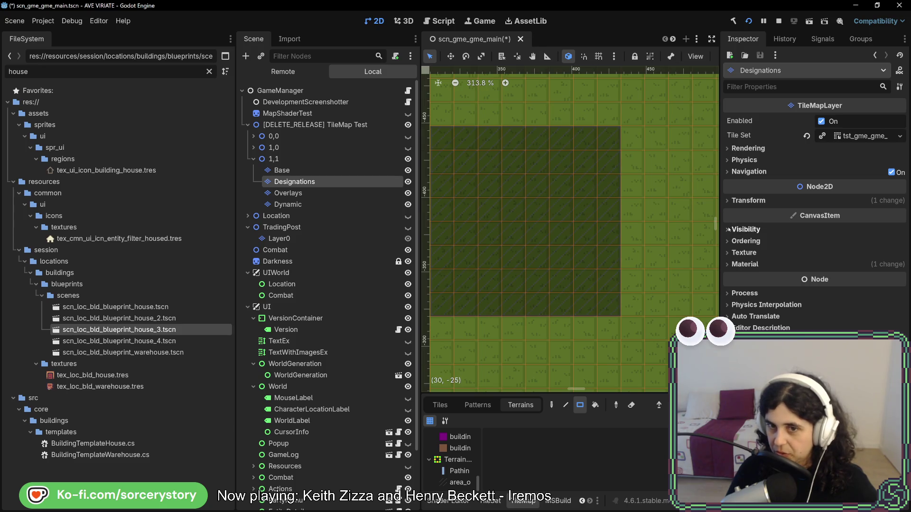
scroll(597, 292, "up", 1)
scroll(597, 291, "left", 2)
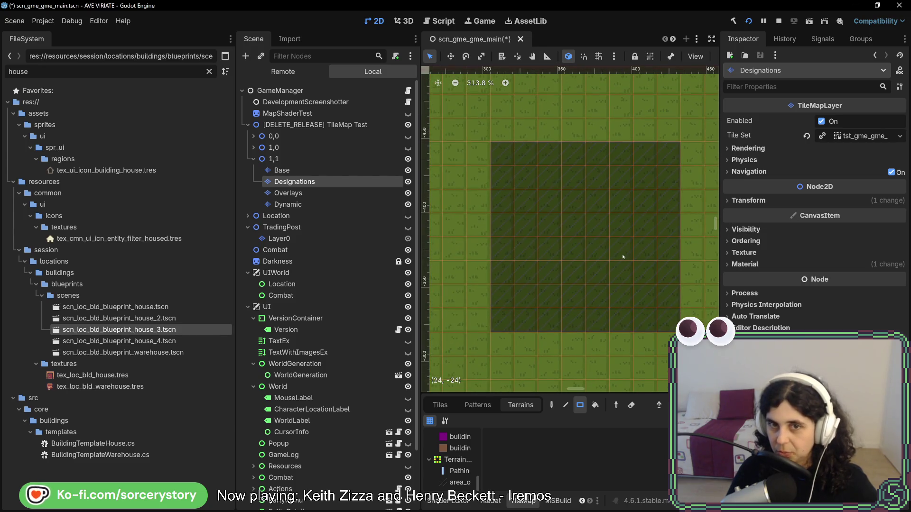
left_click(407, 182)
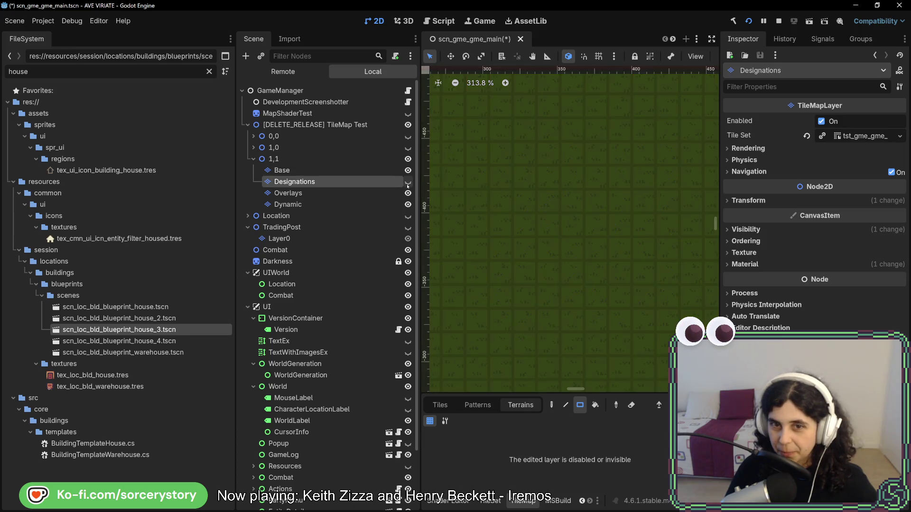
left_click(407, 183)
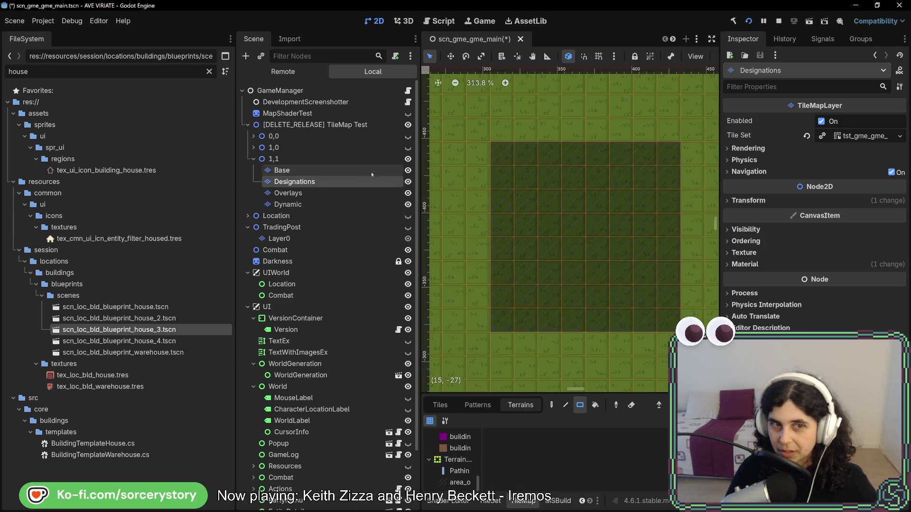
left_click(369, 172)
left_click(366, 159)
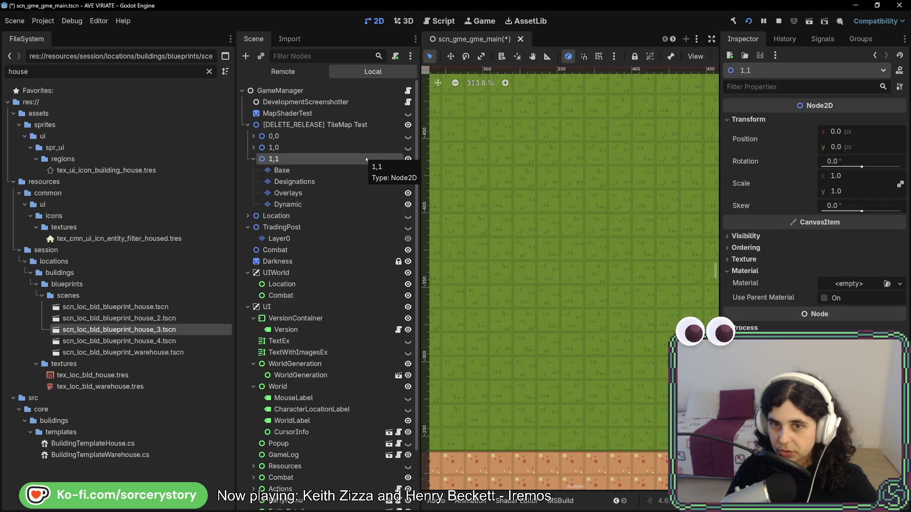
double_click(366, 159)
left_click(354, 148)
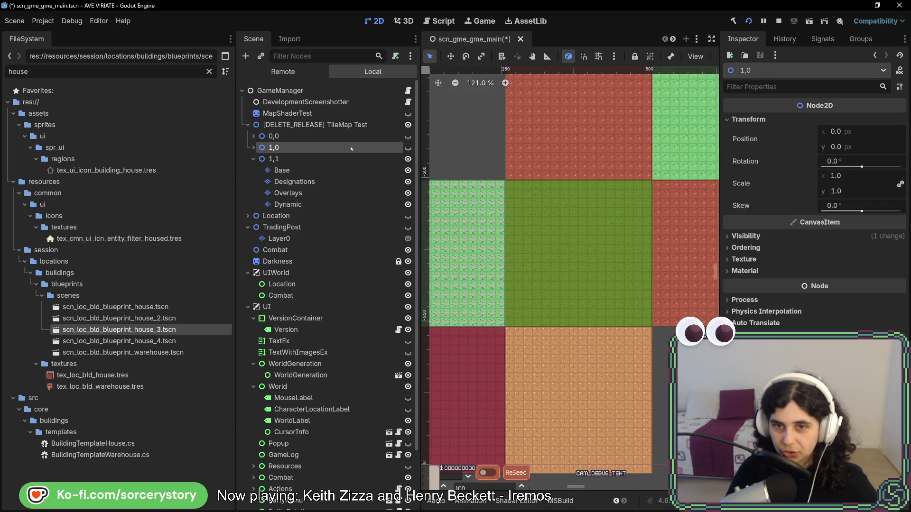
left_click(351, 159)
left_click(357, 182)
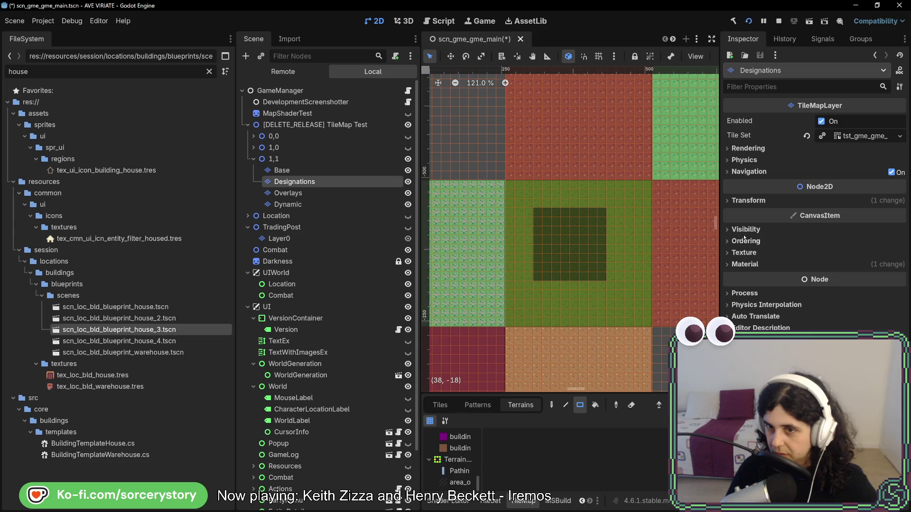
Compare the Base, Designations and Overlays layers in the 1,1 chunk, ending on Designations
left_click(746, 229)
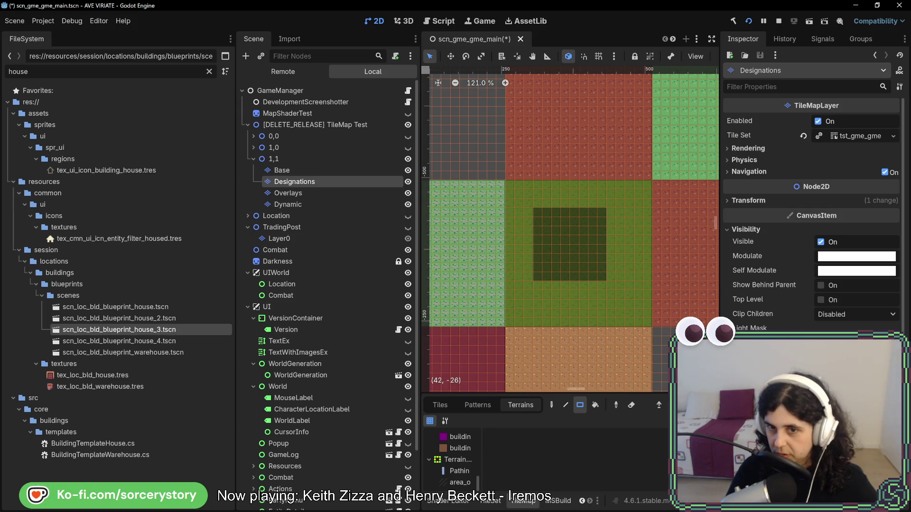
left_click(338, 194)
left_click(338, 182)
left_click(338, 194)
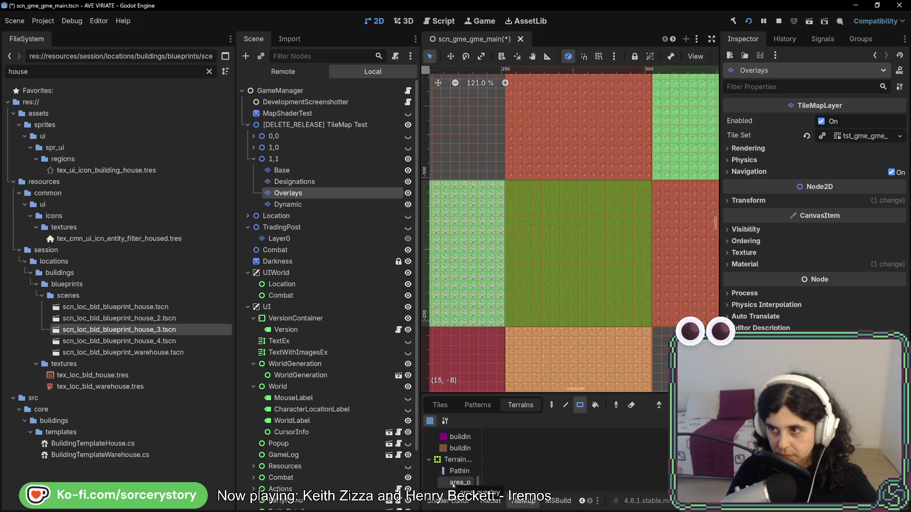
left_click(312, 182)
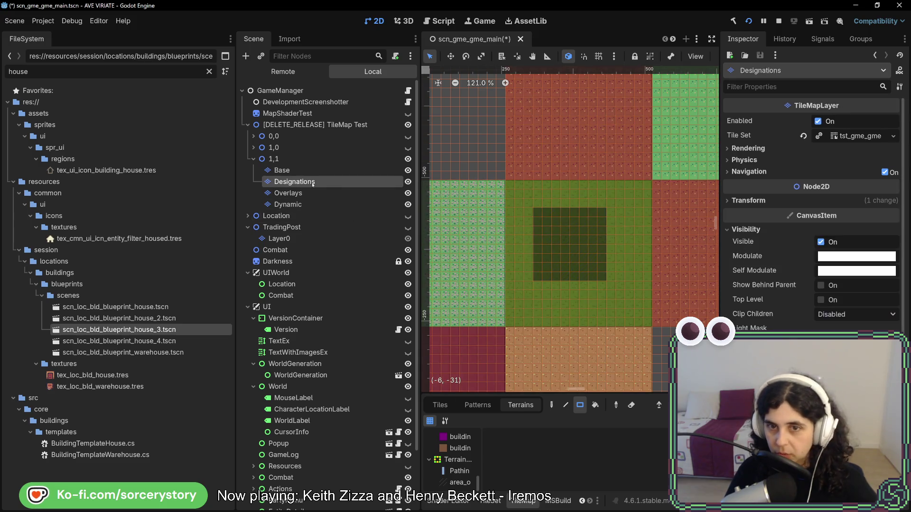
scroll(562, 234, "up", 6)
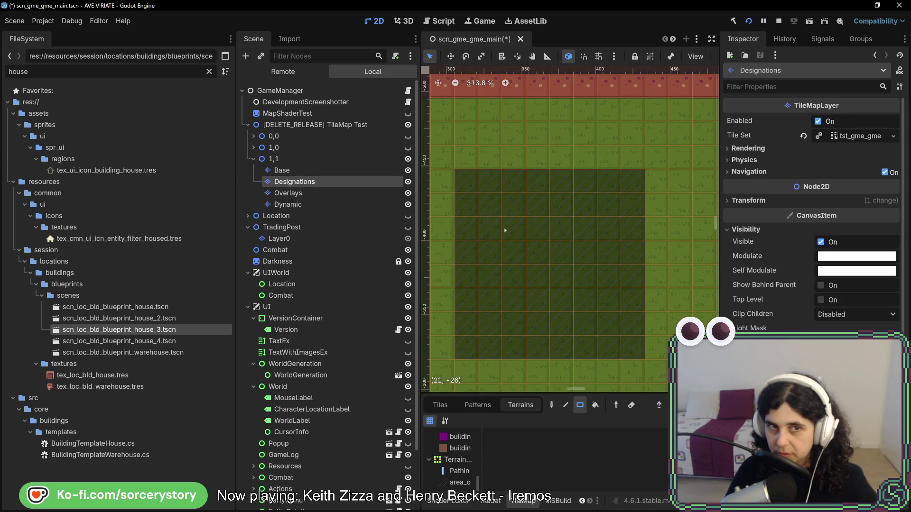
left_click(317, 173)
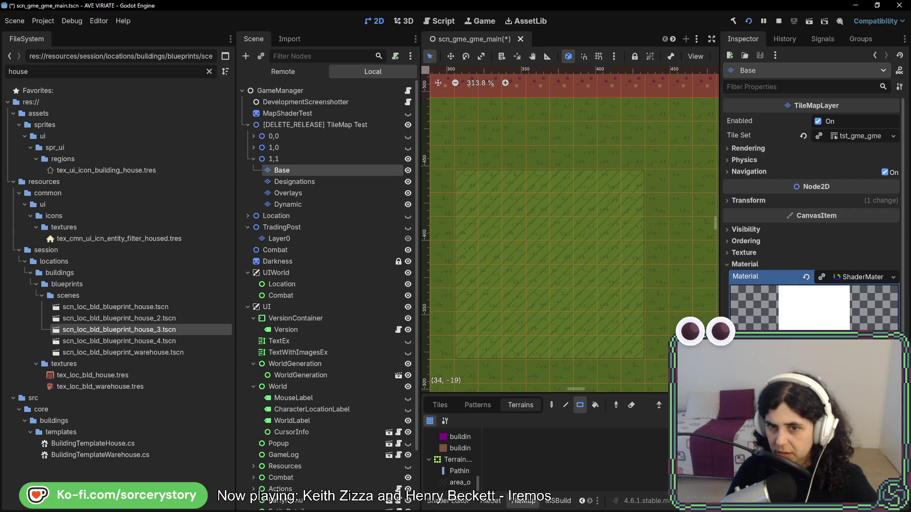
left_click(317, 182)
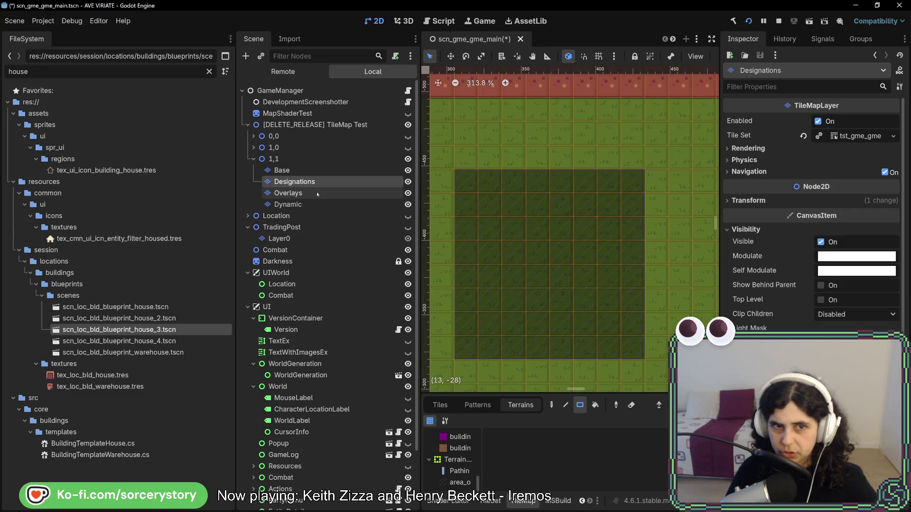
left_click(317, 194)
left_click(317, 183)
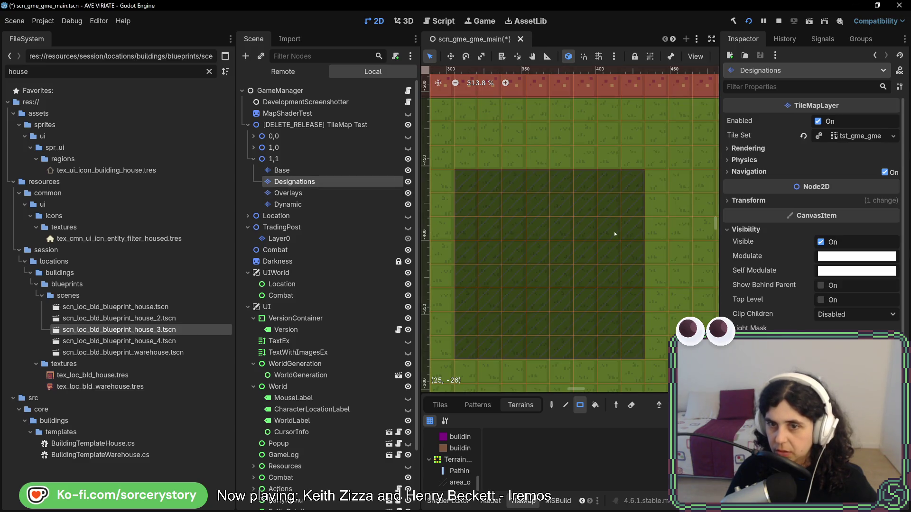
Toggle Designations' visibility off and back on, then review the Base and Overlays layers
left_click(407, 182)
left_click(406, 182)
left_click(341, 170)
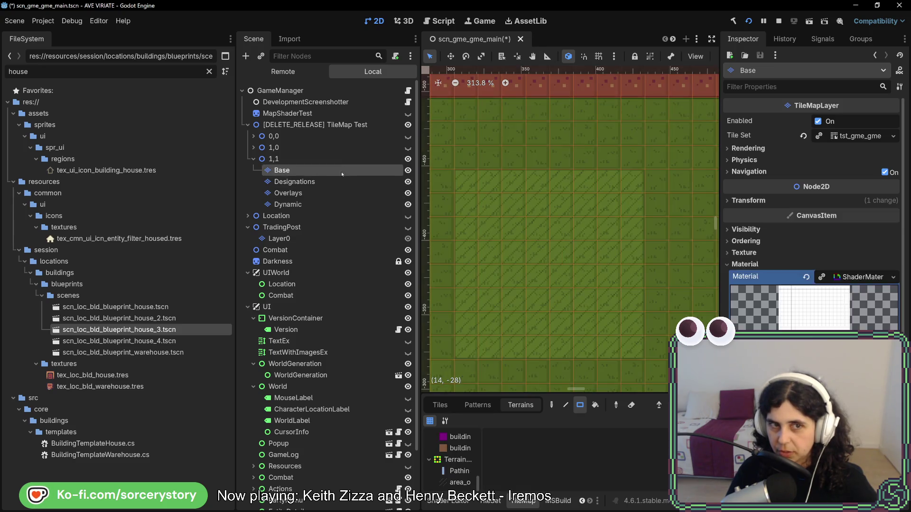
left_click(335, 159)
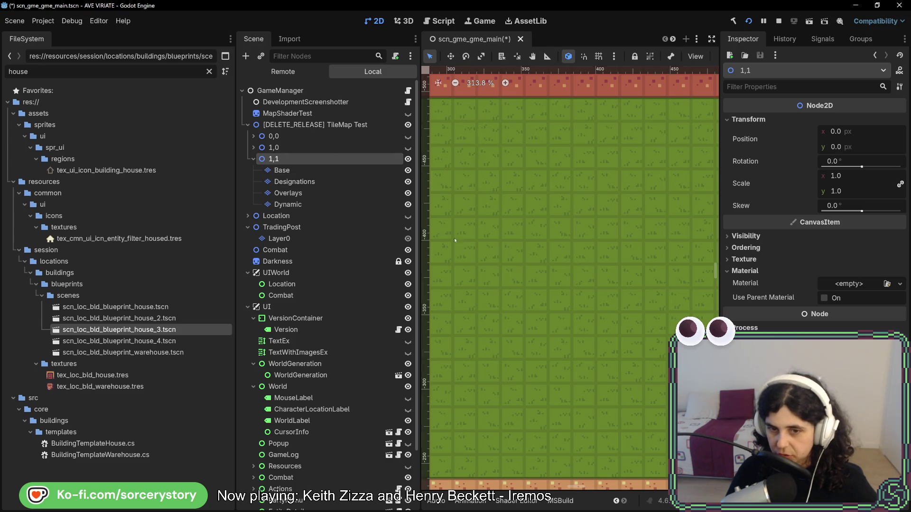
scroll(572, 279, "down", 7)
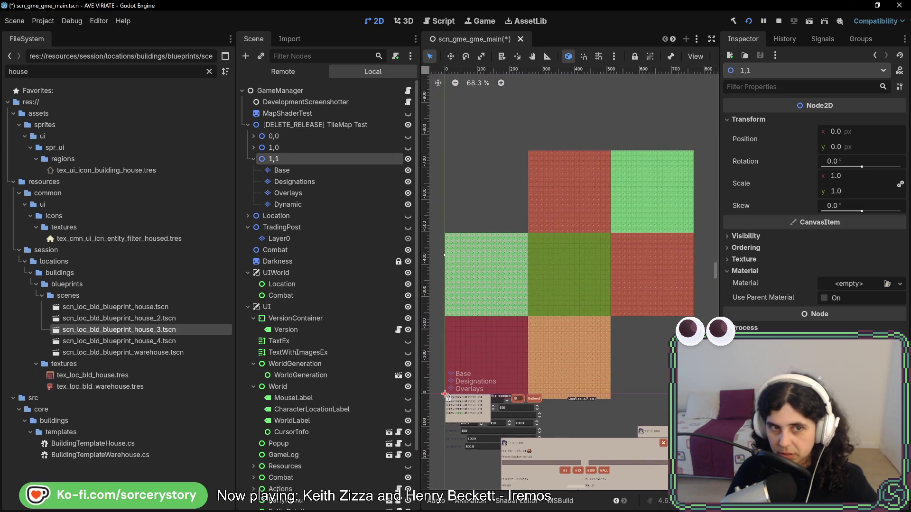
left_click(299, 194)
left_click(317, 183)
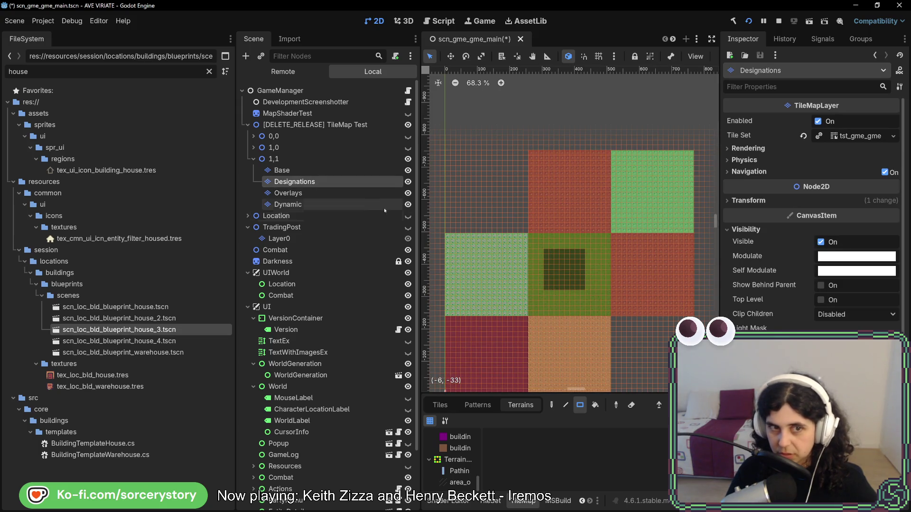
left_click(373, 198)
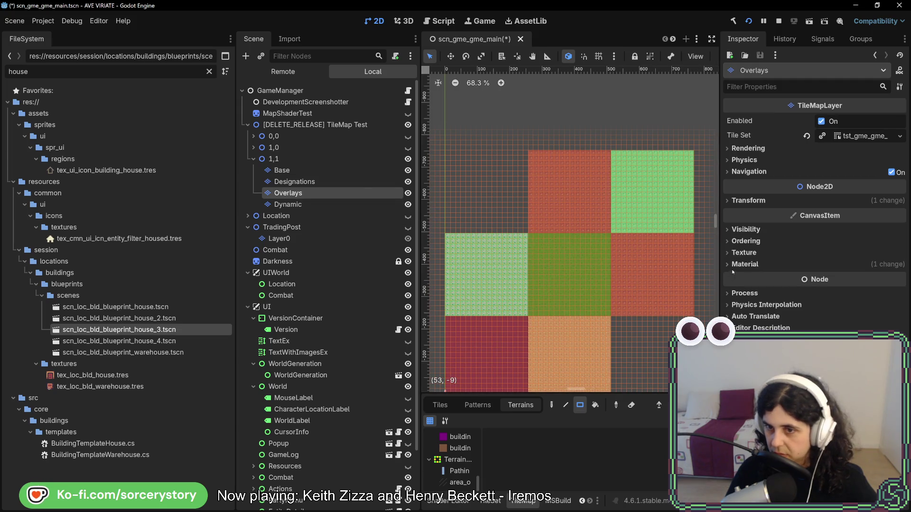
left_click(744, 229)
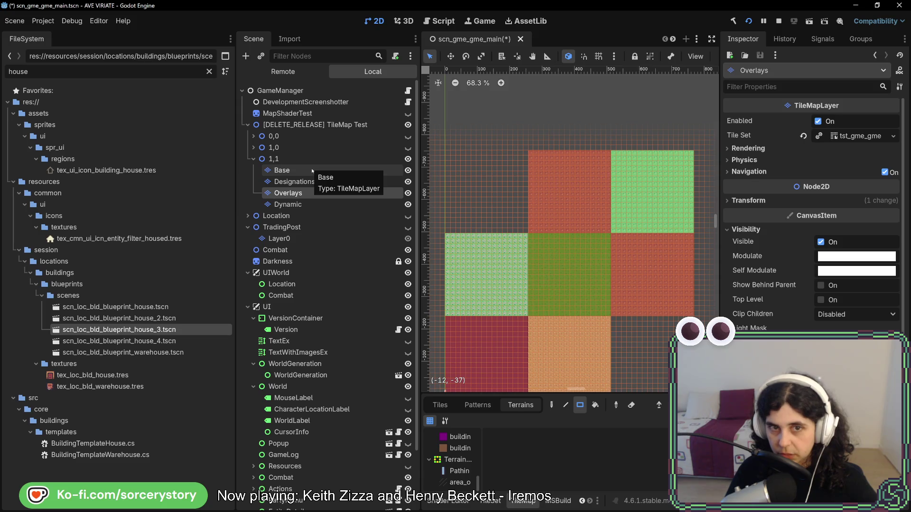
Undo a trial move of Designations above Base, then hide the Designations layer
left_click_drag(287, 181, 305, 168)
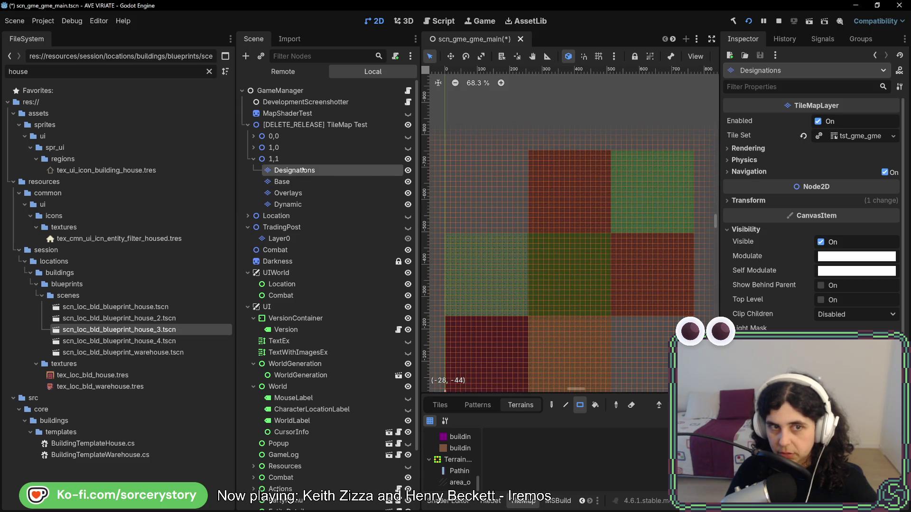
left_click(301, 157)
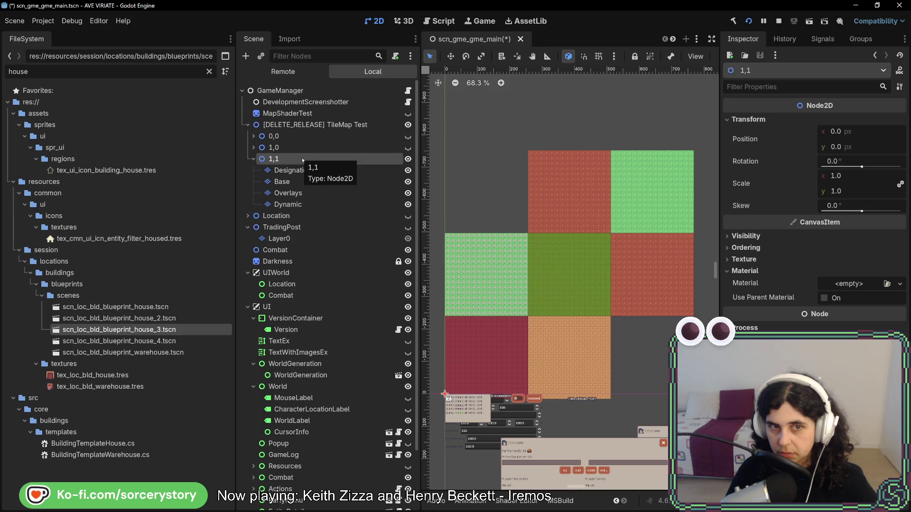
key("ctrl+z")
key("h")
key("h")
key("h")
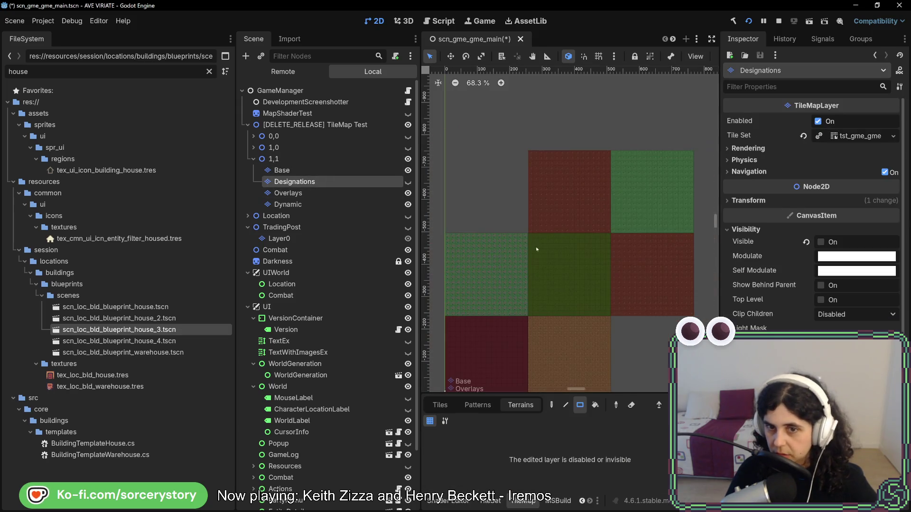
scroll(607, 266, "up", 3)
scroll(607, 266, "up", 5)
Make Designations visible again, place it above Base, and bring the central green tile into view
left_click(282, 169)
left_click(294, 182)
left_click(408, 181)
mouse_move(295, 182)
left_mouse_down()
mouse_move(313, 171)
mouse_move(299, 165)
mouse_move(302, 188)
left_mouse_up()
left_click(298, 160)
left_click(295, 169)
left_click_drag(418, 210, 511, 222)
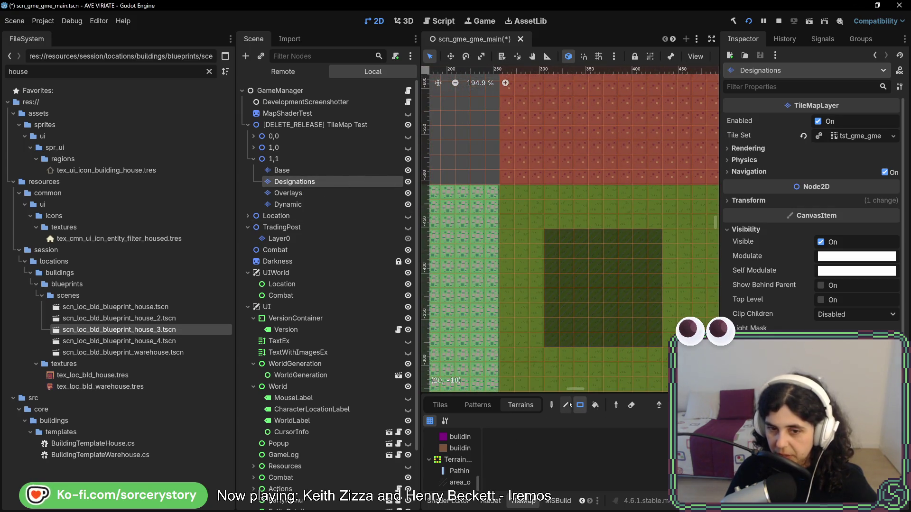
On Designations, paint an area_overlay terrain rectangle over part of the central green tile
key("e")
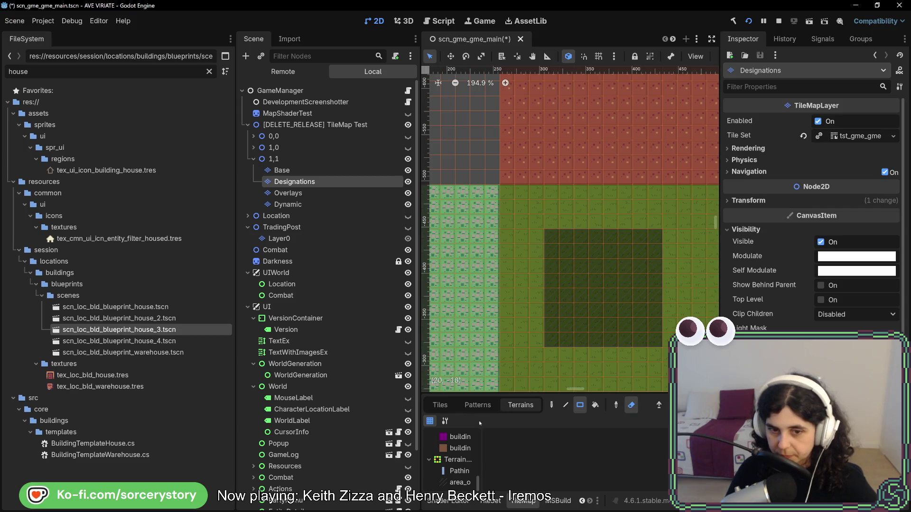
left_click(287, 204)
left_click(294, 182)
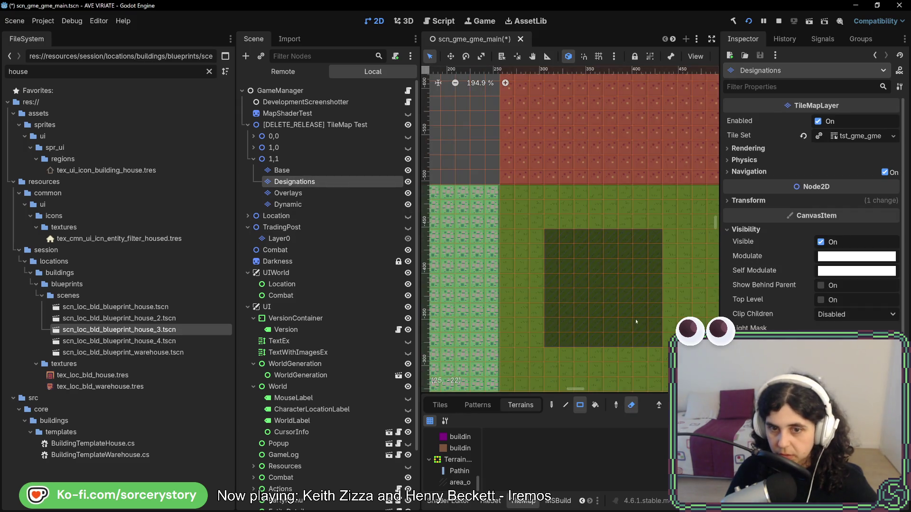
left_click(459, 482)
left_click_drag(548, 232, 659, 354)
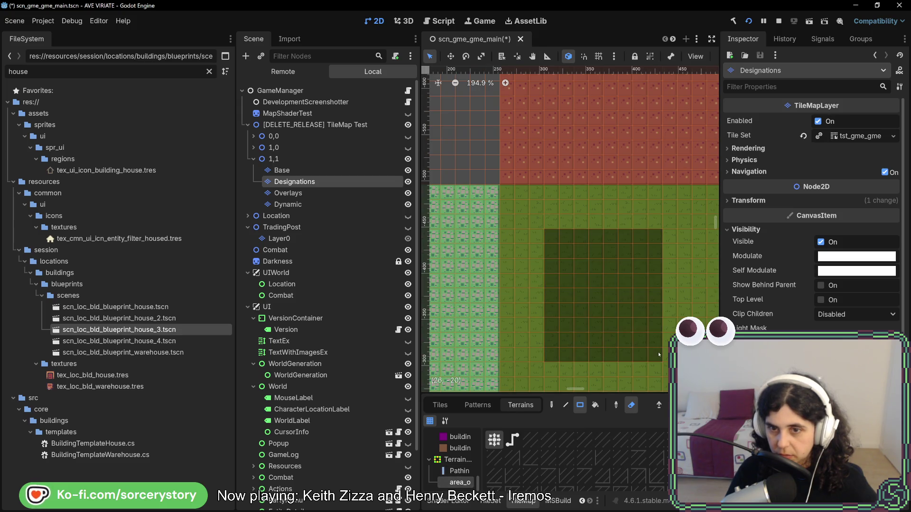
left_click_drag(506, 191, 654, 341)
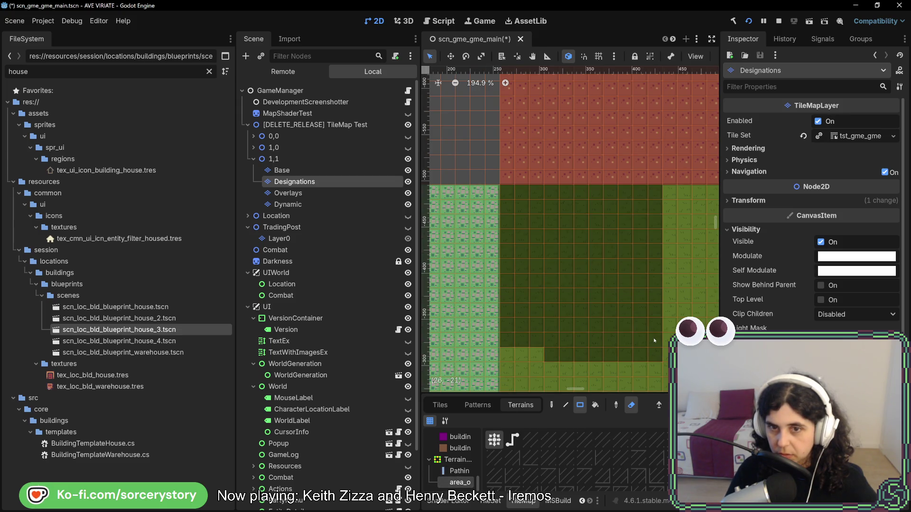
Dismiss the stray new node dialog and fill the whole central green tile with designation terrain
scroll(654, 340, "down", 4)
key("ctrl+a")
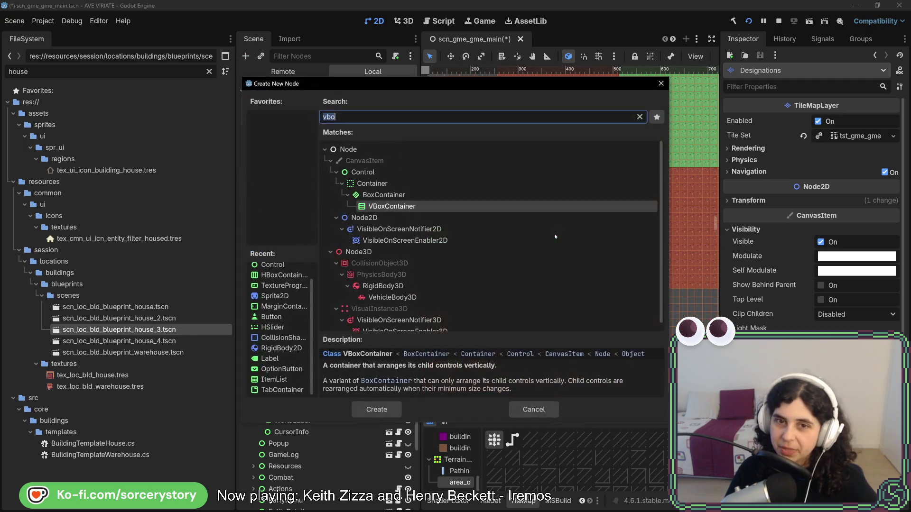
left_click(664, 88)
scroll(601, 238, "down", 5)
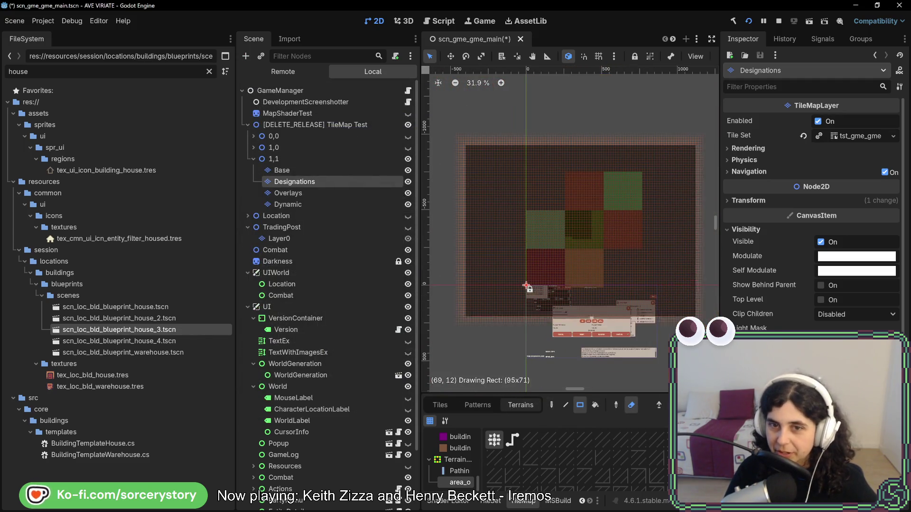
scroll(553, 224, "up", 9)
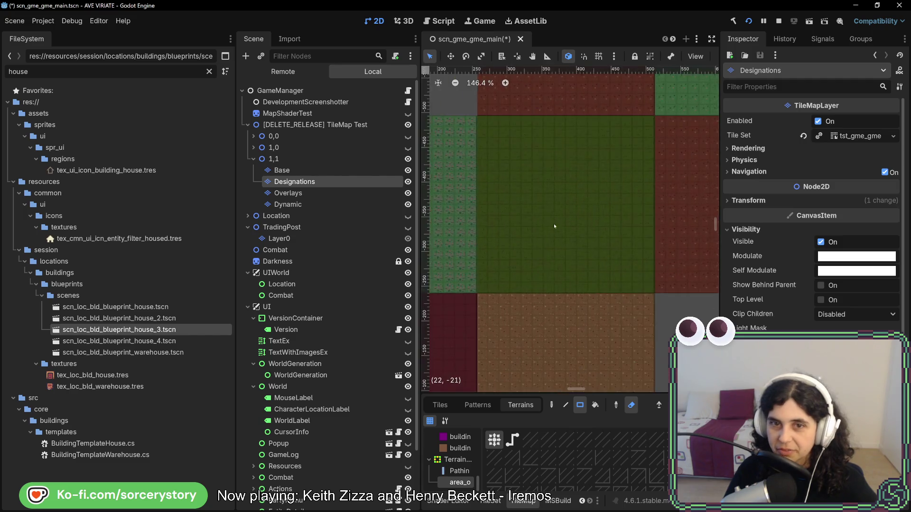
scroll(545, 203, "down", 2)
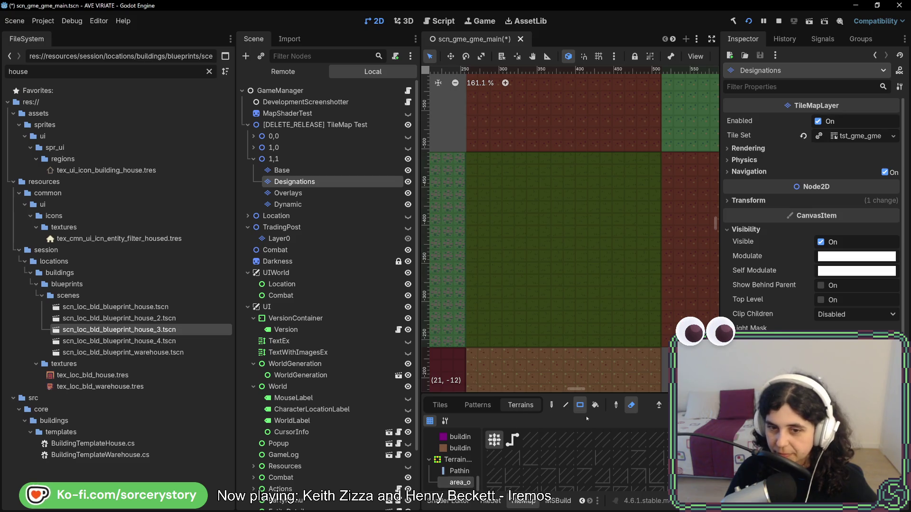
mouse_move(479, 179)
left_mouse_down()
mouse_move(650, 326)
mouse_move(650, 336)
left_mouse_up()
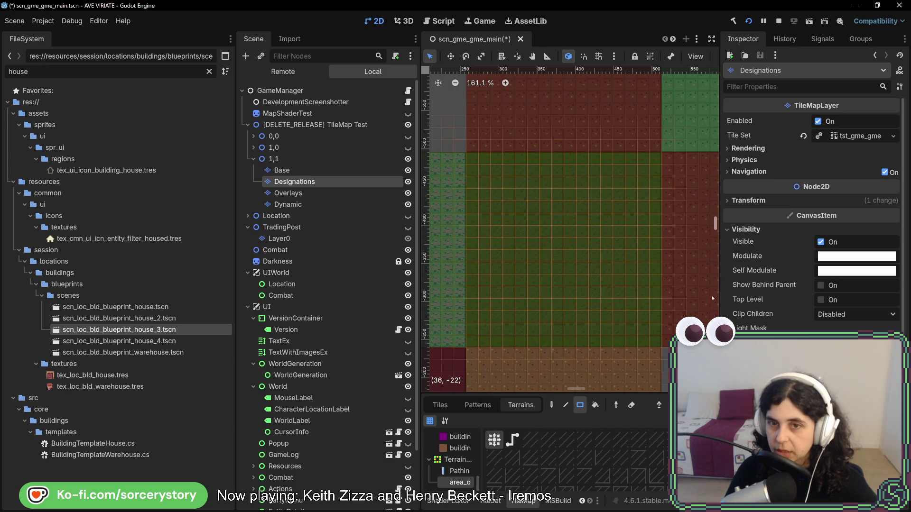
left_click(273, 159)
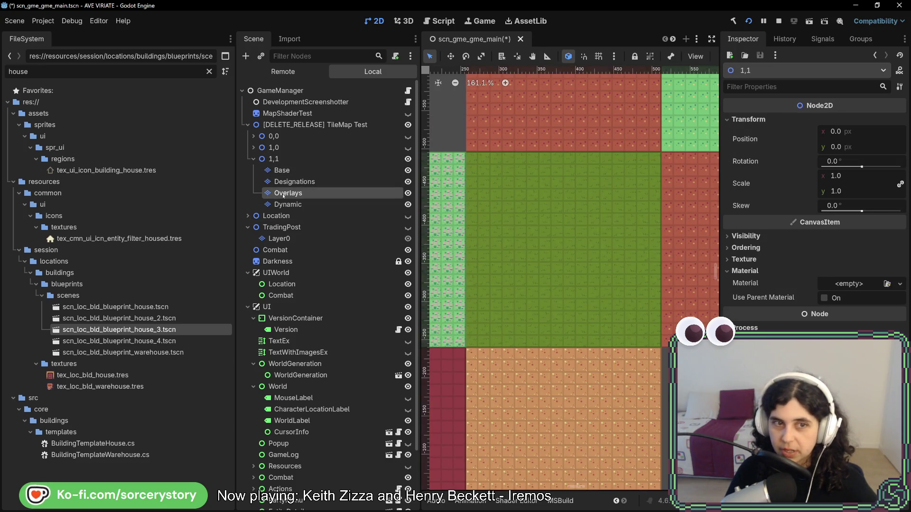
left_click(283, 194)
scroll(475, 133, "down", 7)
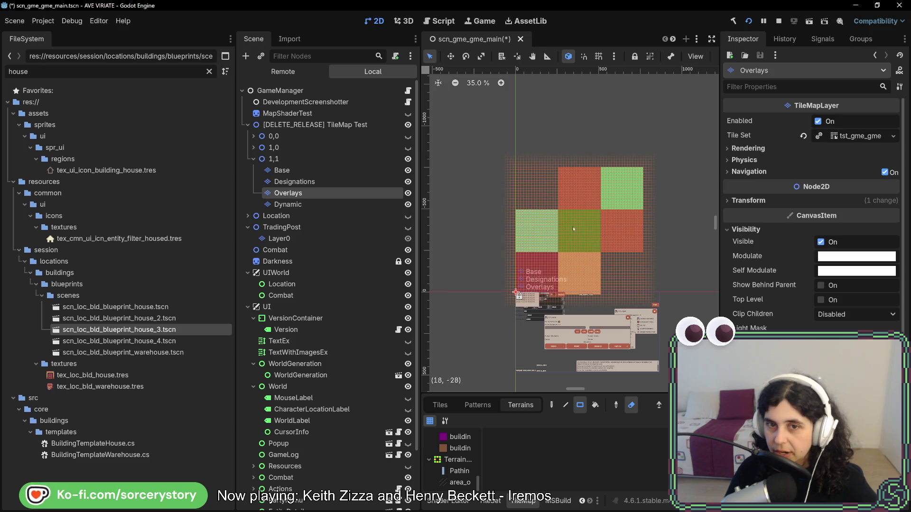
Choose the area_overlay terrain and widen the map editing area
scroll(581, 233, "up", 2)
scroll(581, 233, "up", 1)
left_click(461, 482)
left_click_drag(715, 223, 800, 223)
left_click_drag(419, 270, 398, 270)
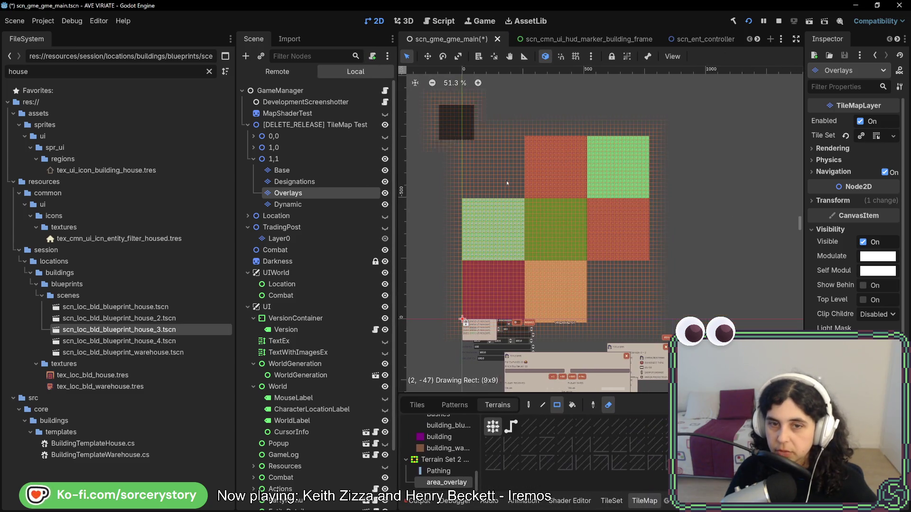
scroll(563, 214, "up", 11)
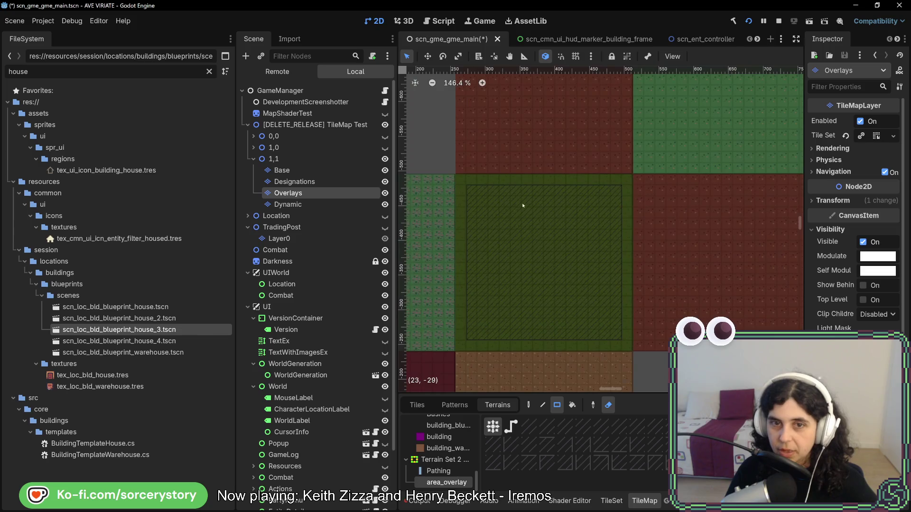
With the 1,1 Overlays layer and area_overlay terrain selected, switch to the TileSet editor
left_click(306, 160)
left_click(294, 193)
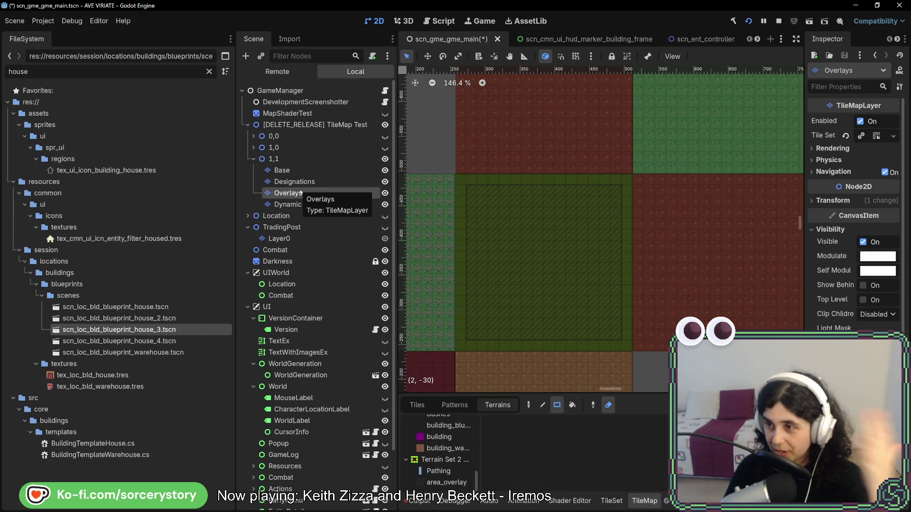
left_click(294, 182)
left_click(319, 195)
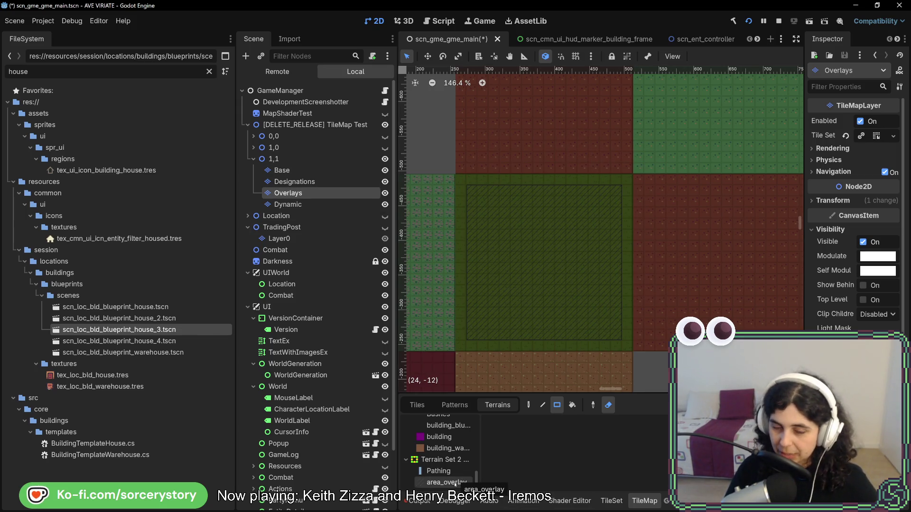
left_click(454, 483)
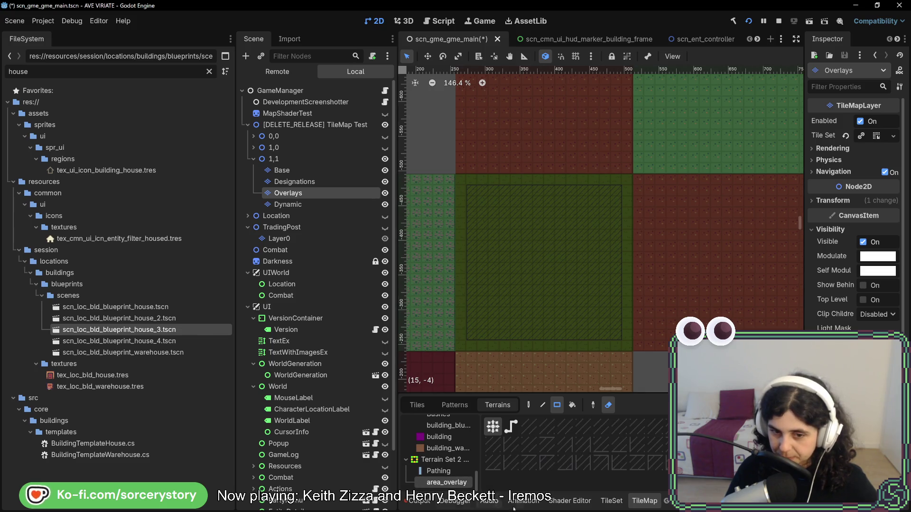
left_click(612, 501)
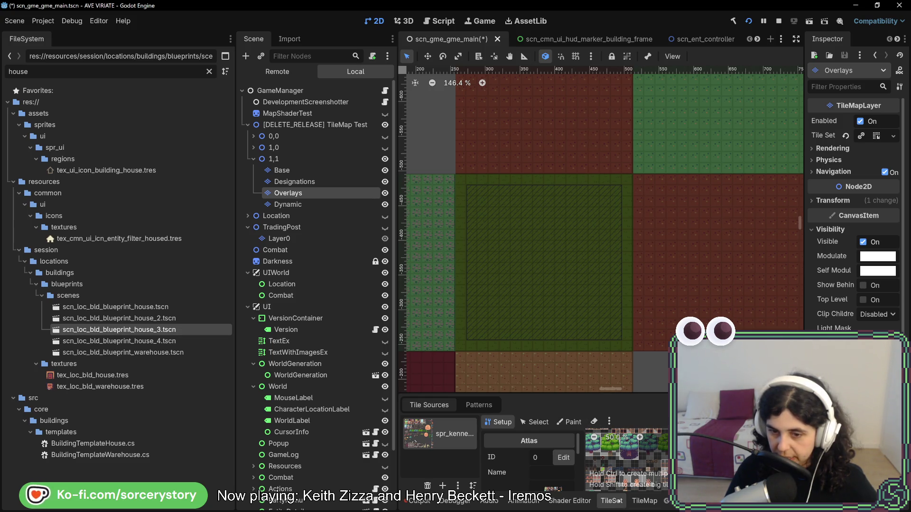
Reposition and widen the floating TileSet window, then close it and return to TileMap tools
mouse_move(663, 389)
left_mouse_down()
mouse_move(365, 178)
mouse_move(338, 473)
left_mouse_up()
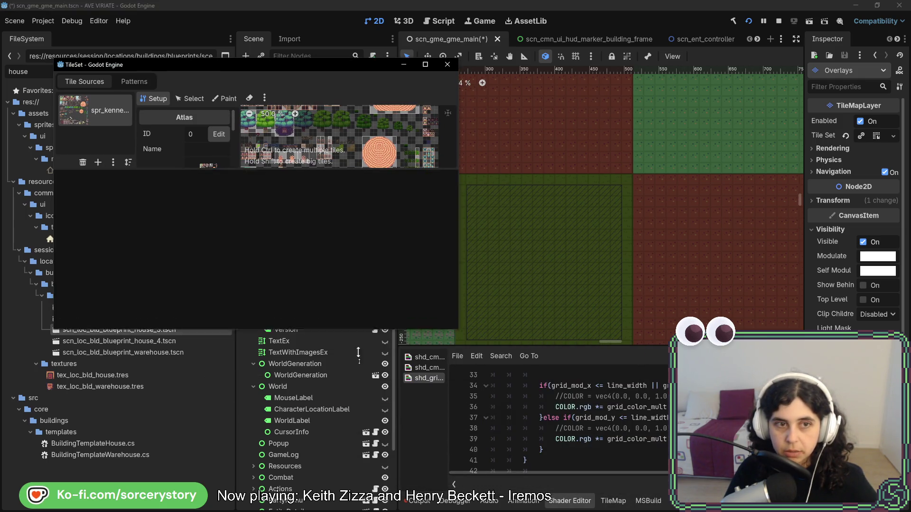
mouse_move(463, 262)
left_mouse_down()
mouse_move(756, 263)
mouse_move(691, 258)
left_mouse_up()
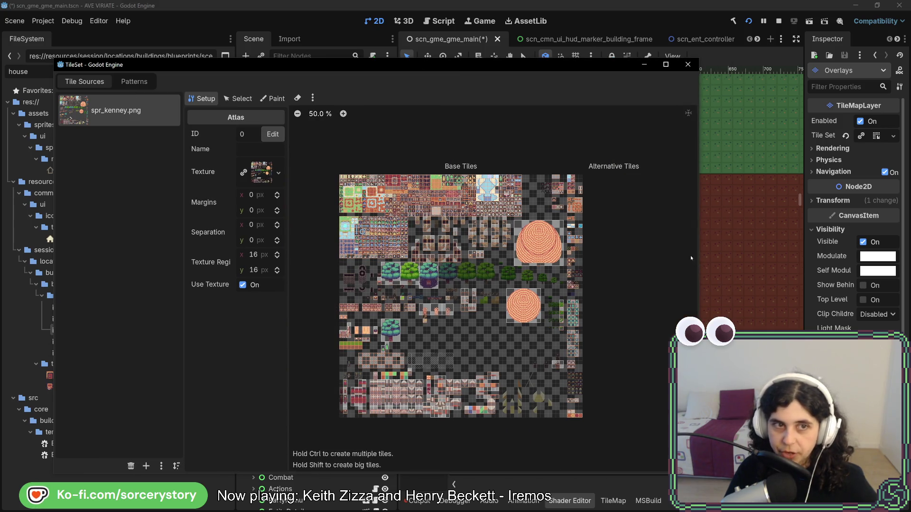
left_click_drag(415, 65, 388, 41)
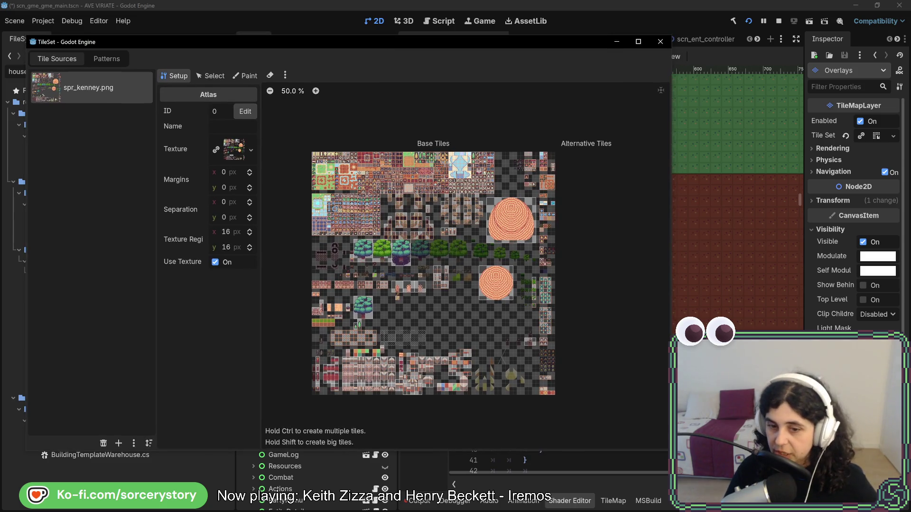
left_click(703, 27)
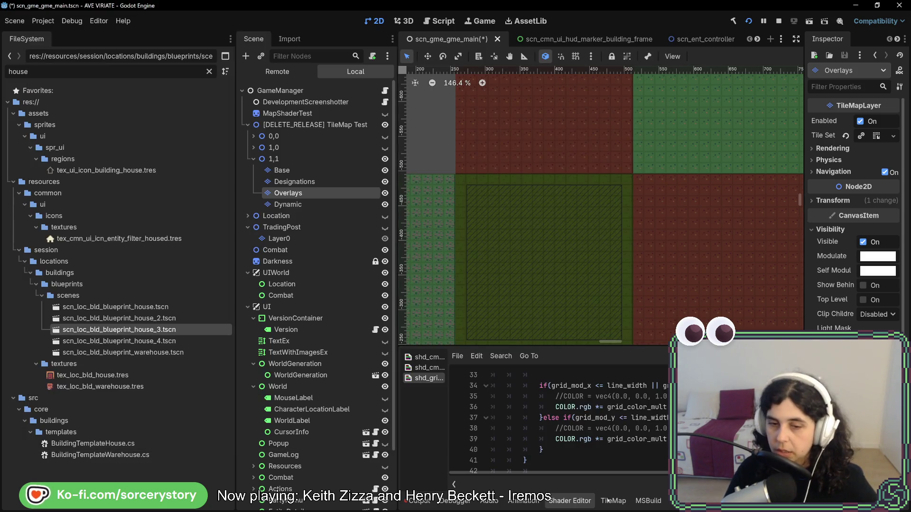
left_click(622, 505)
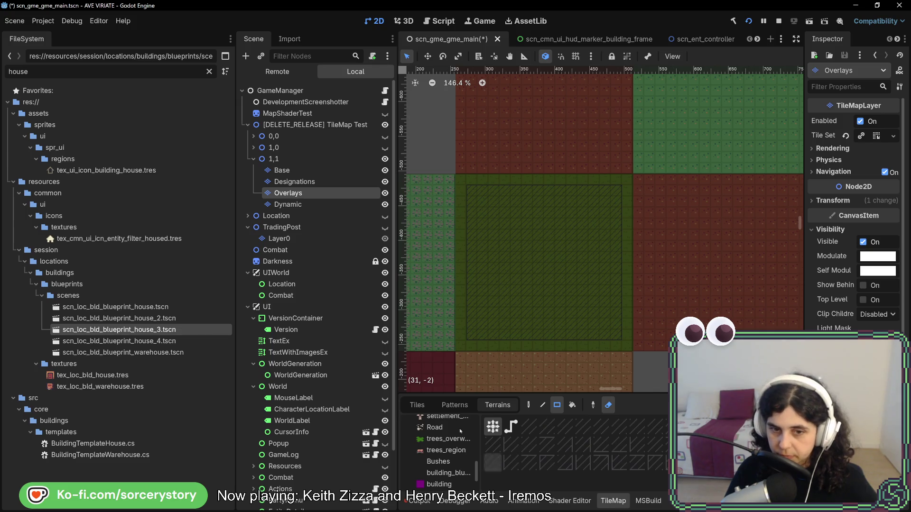
Reopen the TileSet editor and browse its Paint, Select, Setup modes and Patterns tab
scroll(454, 446, "down", 2)
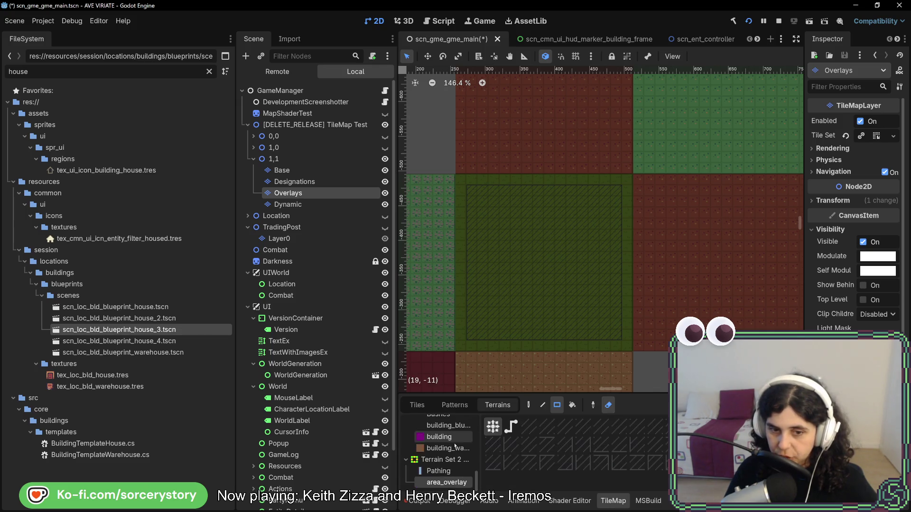
scroll(408, 481, "up", 2)
scroll(408, 484, "down", 2)
scroll(442, 484, "up", 2)
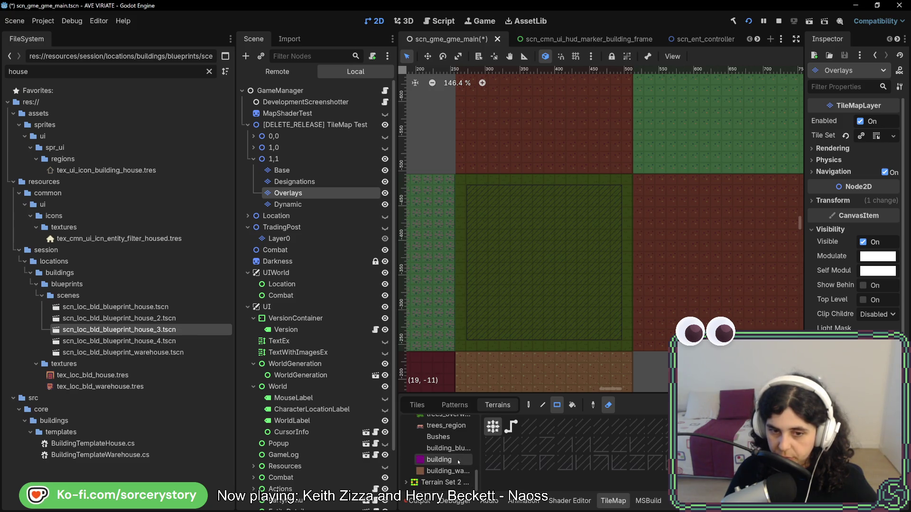
double_click(446, 483)
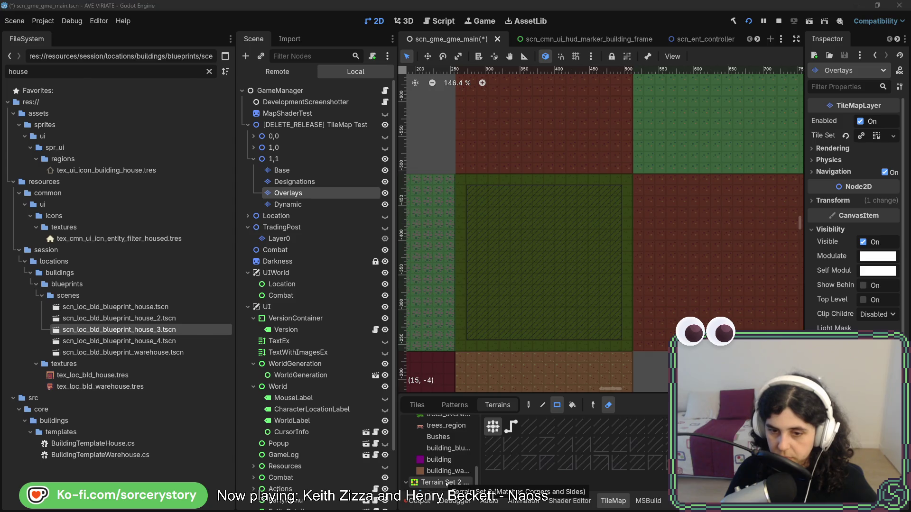
left_click(244, 76)
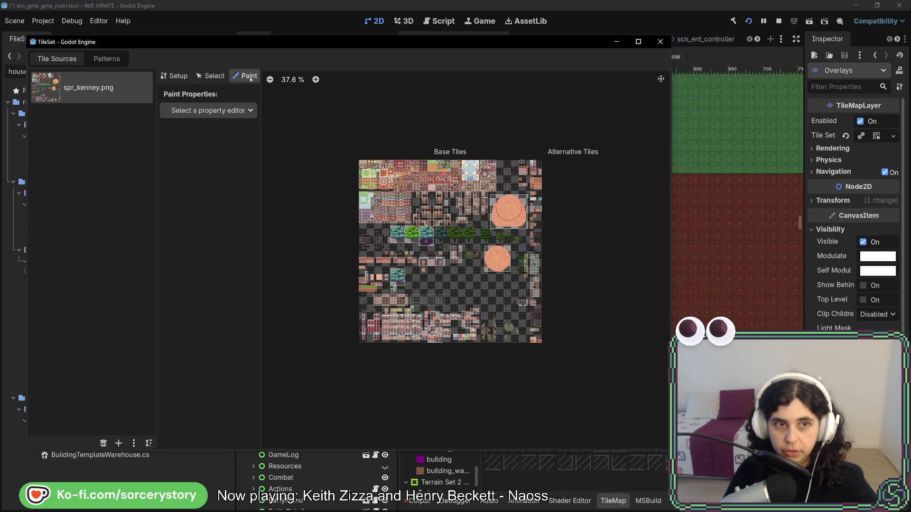
left_click(211, 76)
left_click(175, 76)
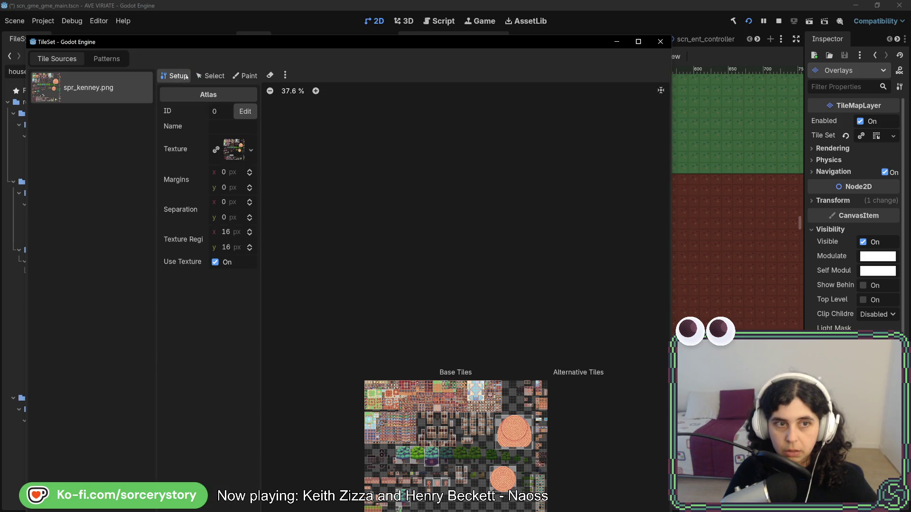
left_click(106, 59)
left_click(57, 59)
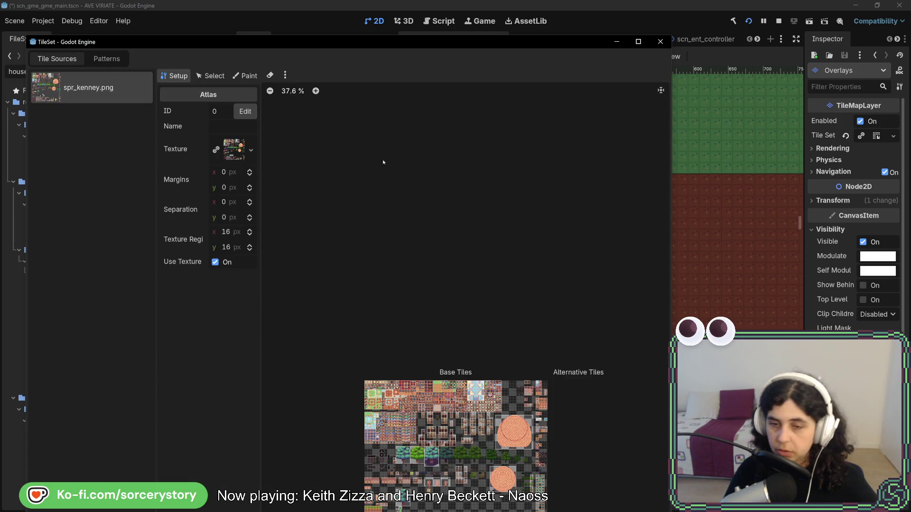
Close the TileSet window and expand the Tile Set resource to show its Terrain Sets
left_click(648, 42)
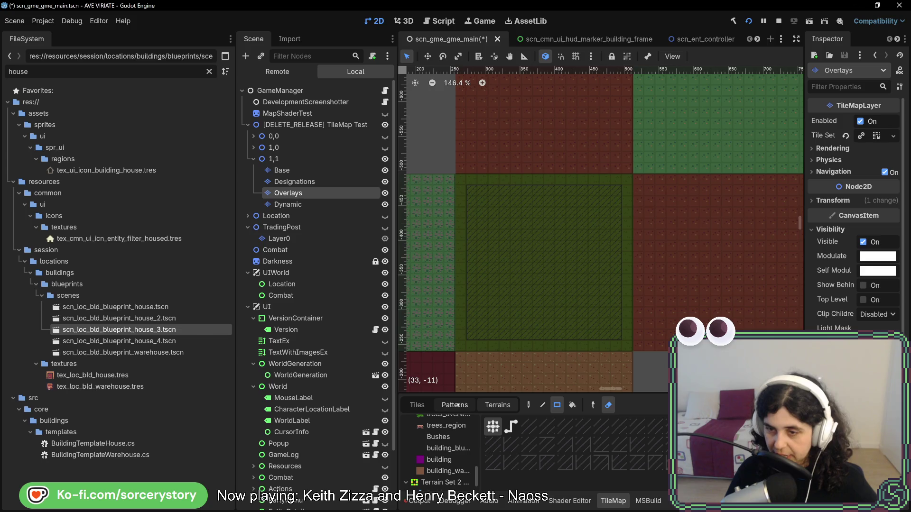
left_click(458, 405)
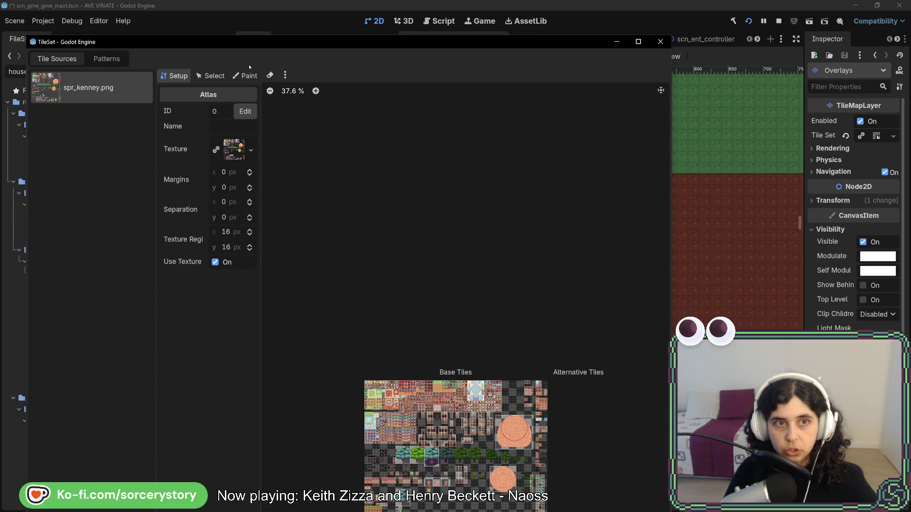
left_click(285, 75)
left_click(321, 69)
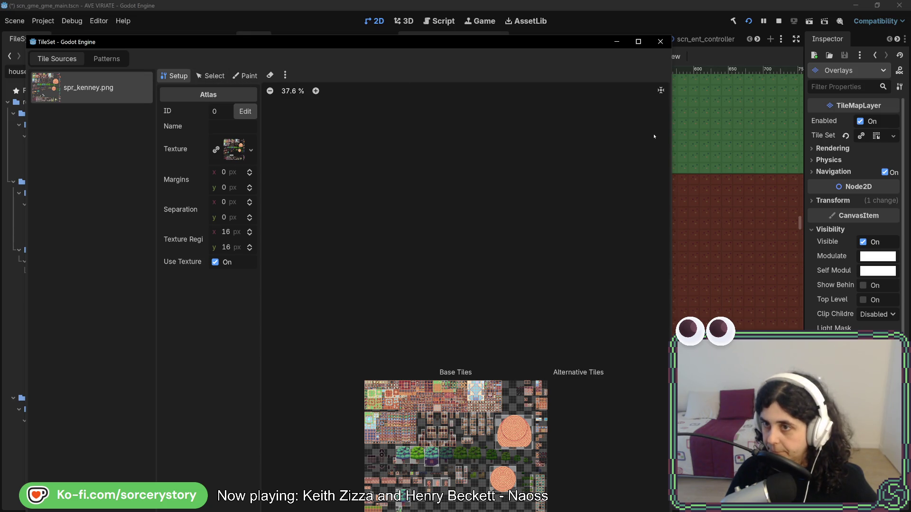
left_click(876, 136)
scroll(876, 137, "down", 10)
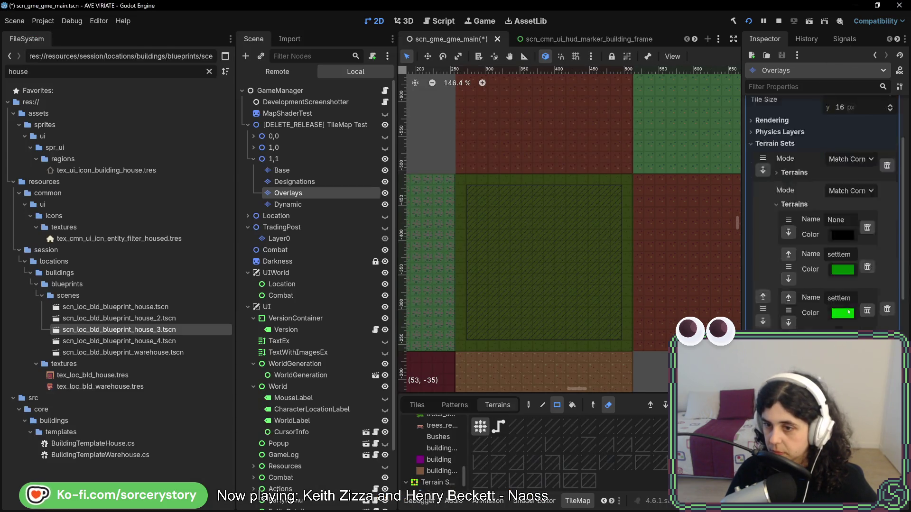
Scroll through the Terrain Sets list, then bring up the floating TileSet editor on spr_kenney.png
scroll(876, 136, "up", 5)
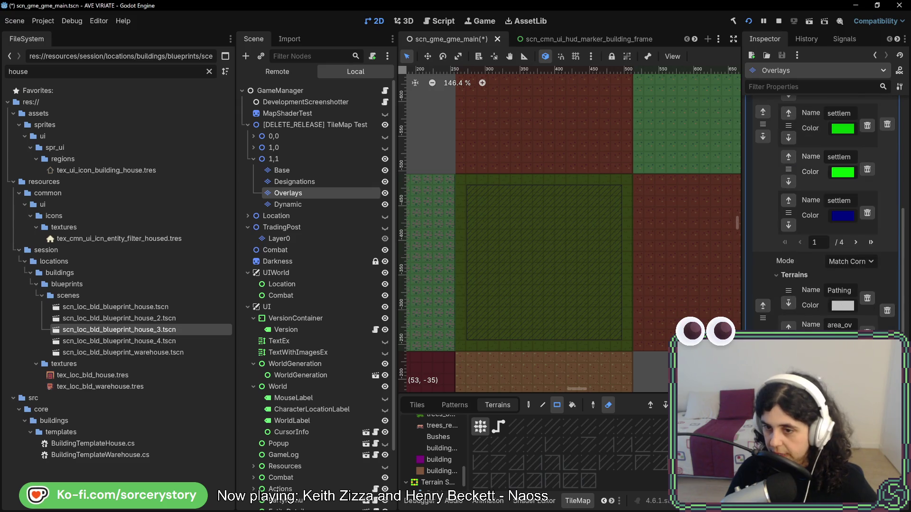
scroll(826, 214, "up", 2)
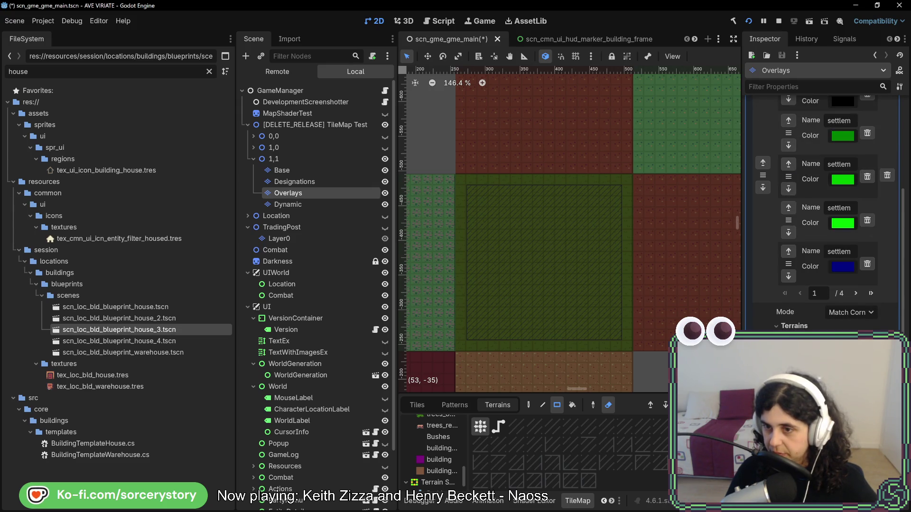
scroll(826, 214, "up", 4)
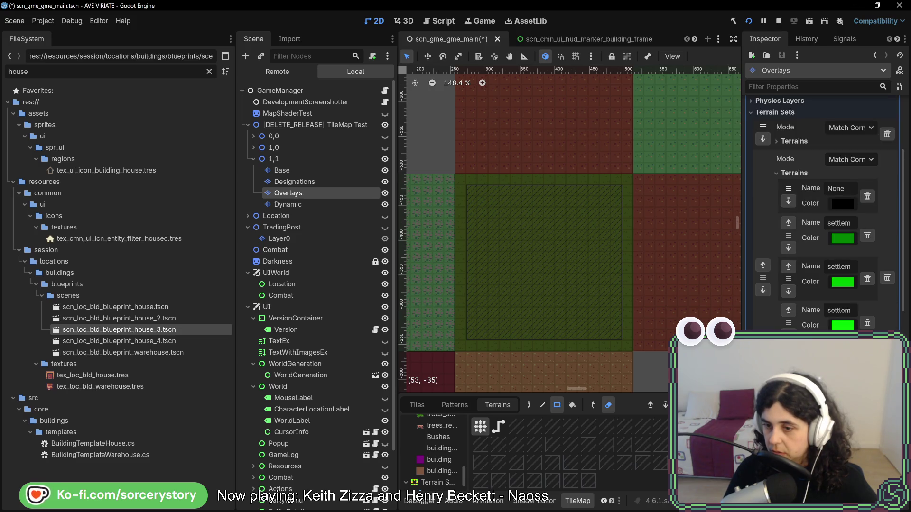
scroll(825, 213, "down", 4)
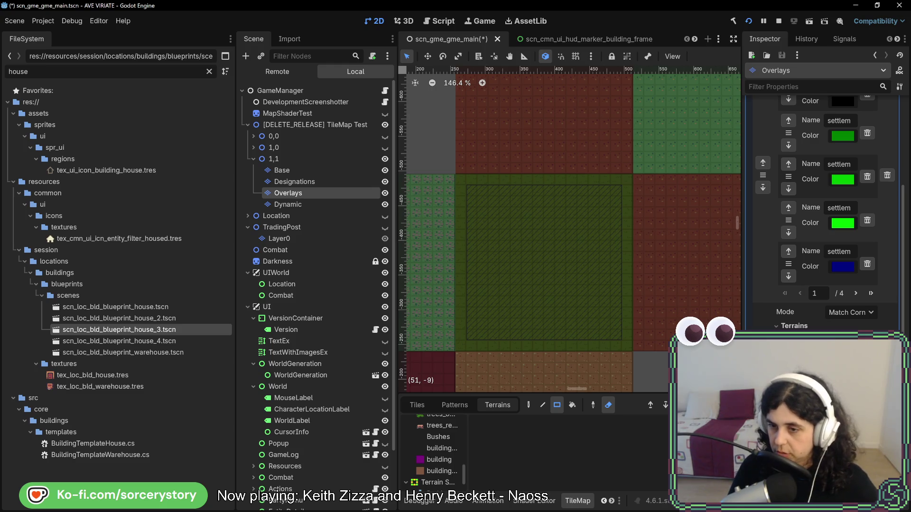
key("alt+Tab")
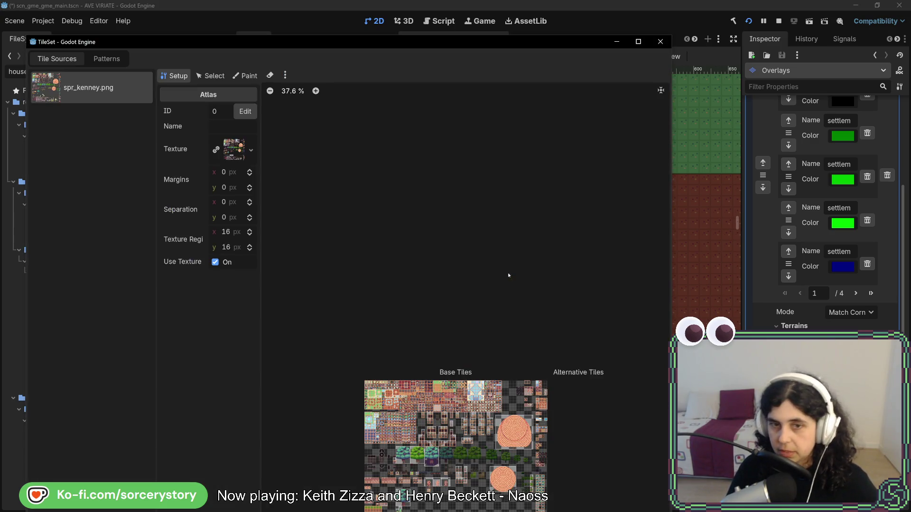
Zoom into the atlas and set Paint mode to Terrains with terrain set 2 and area_overlay_02
scroll(455, 298, "up", 3)
scroll(445, 299, "up", 7)
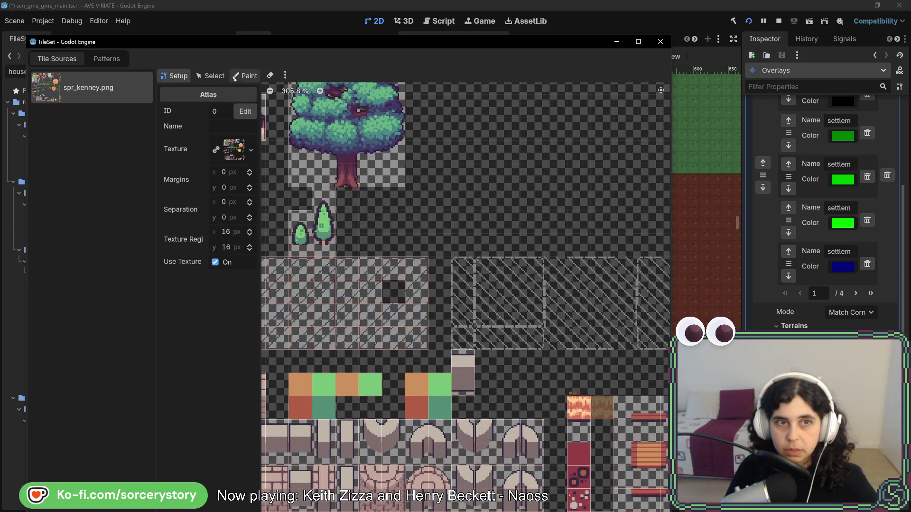
left_click(245, 76)
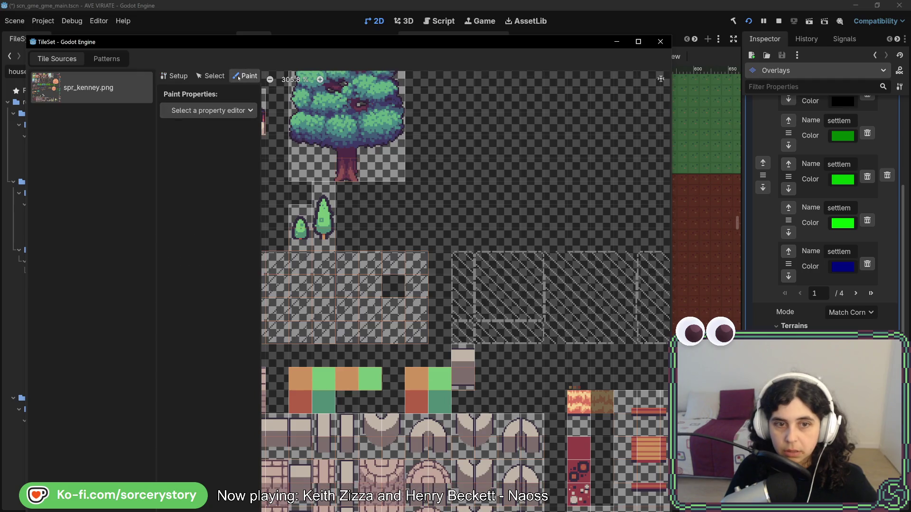
left_click(216, 110)
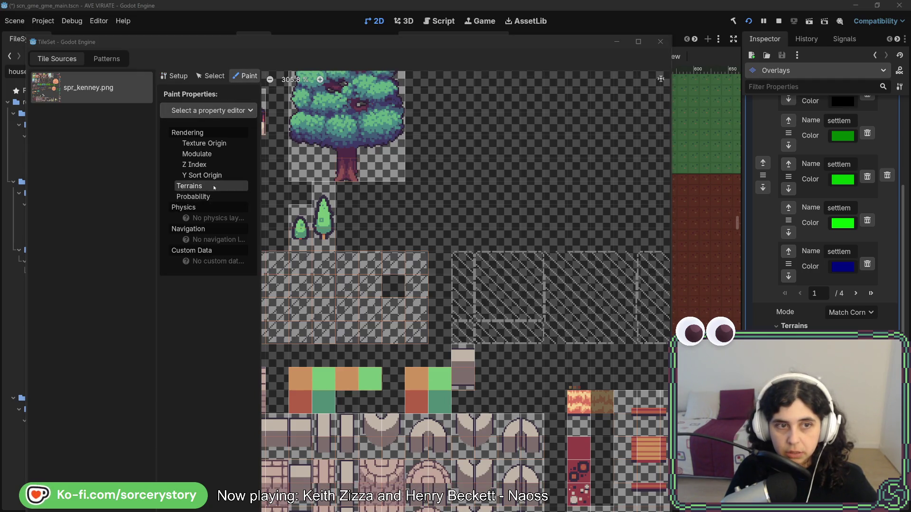
left_click(208, 186)
scroll(426, 294, "left", 5)
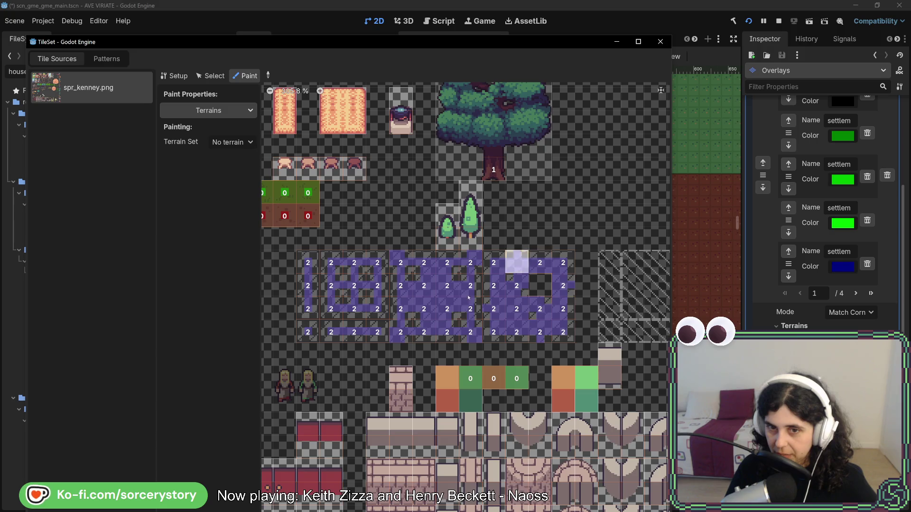
left_click(208, 110)
left_click(204, 183)
left_click(233, 142)
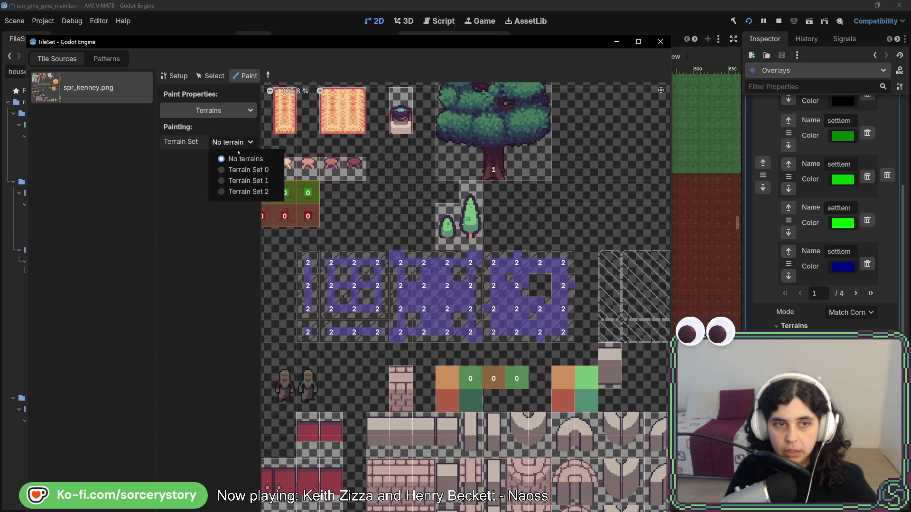
left_click(234, 189)
left_click(232, 157)
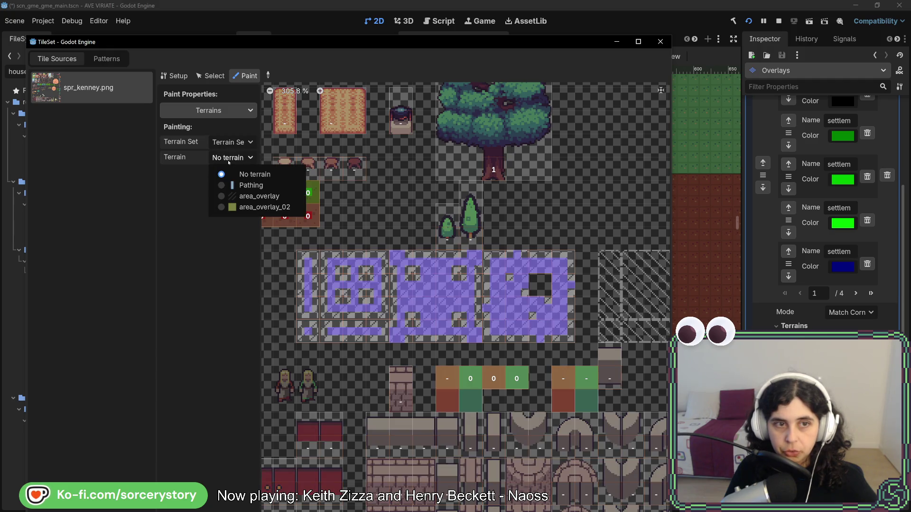
left_click(248, 207)
scroll(511, 263, "down", 2)
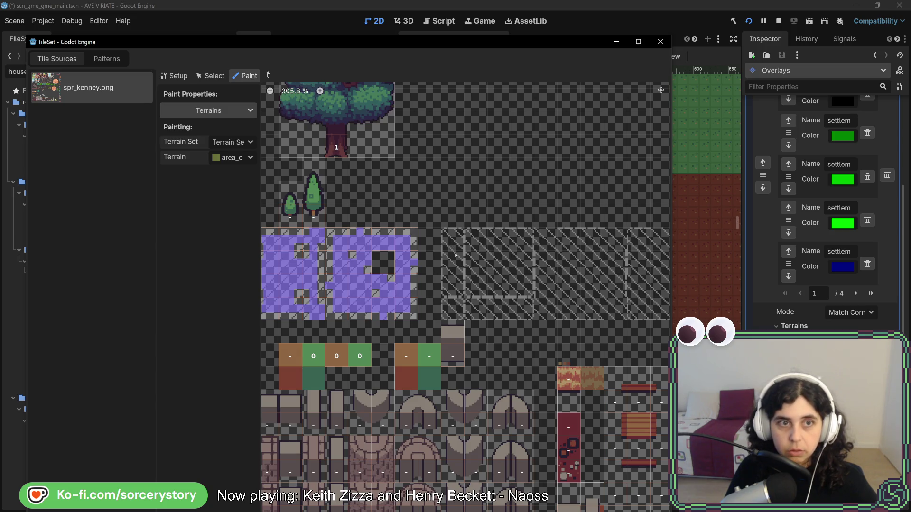
In Setup mode, create atlas tiles over the hatched column and the dark hatched block
left_click(210, 75)
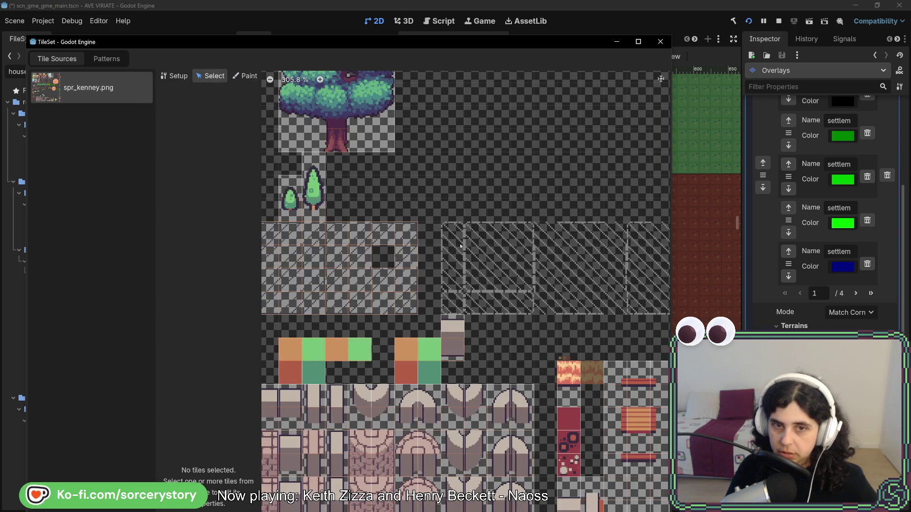
left_click(174, 75)
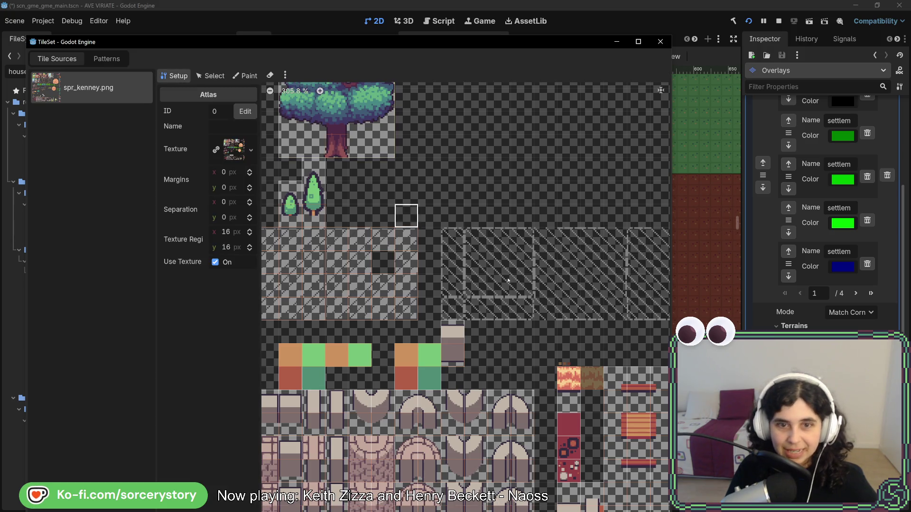
mouse_move(453, 240)
left_mouse_down()
mouse_move(462, 299)
mouse_move(498, 240)
mouse_move(506, 280)
mouse_move(522, 240)
mouse_move(569, 308)
mouse_move(615, 285)
mouse_move(569, 240)
mouse_move(616, 287)
left_mouse_up()
scroll(449, 238, "right", 5)
mouse_move(448, 238)
left_mouse_down()
mouse_move(449, 272)
mouse_move(495, 289)
mouse_move(496, 216)
mouse_move(425, 232)
mouse_move(426, 285)
mouse_move(470, 261)
mouse_move(332, 261)
left_mouse_up()
scroll(332, 260, "left", 4)
Paint area_overlay_02 onto the first hatched tile and the bottom-row hatched tiles
left_click(245, 76)
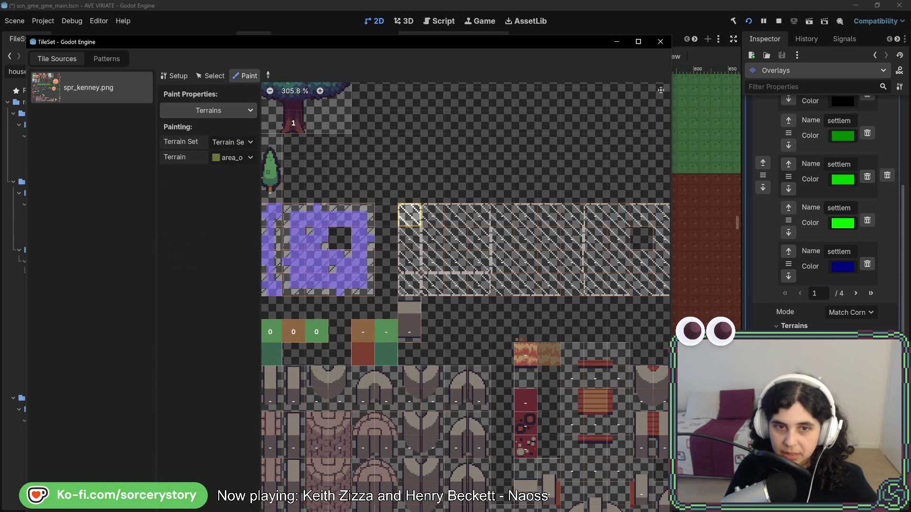
left_click(409, 216)
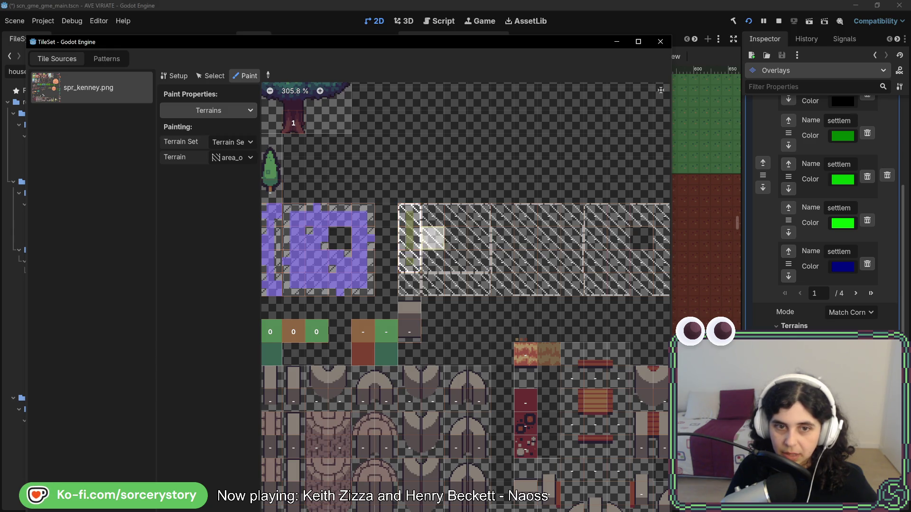
scroll(384, 284, "up", 1)
left_click(412, 285)
left_click(446, 287)
left_click(462, 287)
left_click(487, 285)
left_click(462, 284)
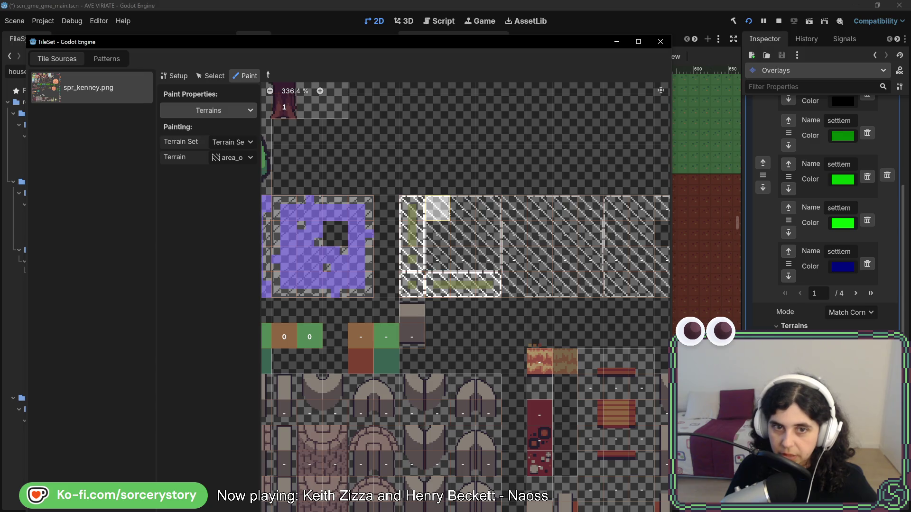
Recentre the hatched block and paint terrain across a hatched tile's peering bits
mouse_move(445, 220)
left_mouse_down()
mouse_move(645, 244)
mouse_move(508, 243)
mouse_move(512, 285)
mouse_move(550, 296)
mouse_move(586, 259)
mouse_move(539, 224)
mouse_move(541, 261)
mouse_move(513, 223)
mouse_move(583, 226)
mouse_move(584, 297)
mouse_move(517, 291)
mouse_move(520, 259)
mouse_move(569, 261)
mouse_move(557, 234)
mouse_move(549, 260)
left_mouse_up()
scroll(509, 243, "up", 2)
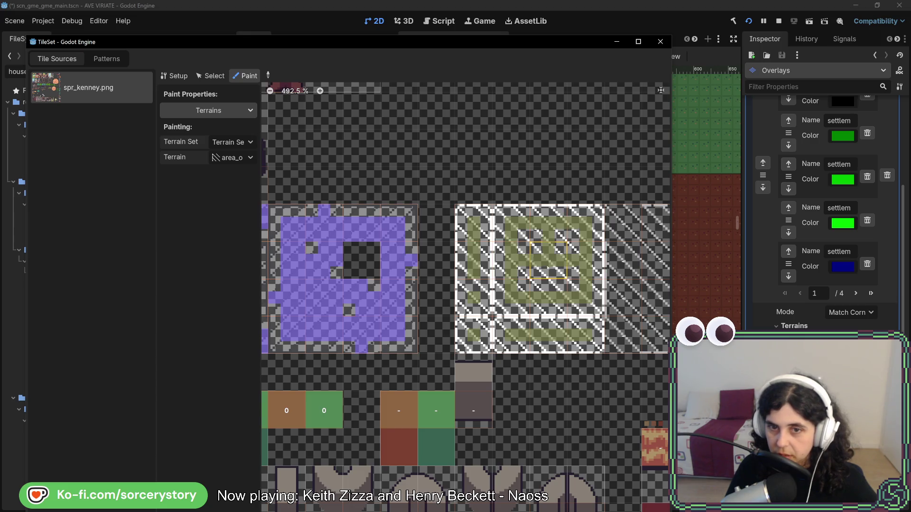
scroll(607, 303, "down", 2)
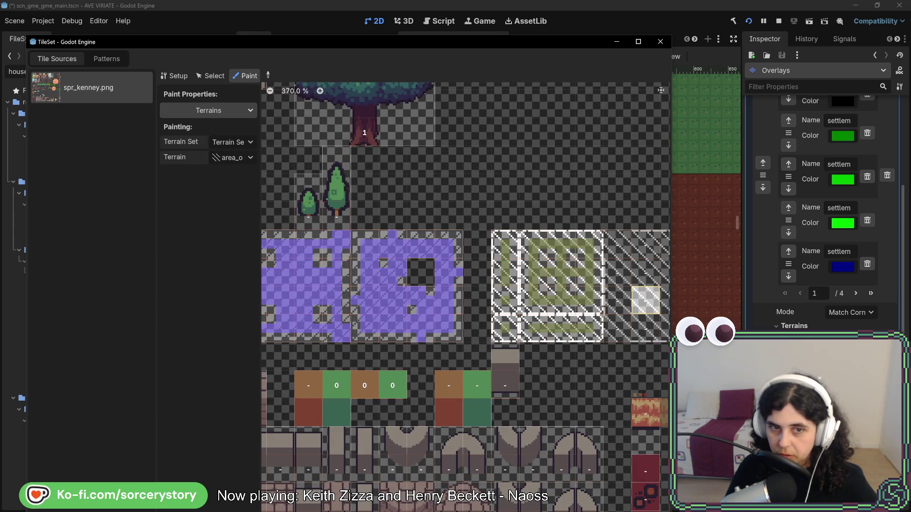
scroll(558, 283, "left", 4)
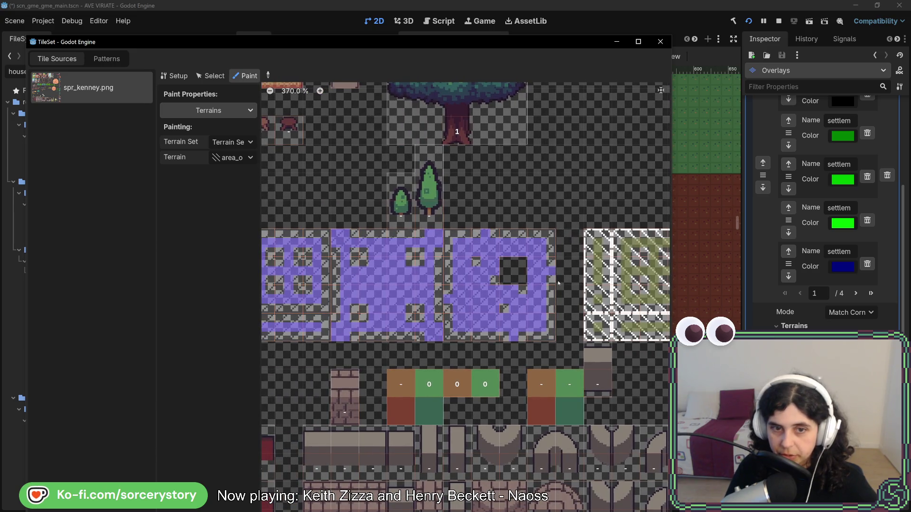
scroll(559, 283, "right", 8)
scroll(511, 231, "up", 2)
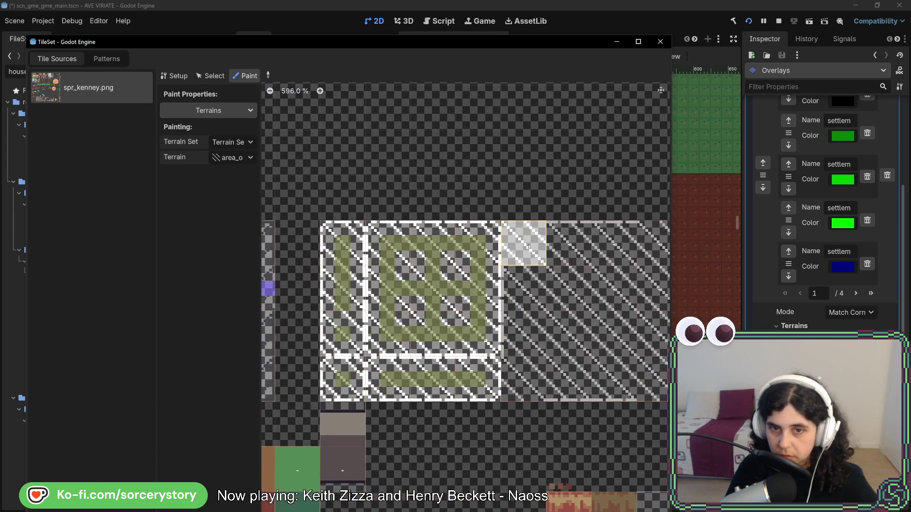
left_click_drag(512, 231, 540, 251)
Shift the atlas view right and paint the overlay terrain onto another hatched tile
scroll(540, 254, "down", 4)
scroll(561, 295, "left", 4)
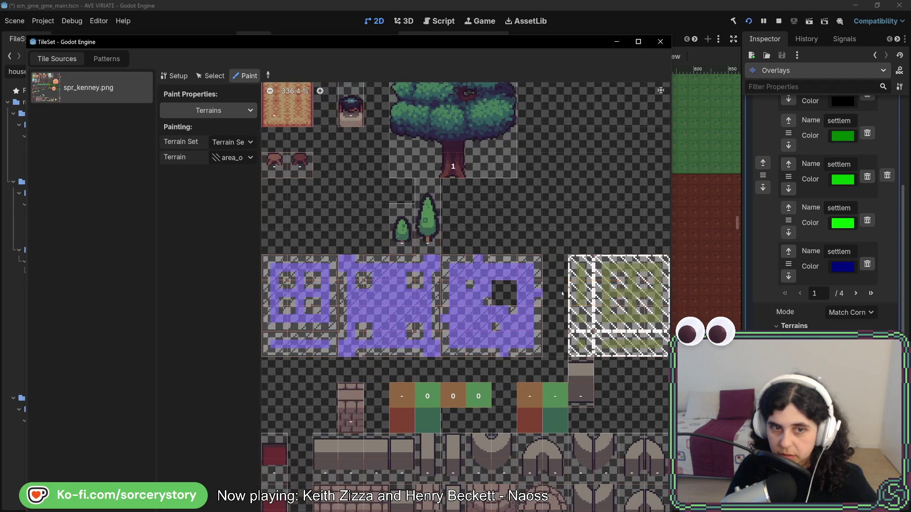
scroll(553, 294, "right", 4)
scroll(522, 282, "up", 2)
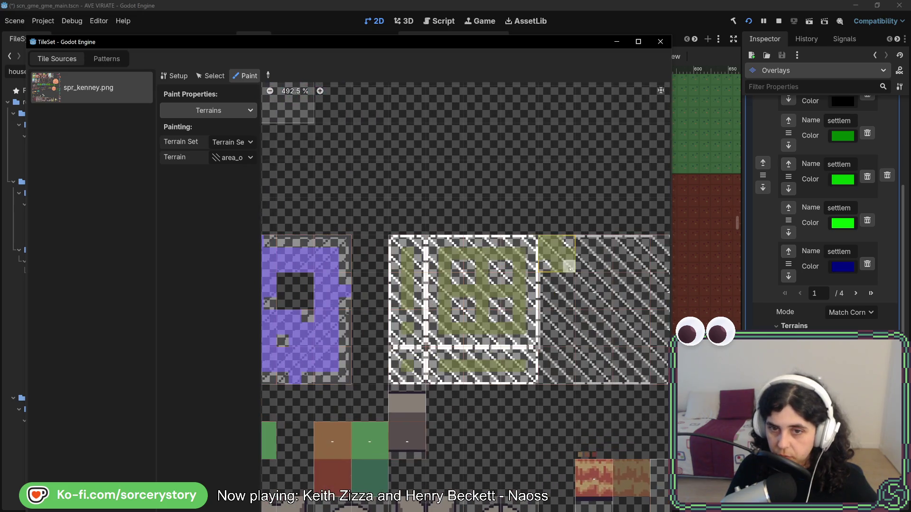
scroll(540, 332, "down", 2)
left_click_drag(403, 318, 491, 313)
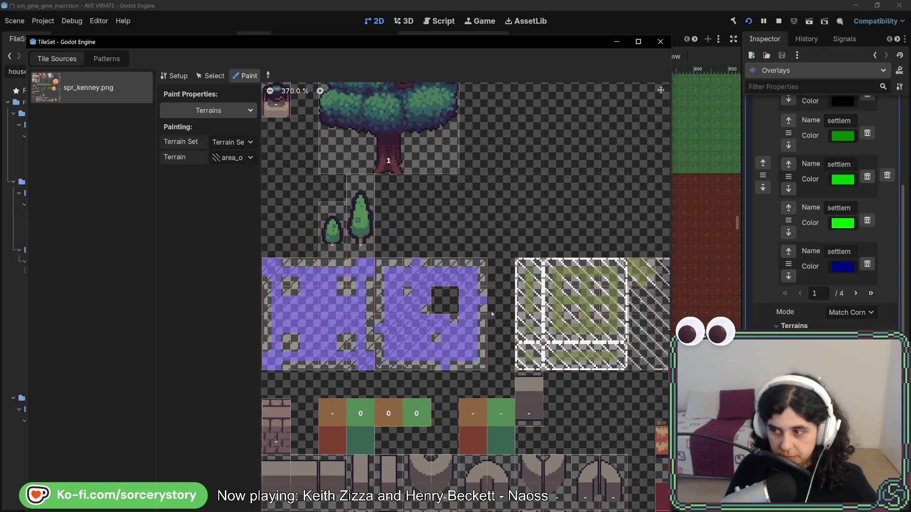
left_click_drag(388, 303, 416, 300)
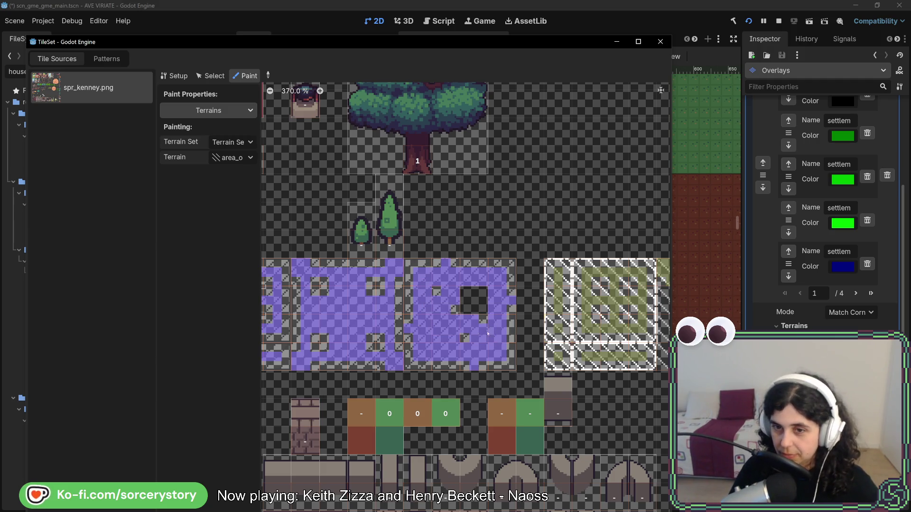
scroll(613, 324, "up", 3)
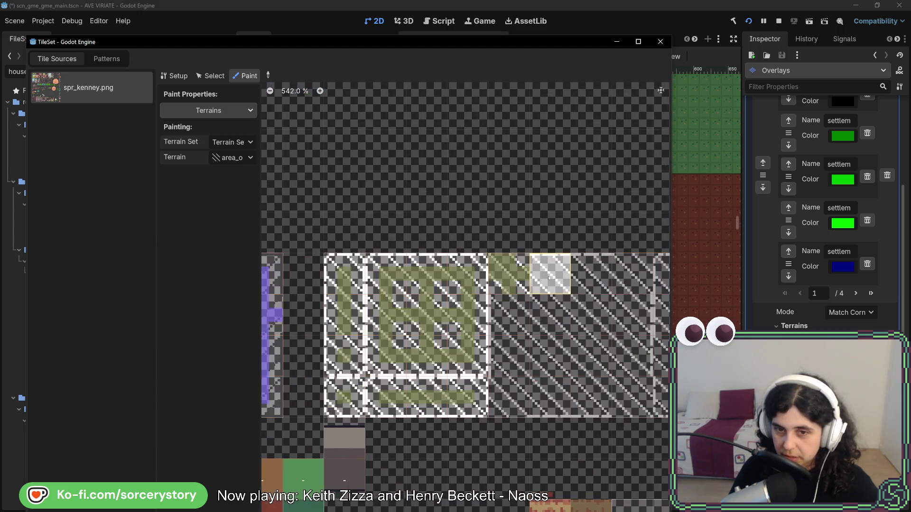
left_click(536, 274)
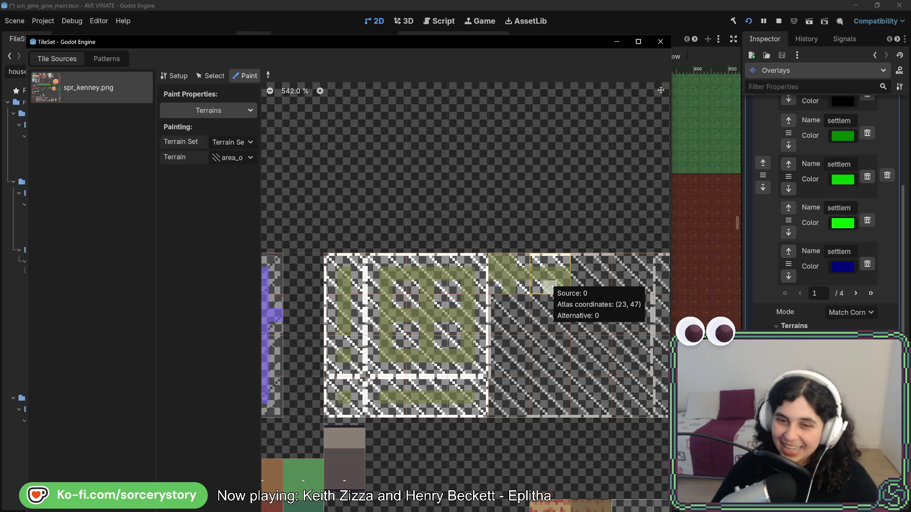
Paint area_overlay terrain onto the hatched tile at (22, 48)
scroll(551, 285, "left", 5)
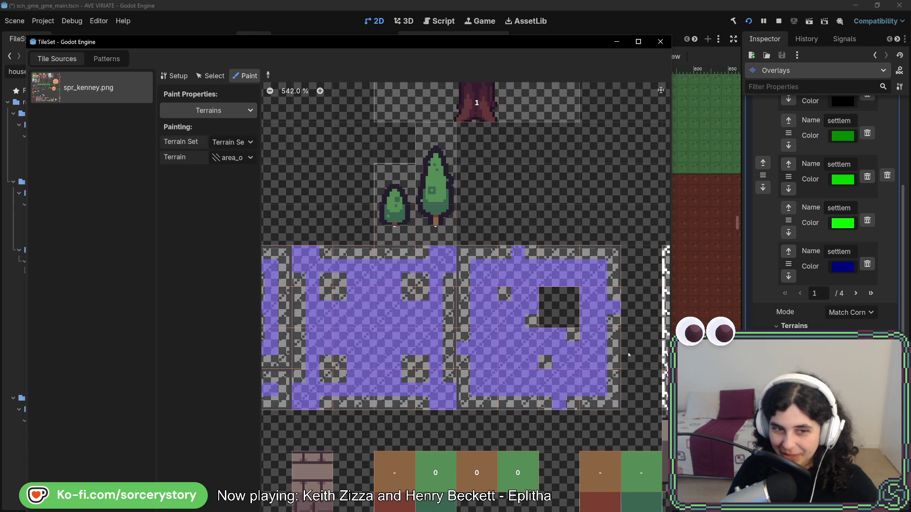
scroll(476, 330, "right", 1)
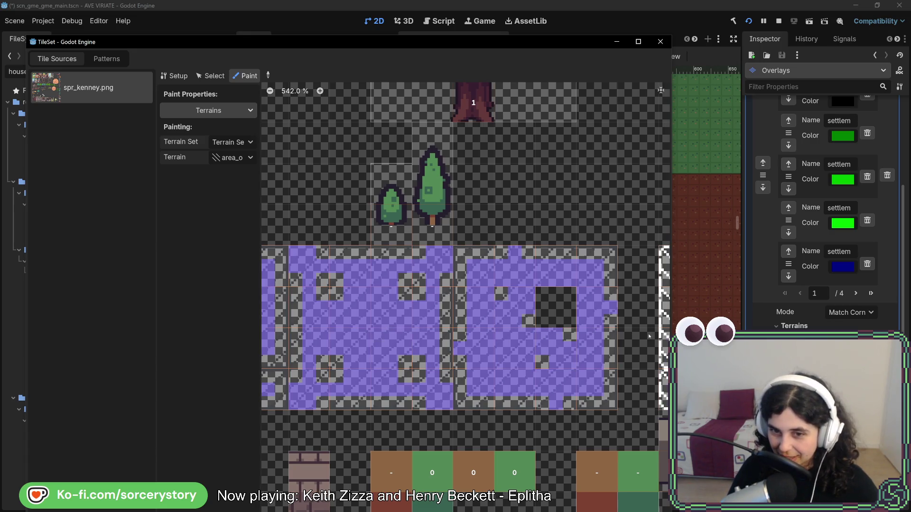
scroll(649, 336, "right", 8)
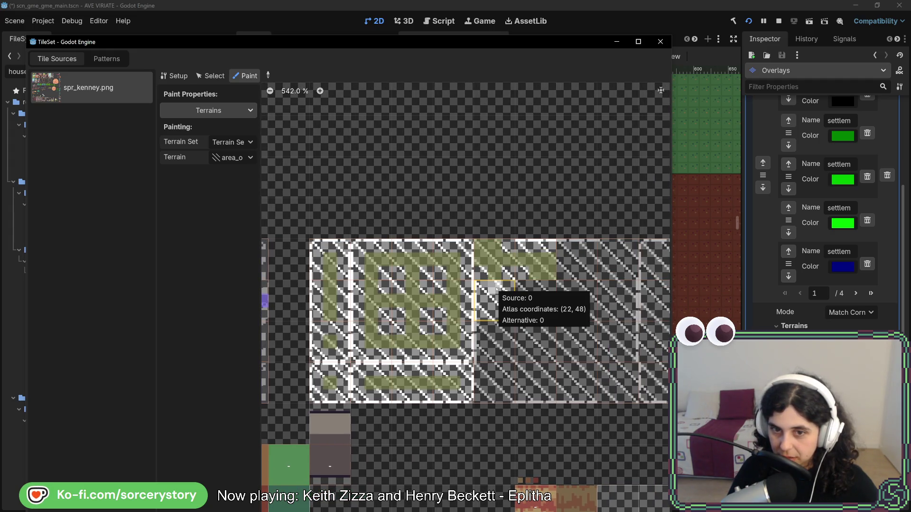
left_click(493, 288)
Mark additional peering bits of the top-right hatched tile as area_overlay terrain
scroll(506, 301, "down", 2)
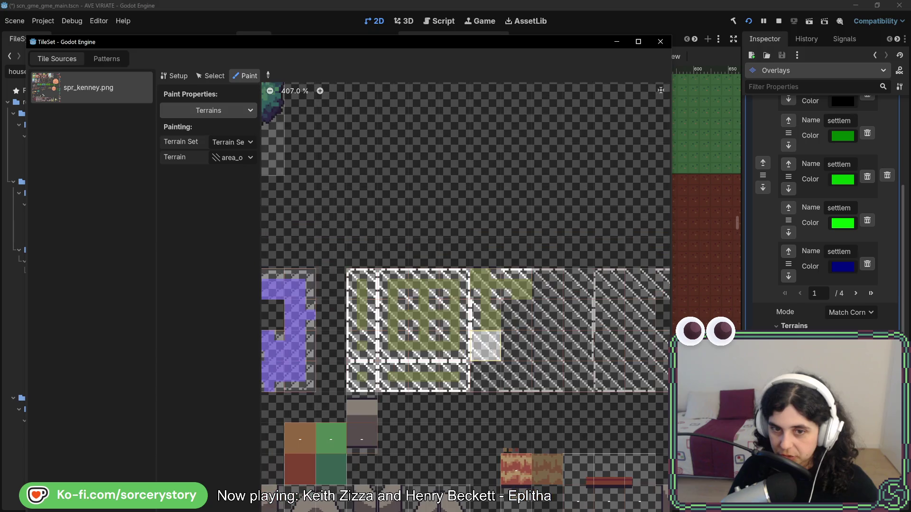
scroll(592, 229, "left", 3)
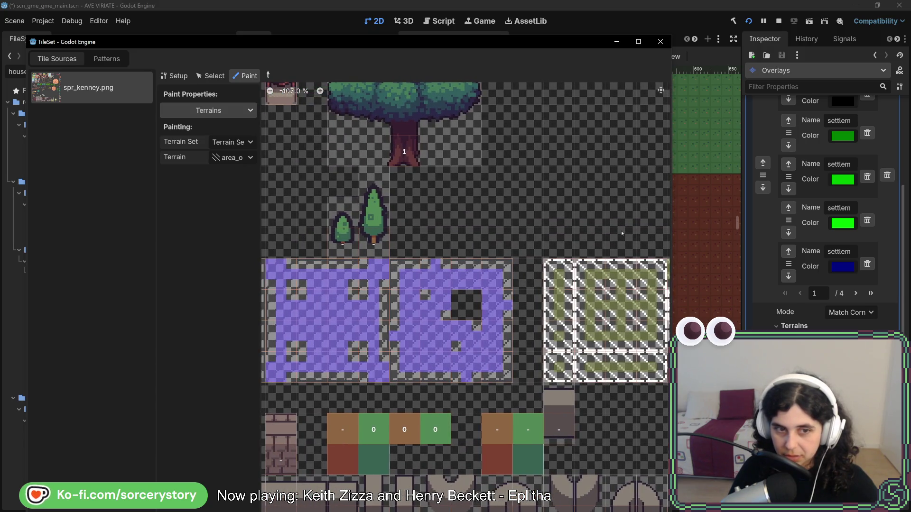
scroll(511, 281, "up", 3)
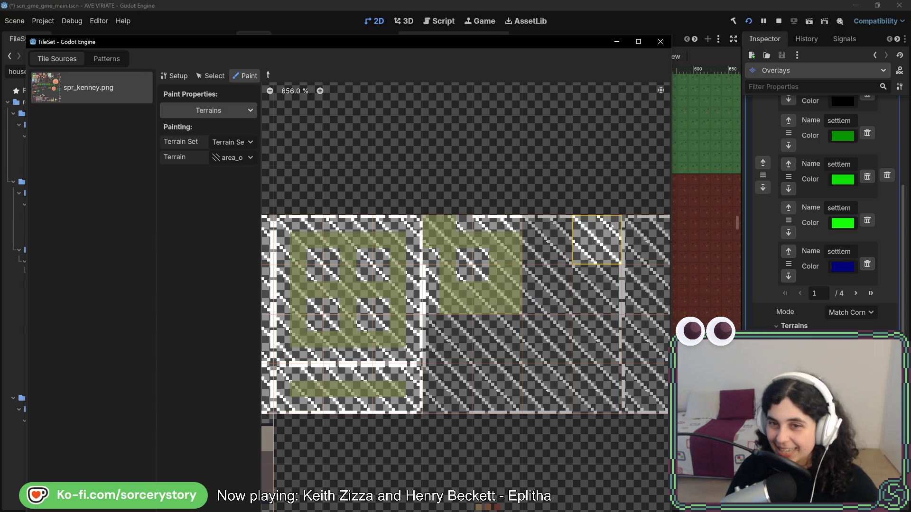
left_click(607, 240)
left_click(580, 255)
left_click(590, 256)
left_click(596, 240)
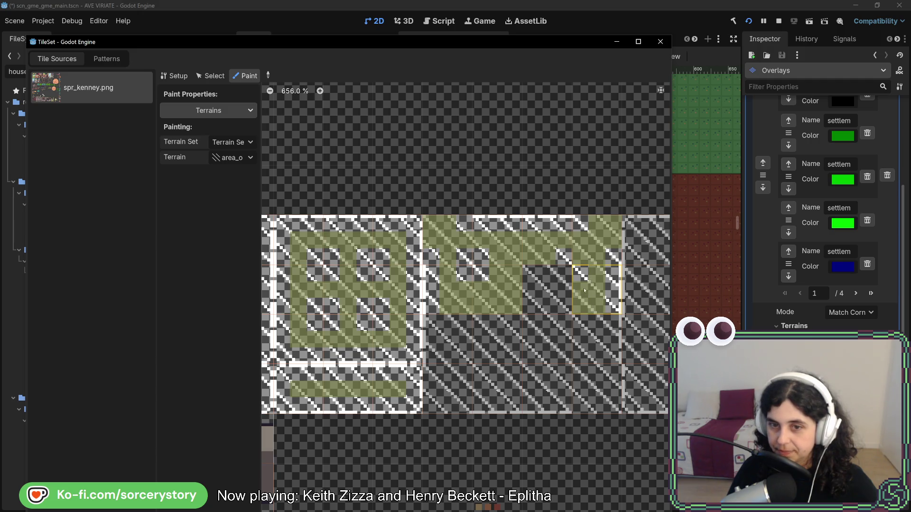
Mark neighbouring tiles' top-centre, top-left, bottom and right bits as terrain
left_click(545, 283)
left_click(531, 272)
left_click(548, 306)
left_click(564, 298)
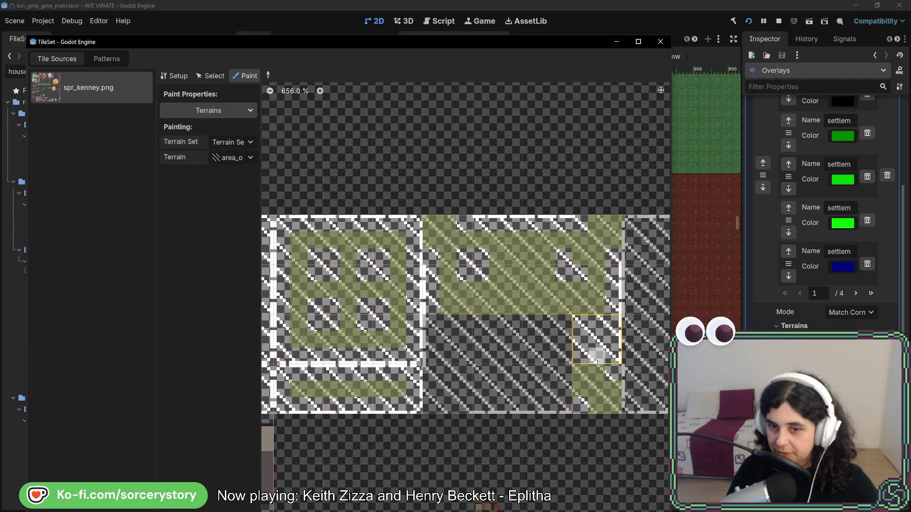
Extend the terrain down the right-hand strip, including the centre bit of tile (24, 49)
left_click(597, 356)
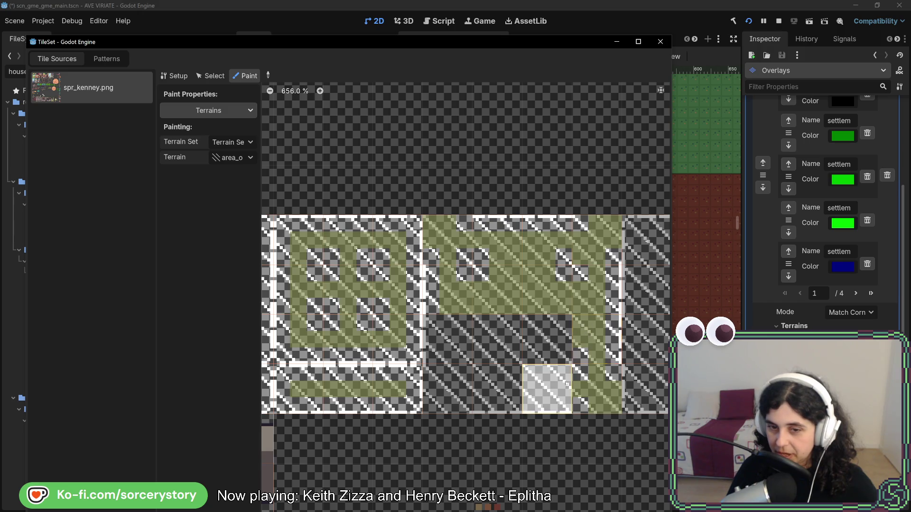
mouse_move(564, 387)
left_mouse_down()
mouse_move(541, 378)
mouse_move(551, 351)
left_mouse_up()
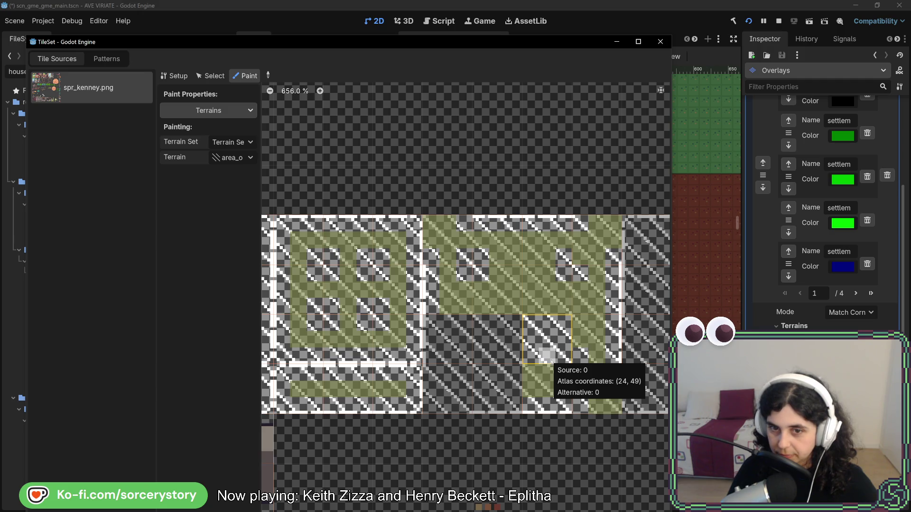
left_click(547, 353)
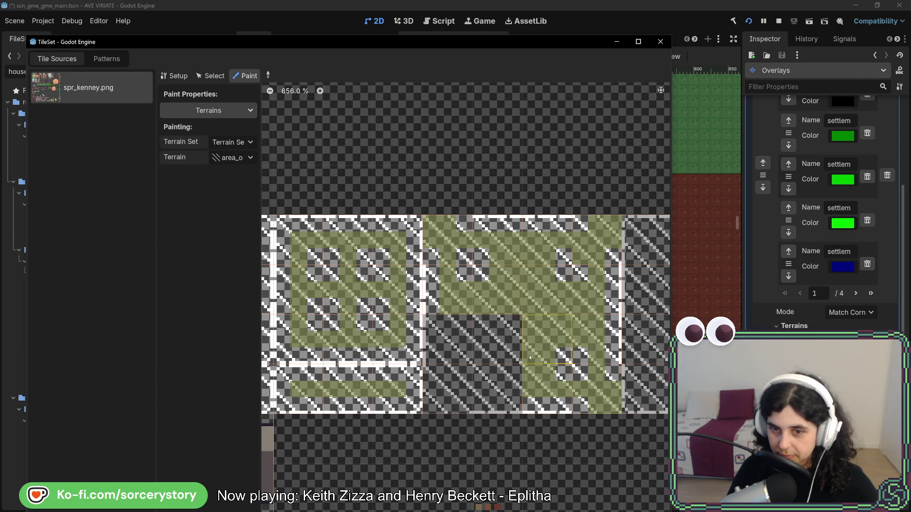
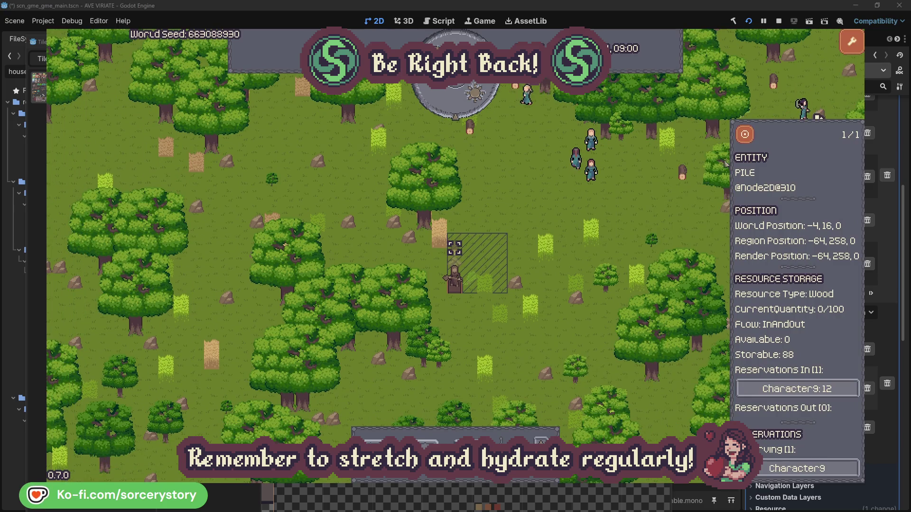
Close the pile's details, then inspect villager Character2 and centre the view on it
left_click(669, 208)
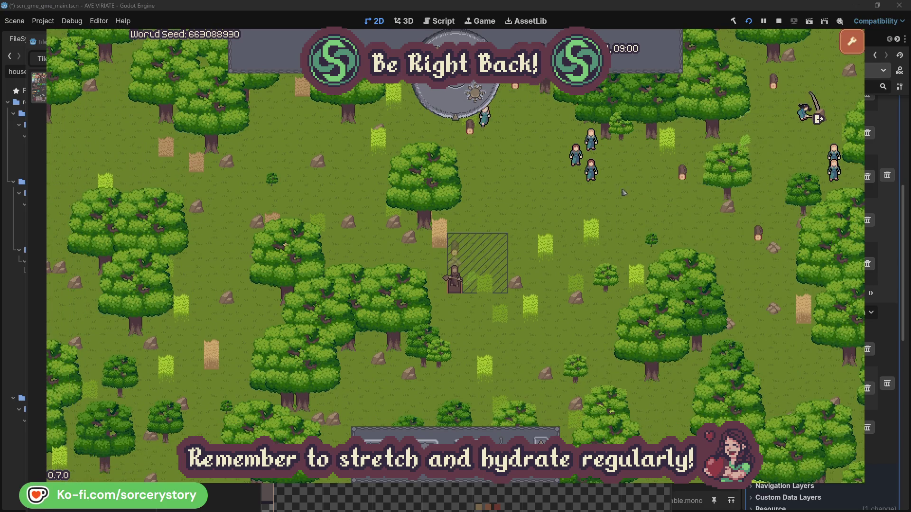
left_click(591, 170)
left_click(702, 221)
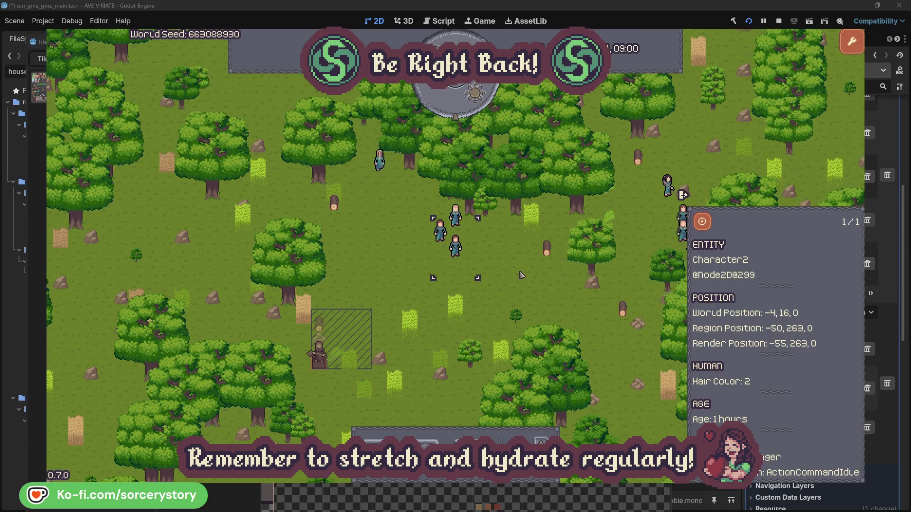
left_click(522, 275)
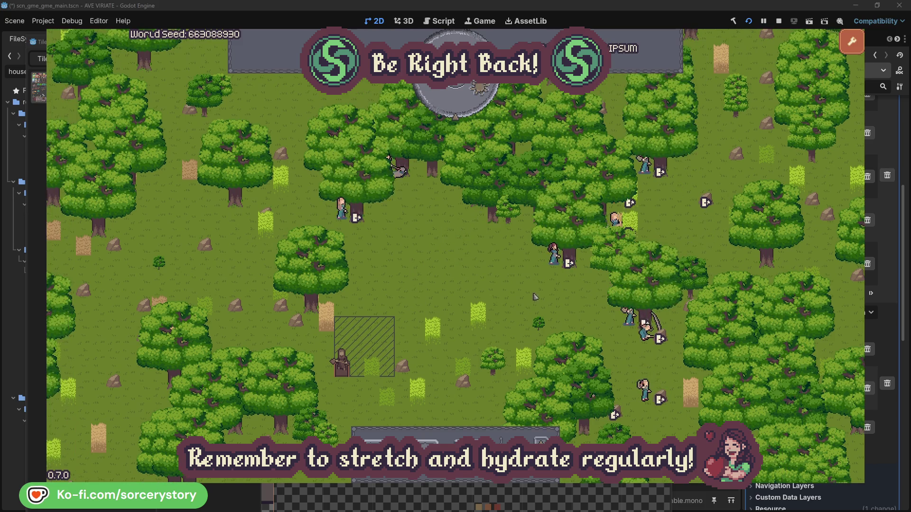
Inspect Character2, jump to the oak it is working on and back, then close its details
left_click(553, 256)
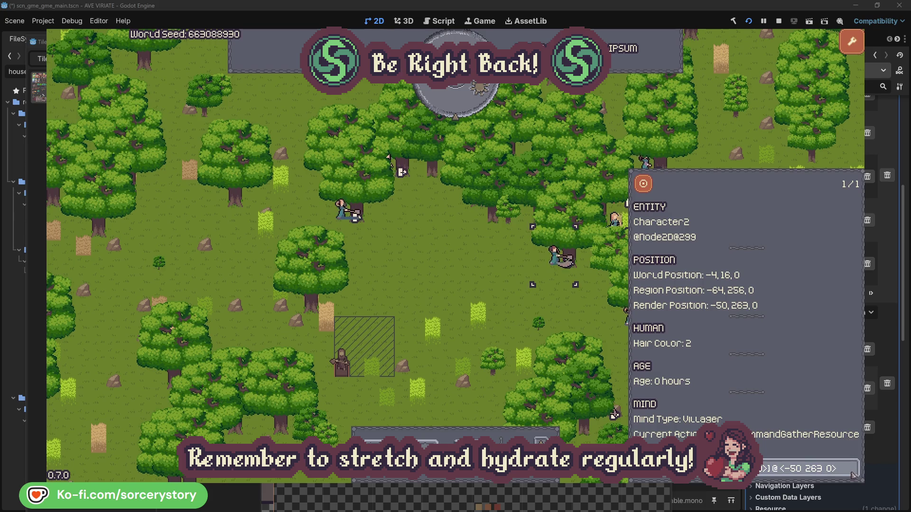
left_click(852, 474)
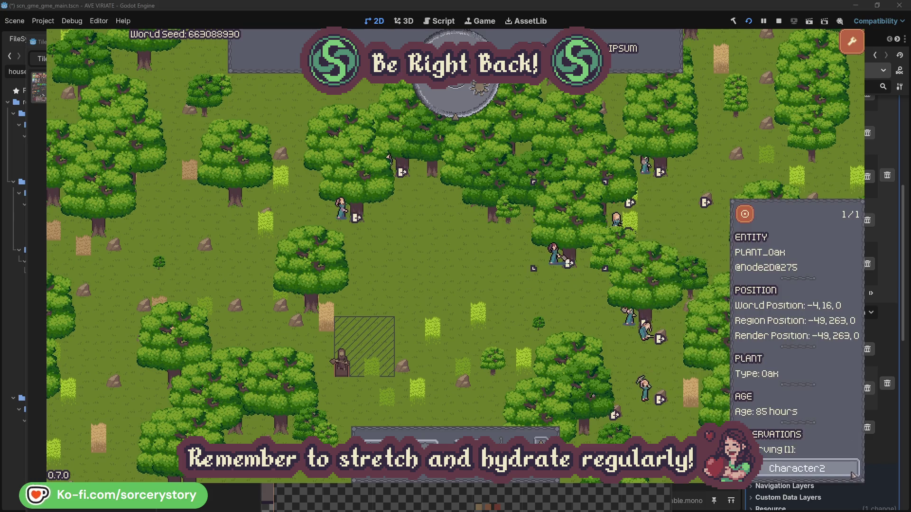
left_click(852, 474)
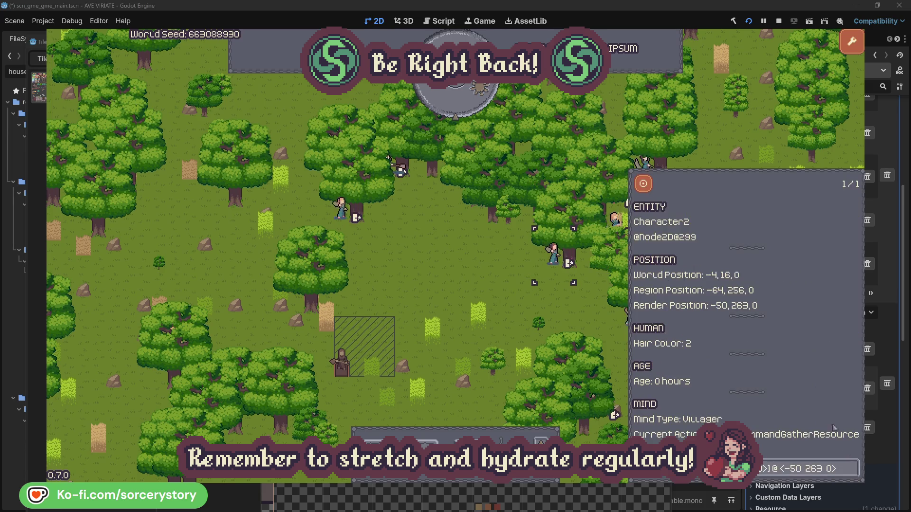
left_click(569, 315)
Inspect Character0, jump to its oak and back, then close its details
left_click(353, 230)
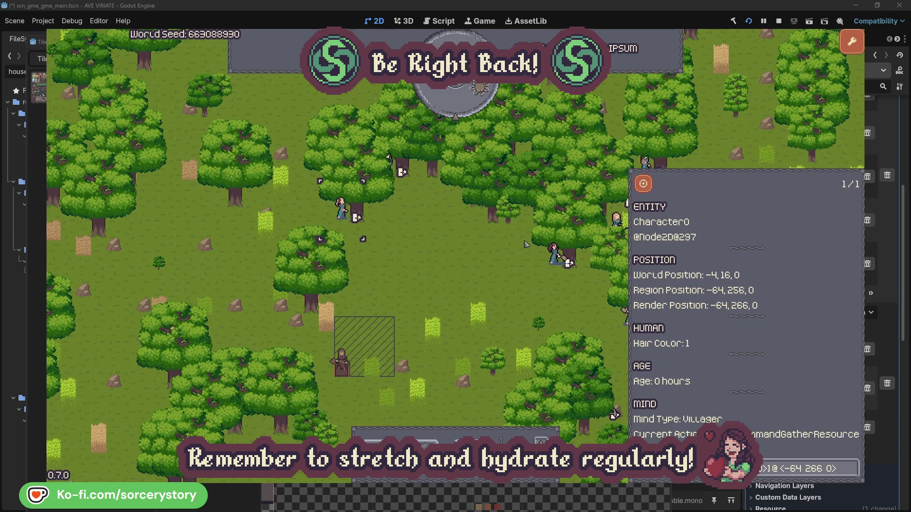
left_click(852, 468)
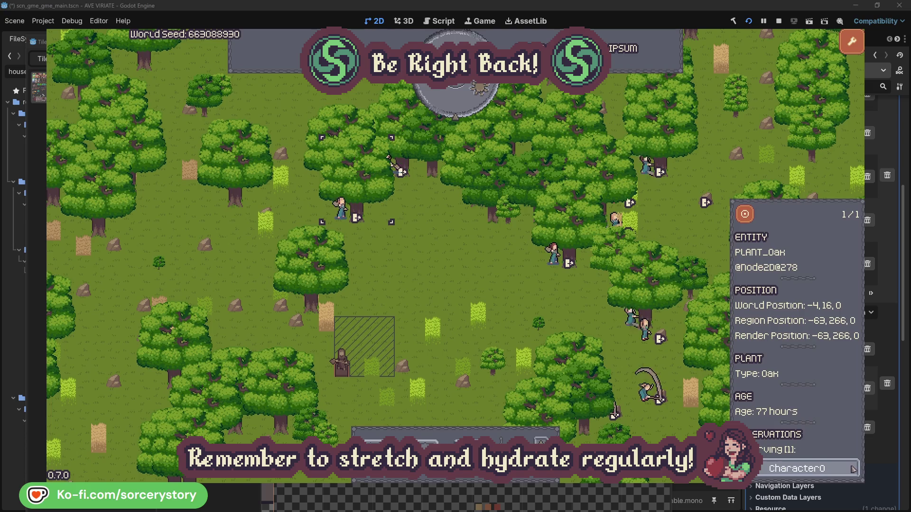
left_click(851, 468)
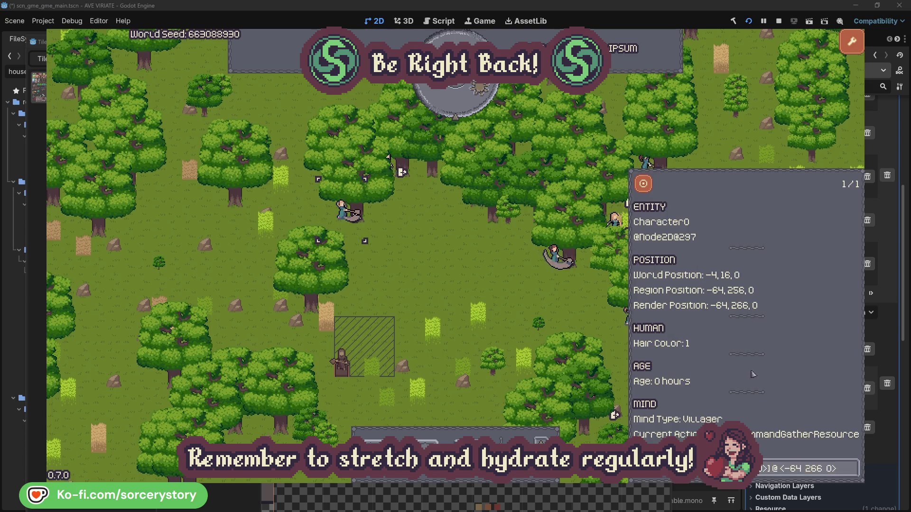
left_click(474, 283)
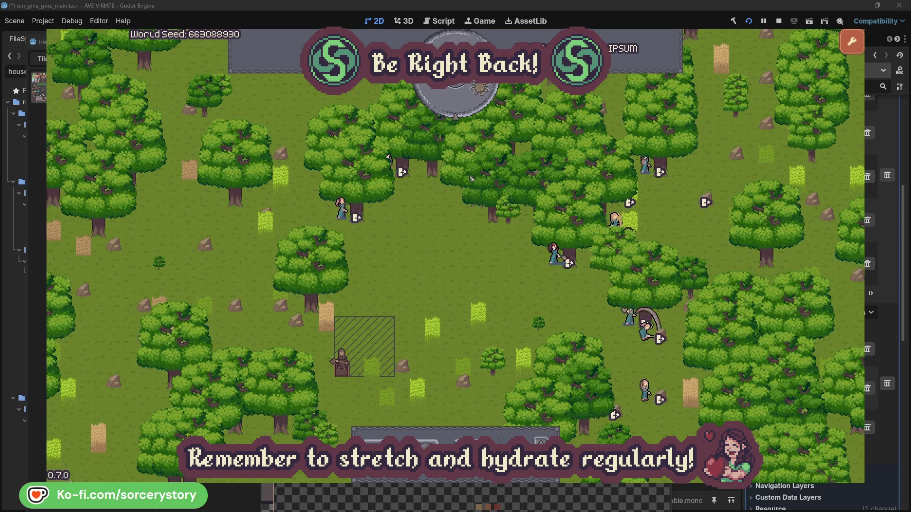
Advance the clock one hour to 09:00 and open Character9, who reserved the wood pile
left_click(463, 109)
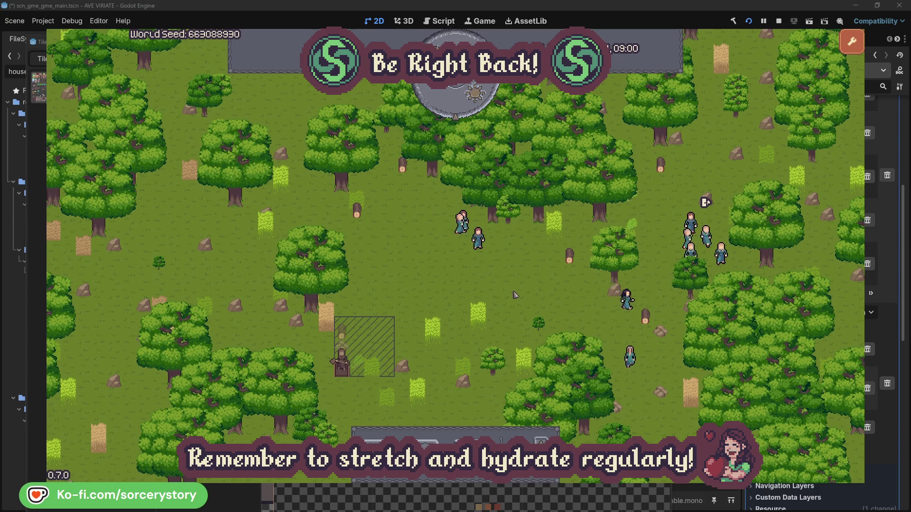
left_click(342, 333)
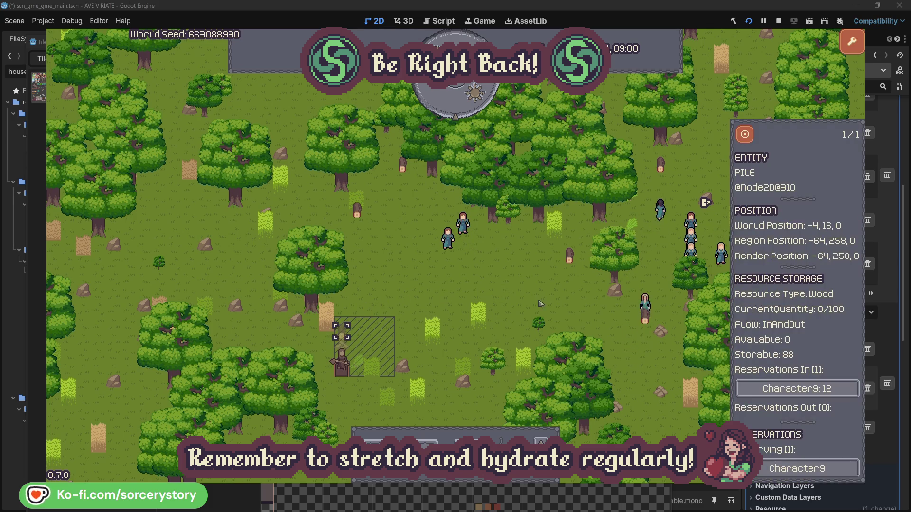
left_click(837, 390)
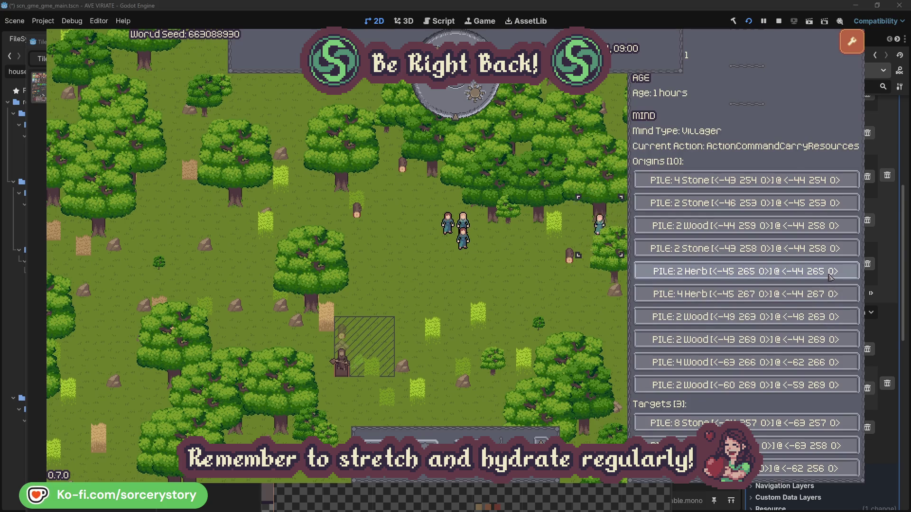
Centre on the Herb pile from Character9's origins and the Wood pile from its targets, then close
left_click(831, 278)
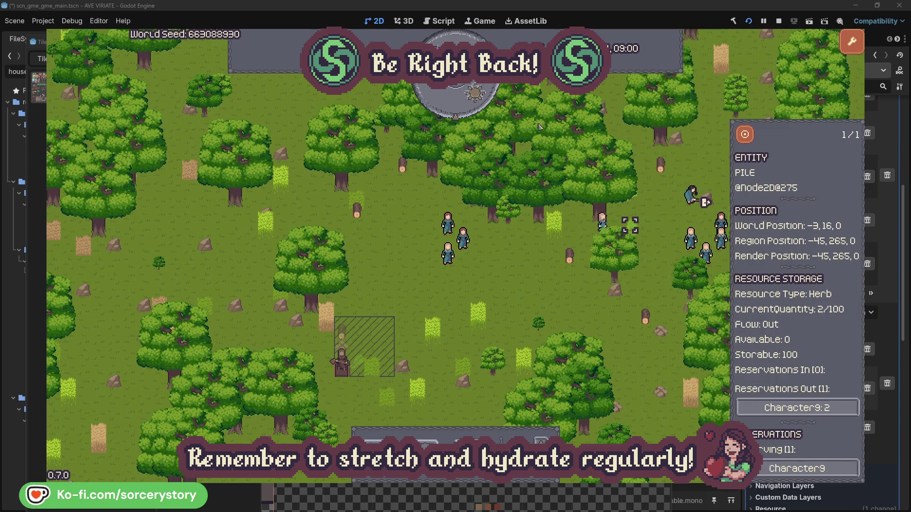
left_click(753, 140)
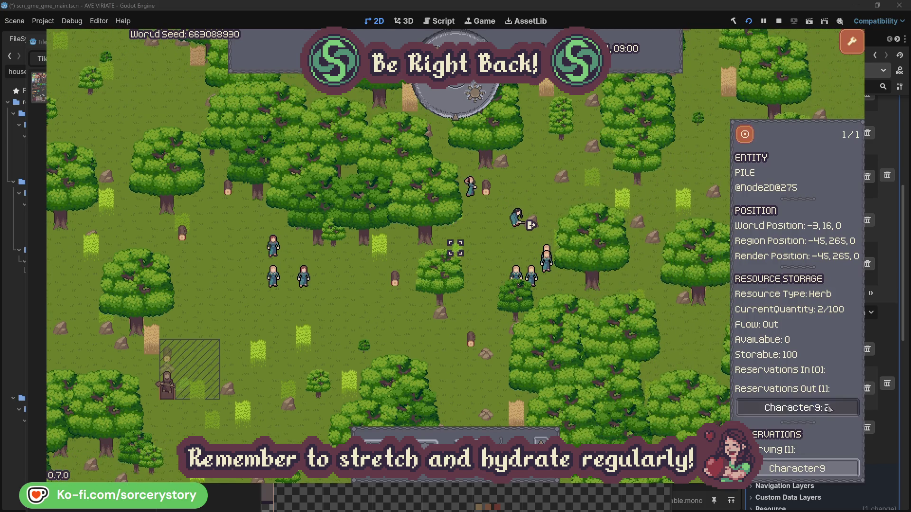
left_click(780, 407)
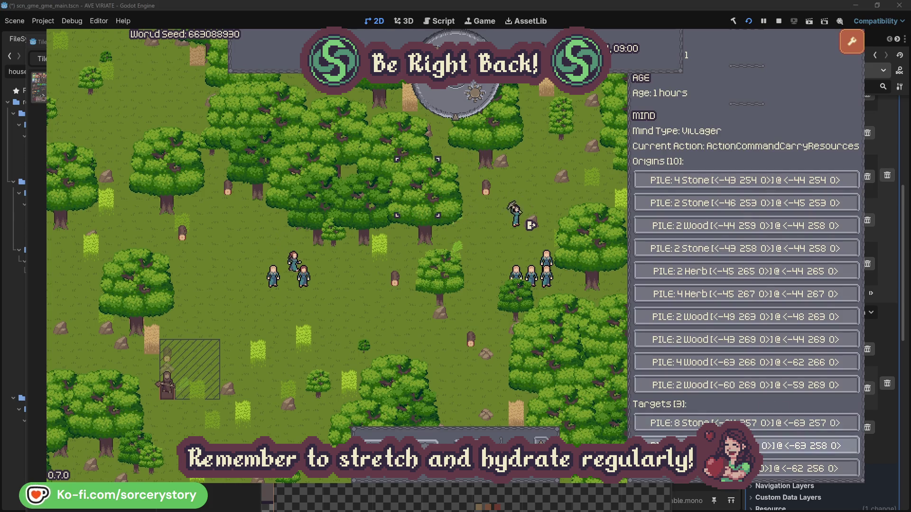
left_click(802, 446)
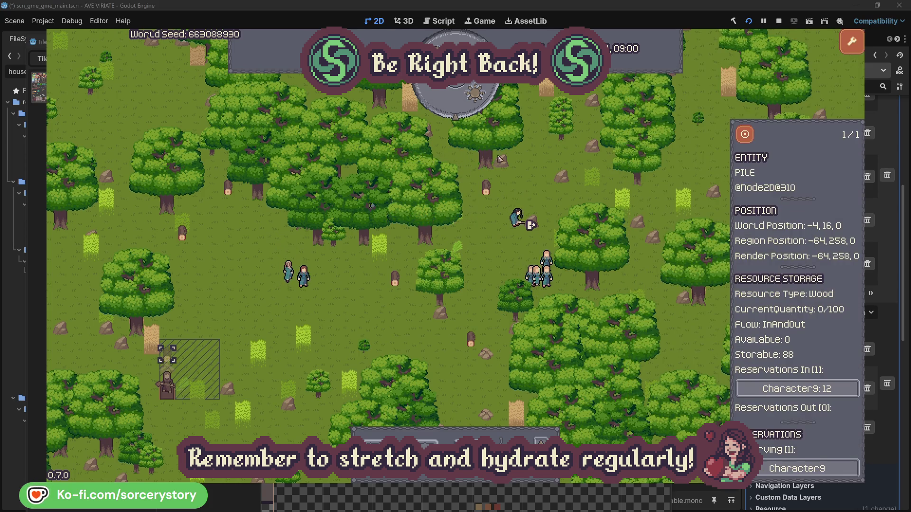
left_click(745, 139)
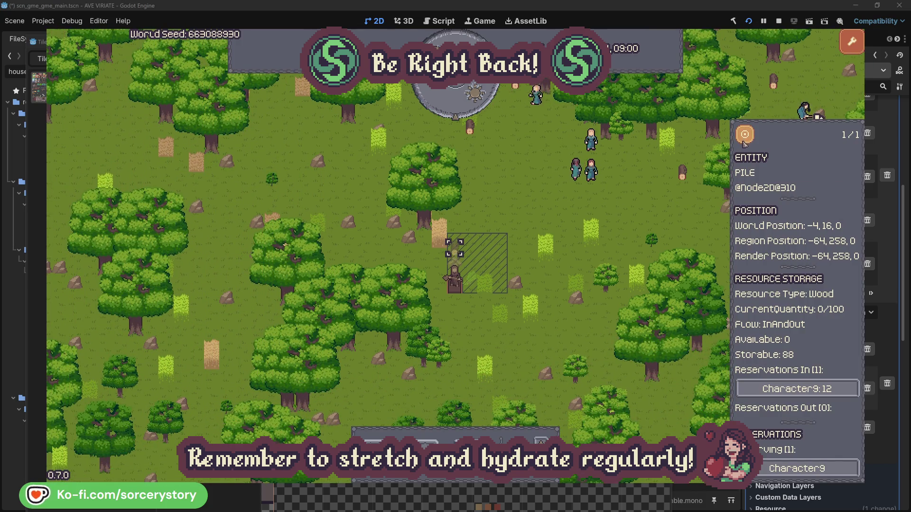
left_click(671, 209)
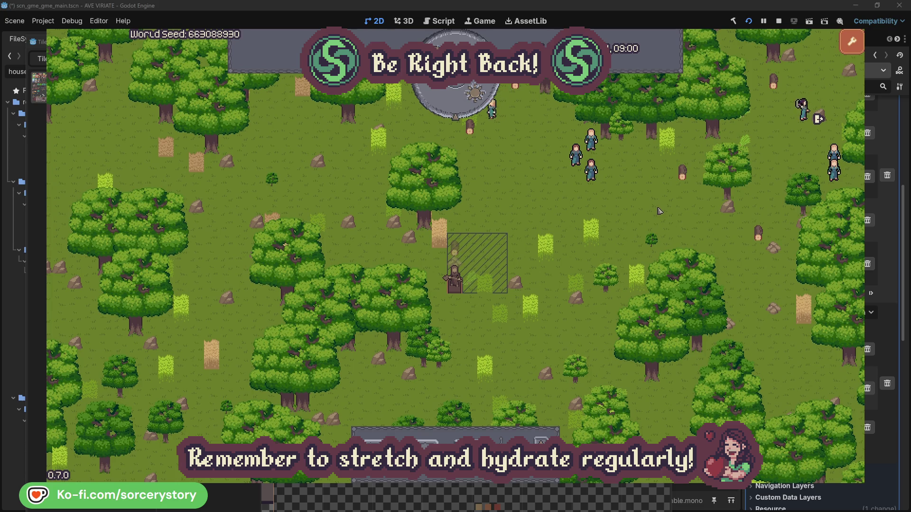
Inspect and centre on Character2, follow it to its oak and back, then close its details
left_click(605, 183)
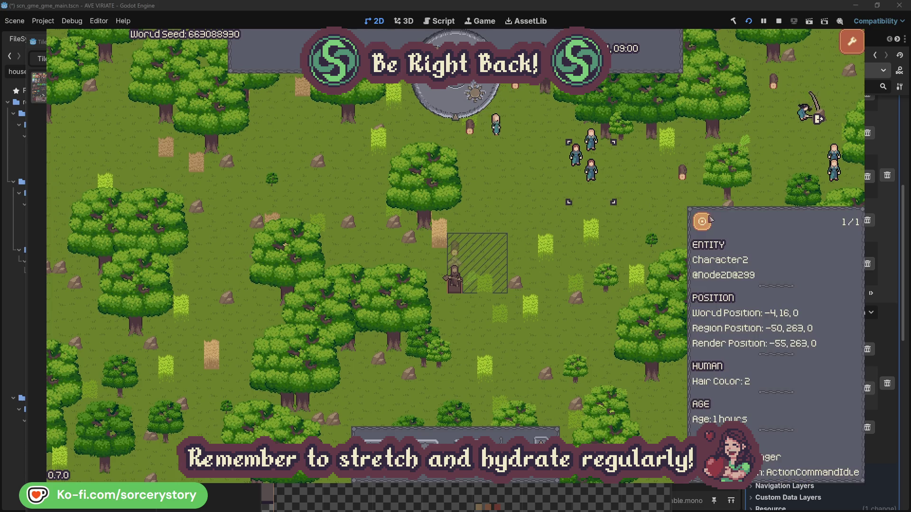
left_click(702, 221)
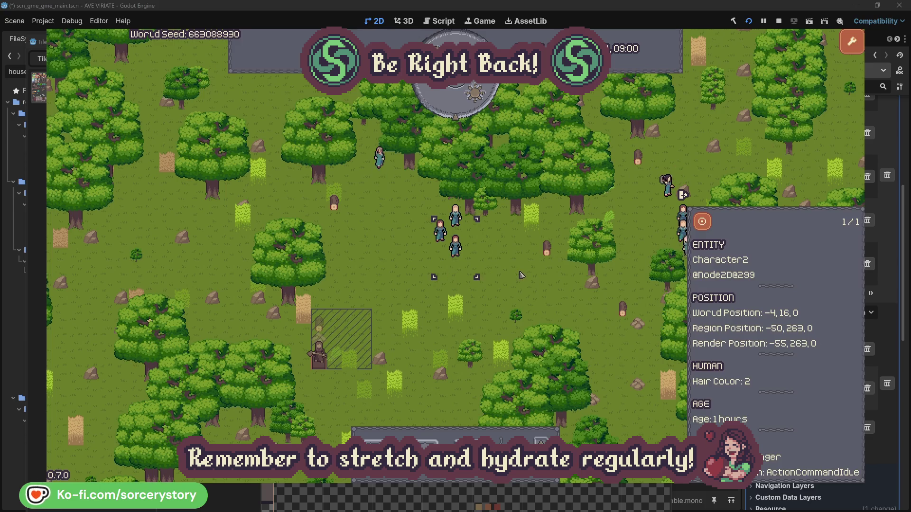
left_click(521, 274)
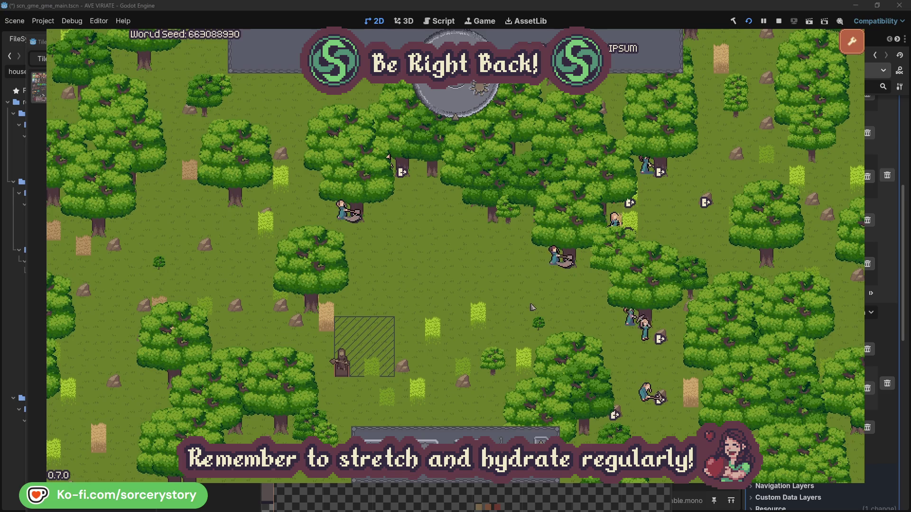
left_click(538, 285)
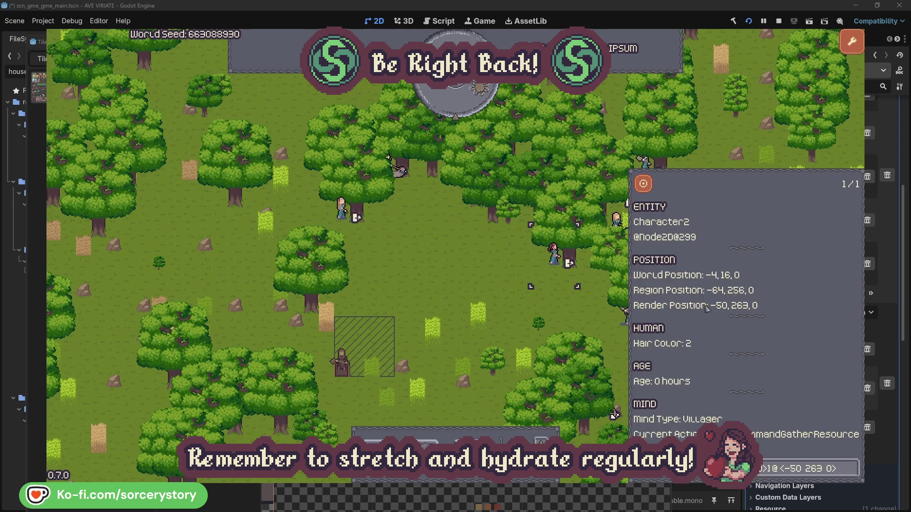
left_click(851, 469)
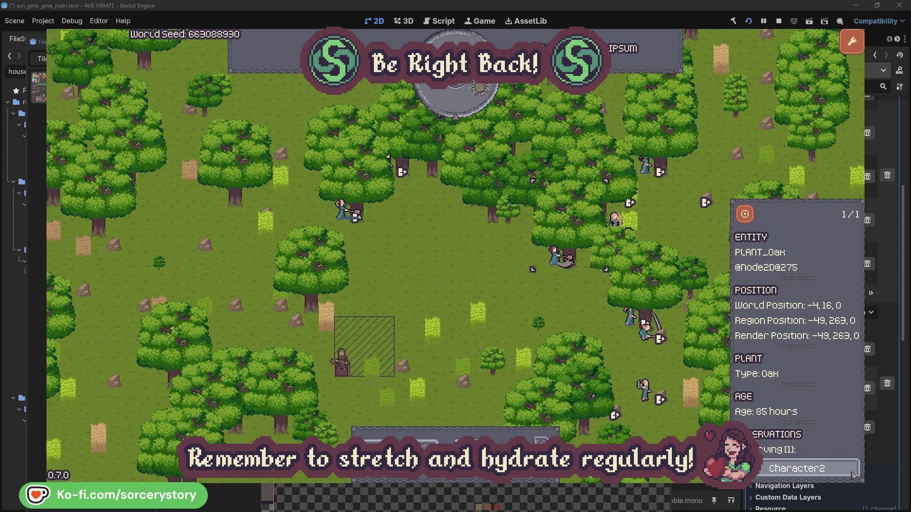
left_click(852, 474)
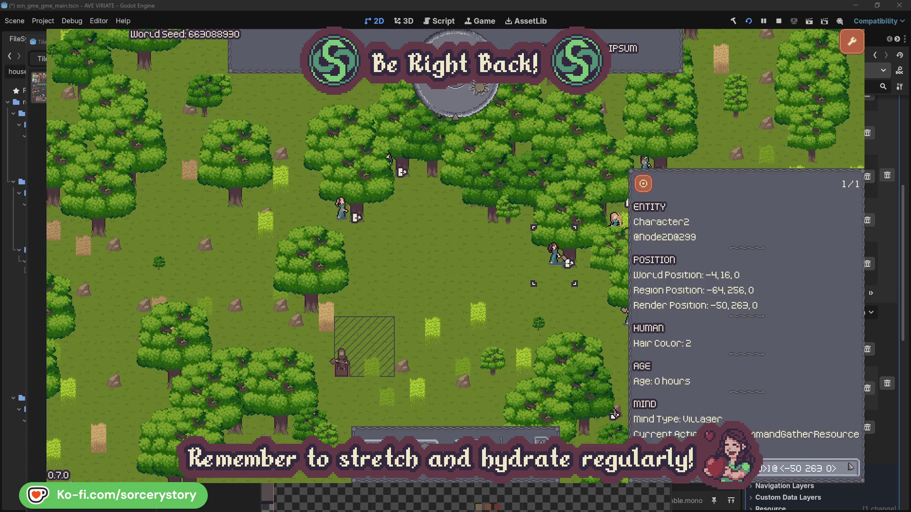
left_click(569, 315)
Inspect Character0, jump to its oak and back, then close its details
left_click(344, 220)
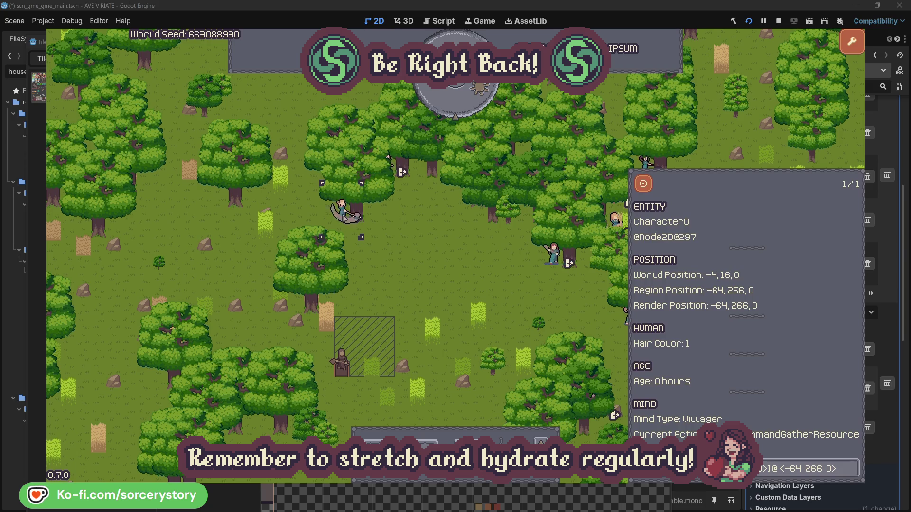
left_click(852, 463)
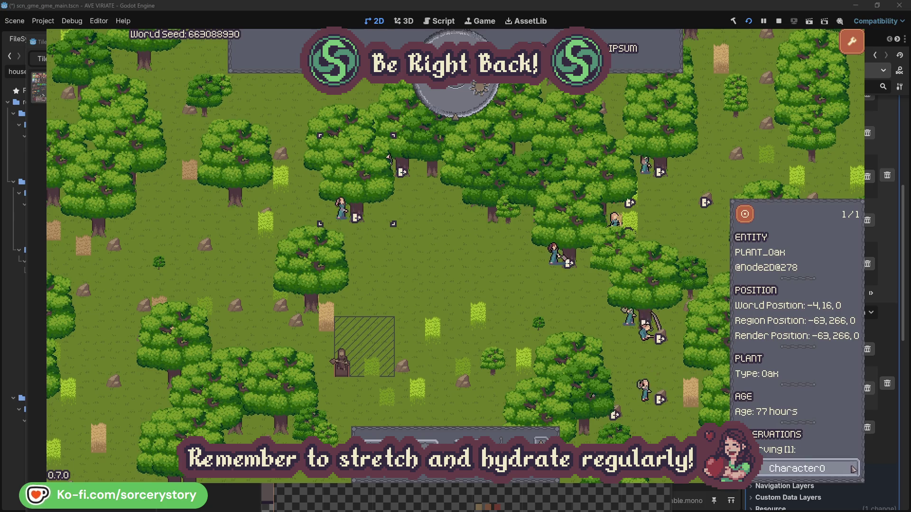
left_click(852, 468)
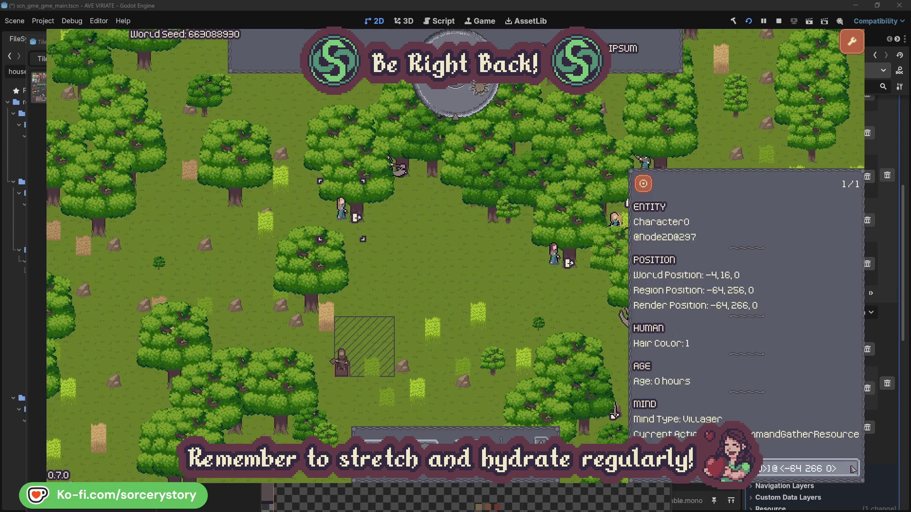
left_click(475, 286)
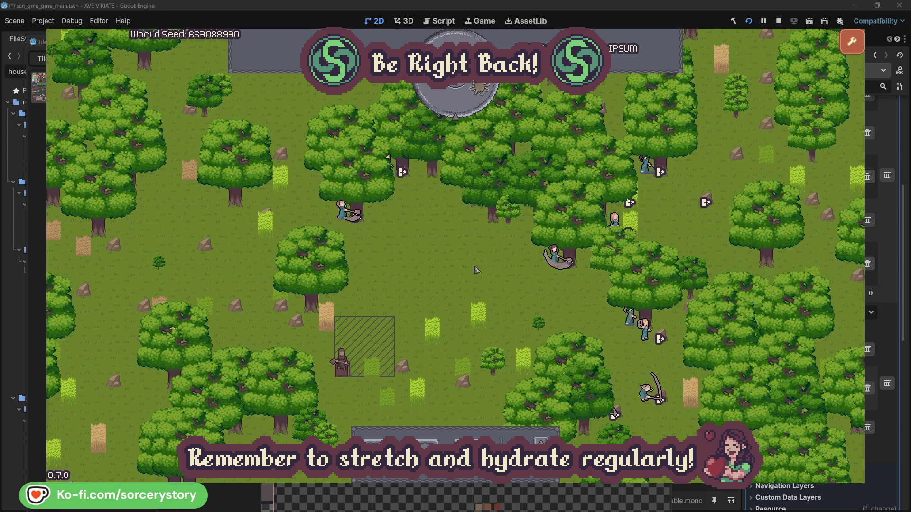
Pass one hour, inspect the wood pile, and jump to the villager reserving it
left_click(464, 107)
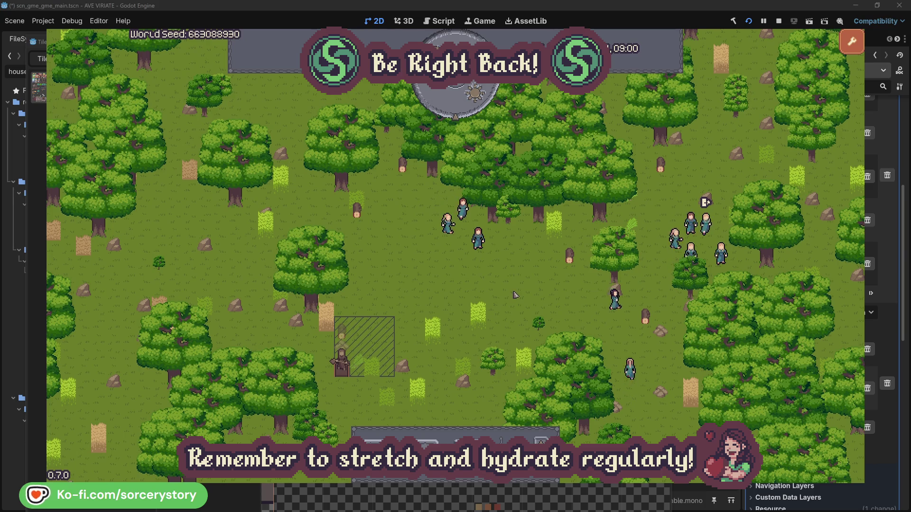
left_click(343, 333)
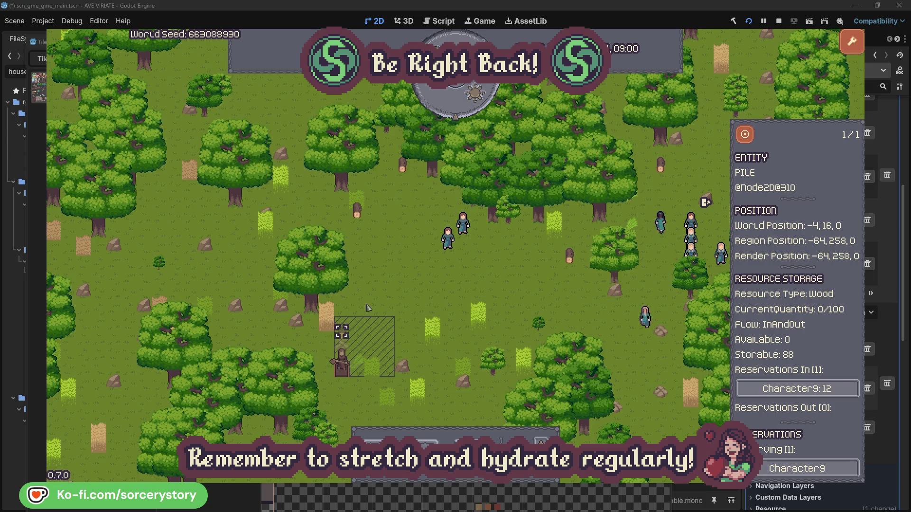
left_click(818, 387)
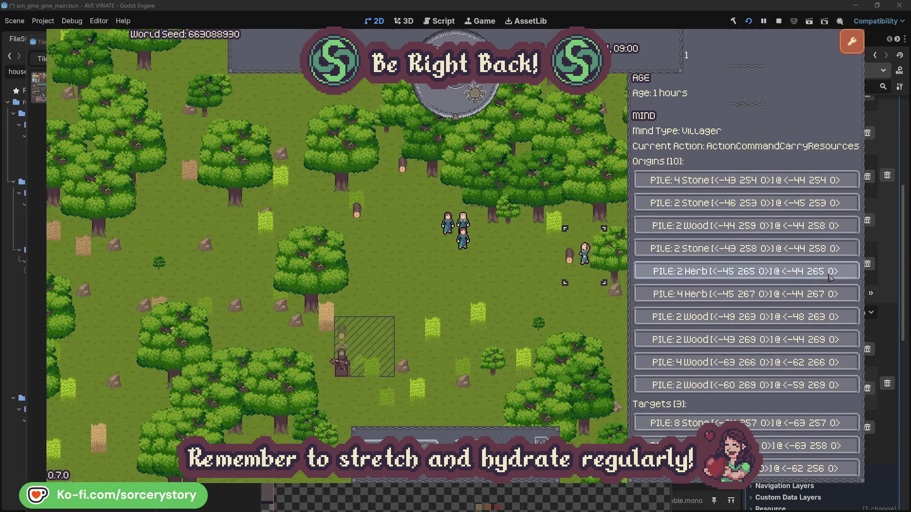
Centre on the villager's origin Herb pile, then its target Wood pile, and close the details
left_click(830, 275)
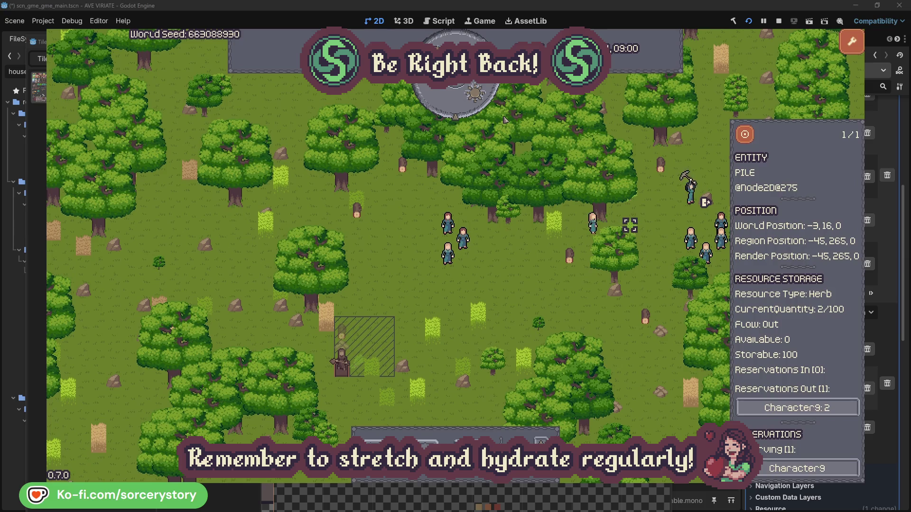
left_click(751, 139)
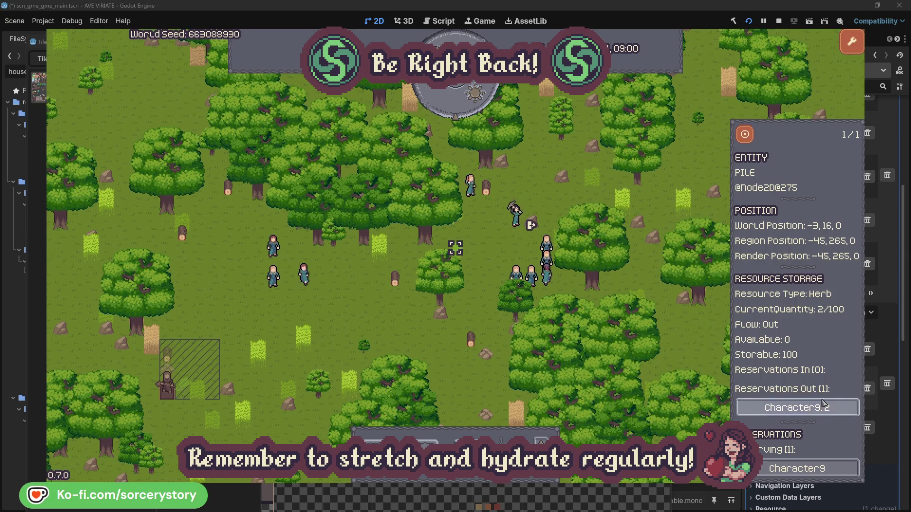
left_click(823, 406)
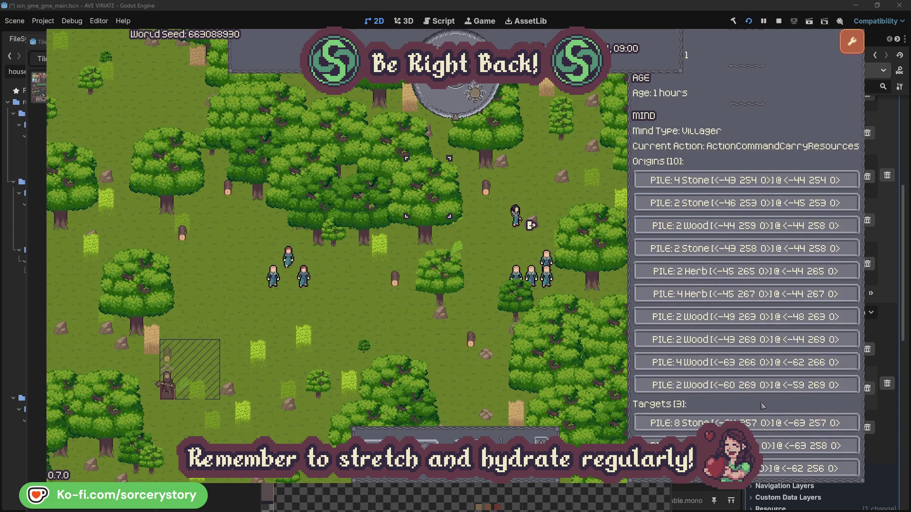
left_click(807, 446)
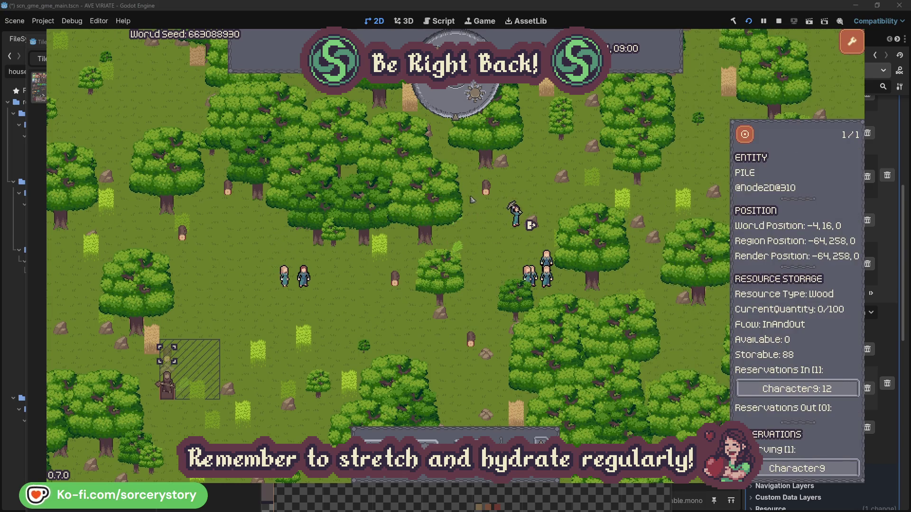
left_click(745, 138)
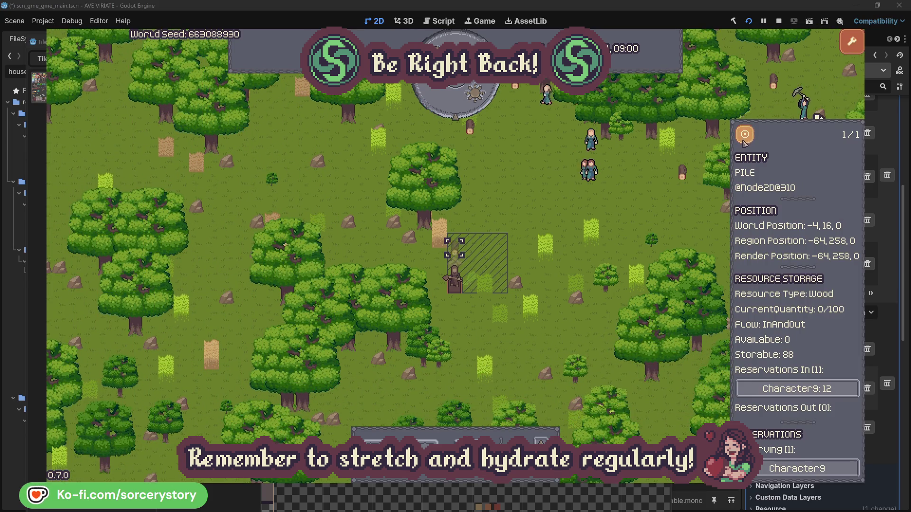
left_click(660, 211)
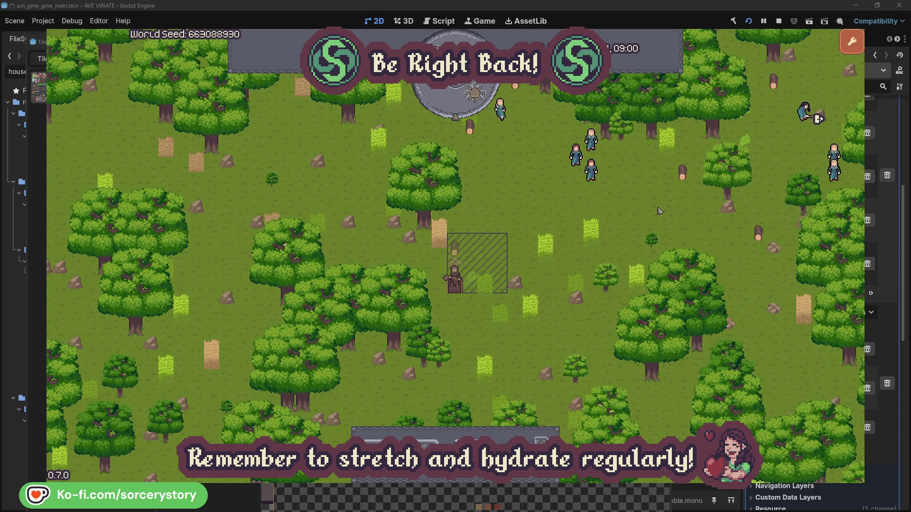
Inspect Character2 again, follow it to the oak it gathers from and back, then close
left_click(593, 173)
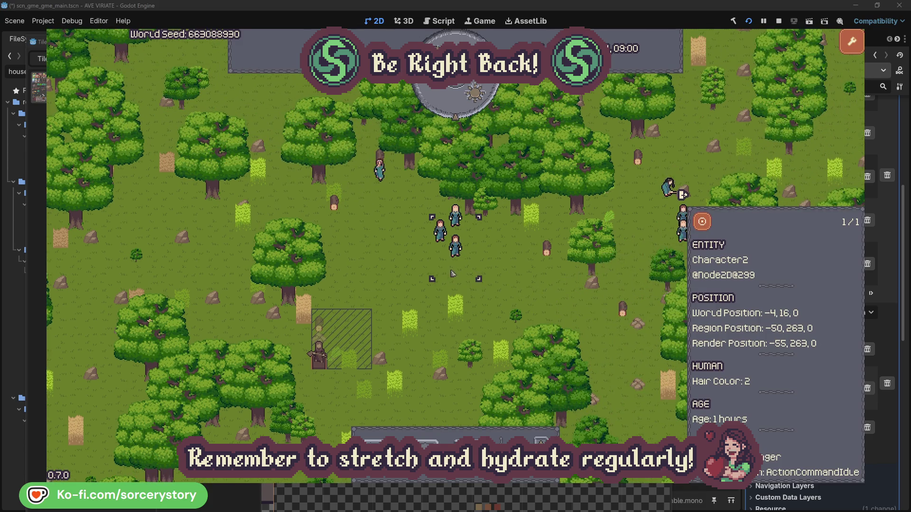
left_click(521, 275)
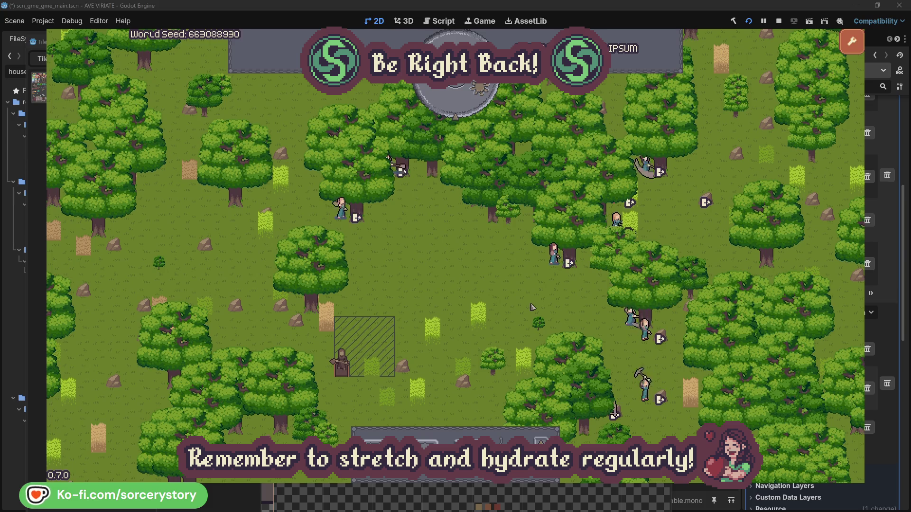
left_click(554, 256)
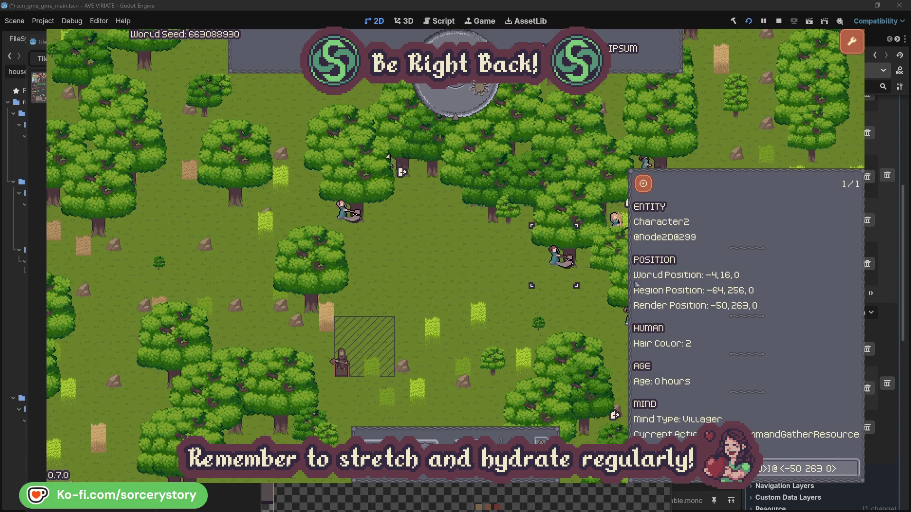
left_click(852, 473)
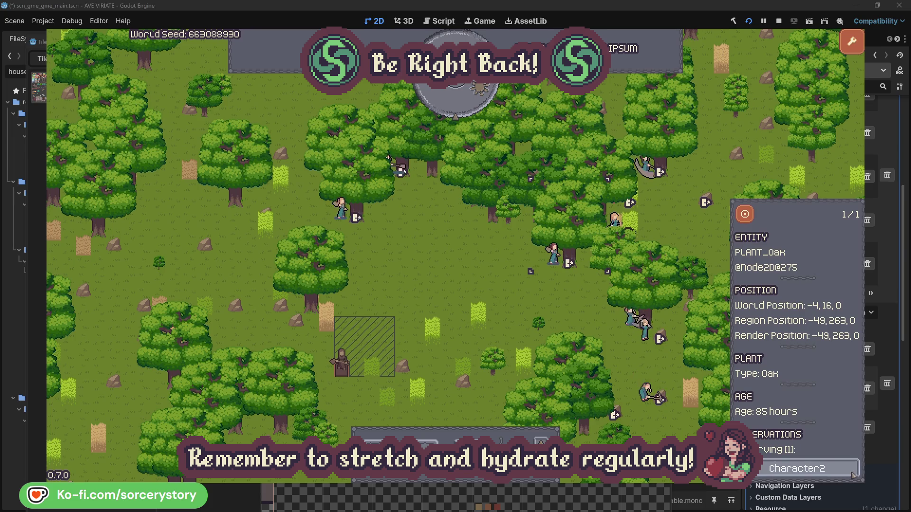
left_click(852, 474)
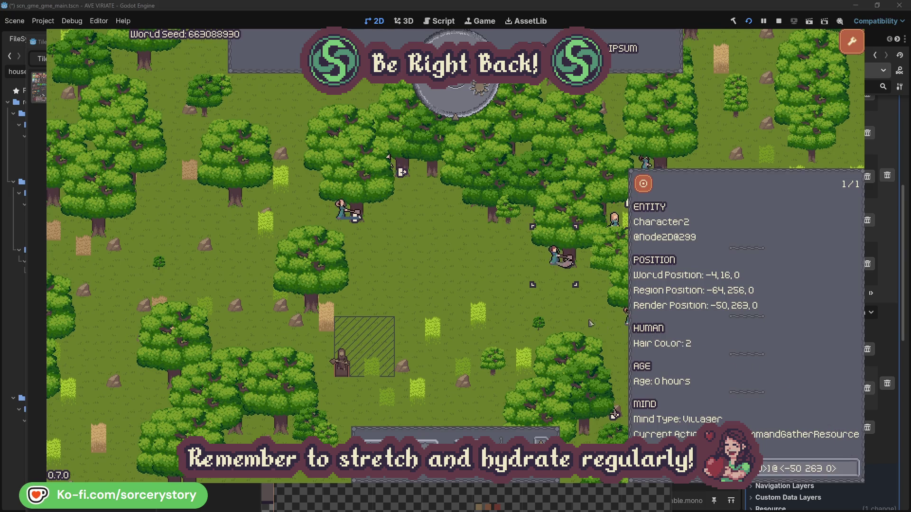
left_click(569, 316)
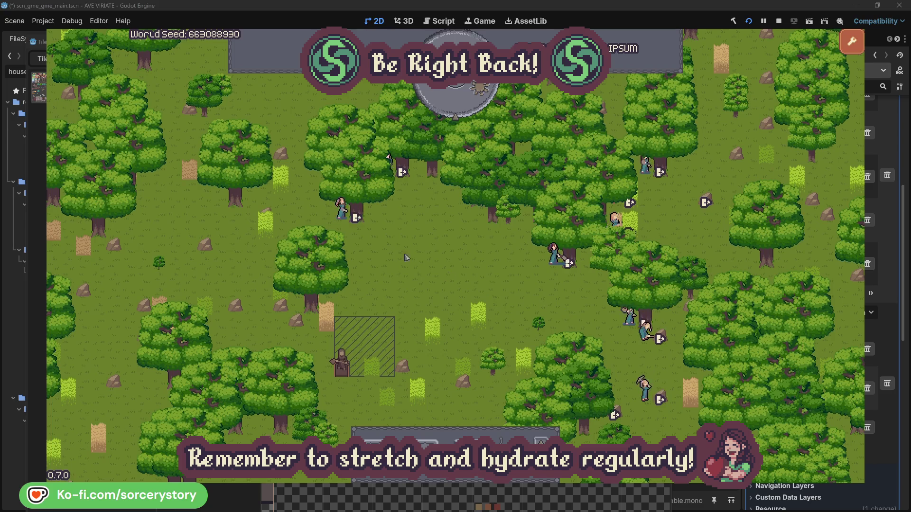
Inspect Character0, follow it to its target oak and back, then close its details
left_click(341, 210)
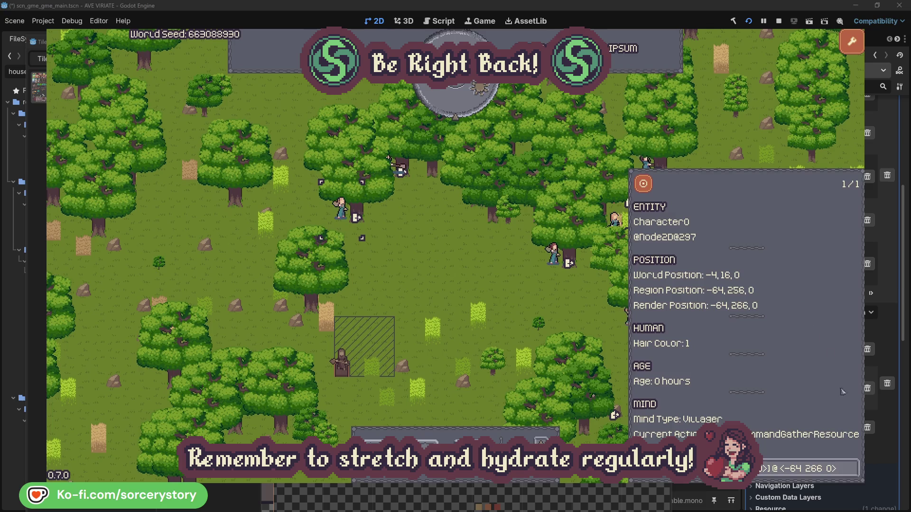
left_click(852, 468)
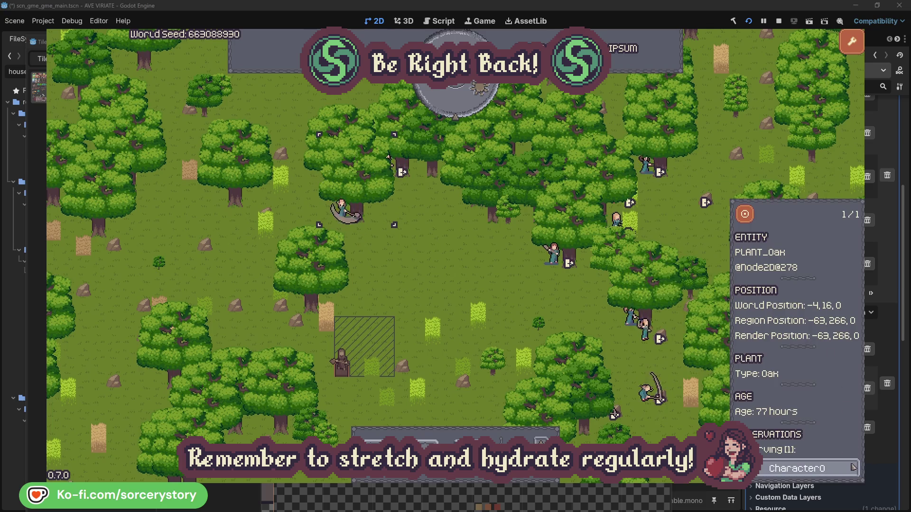
left_click(853, 469)
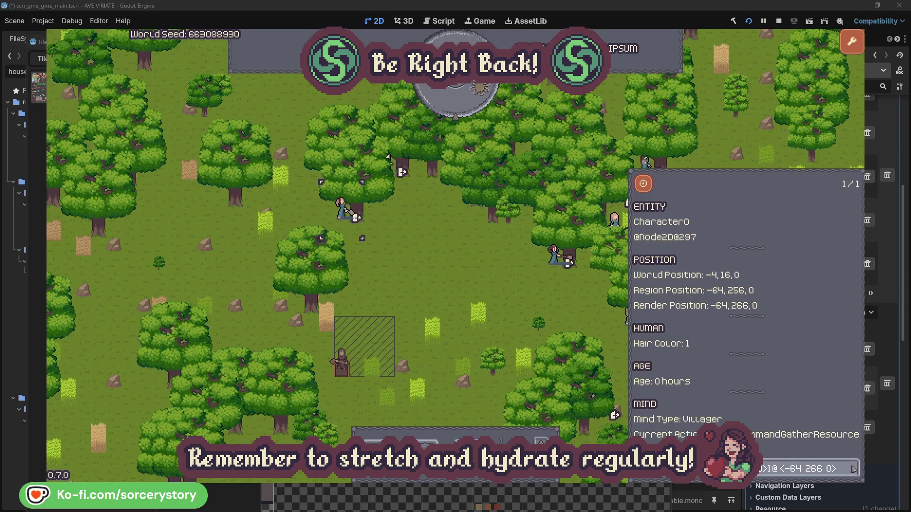
left_click(475, 286)
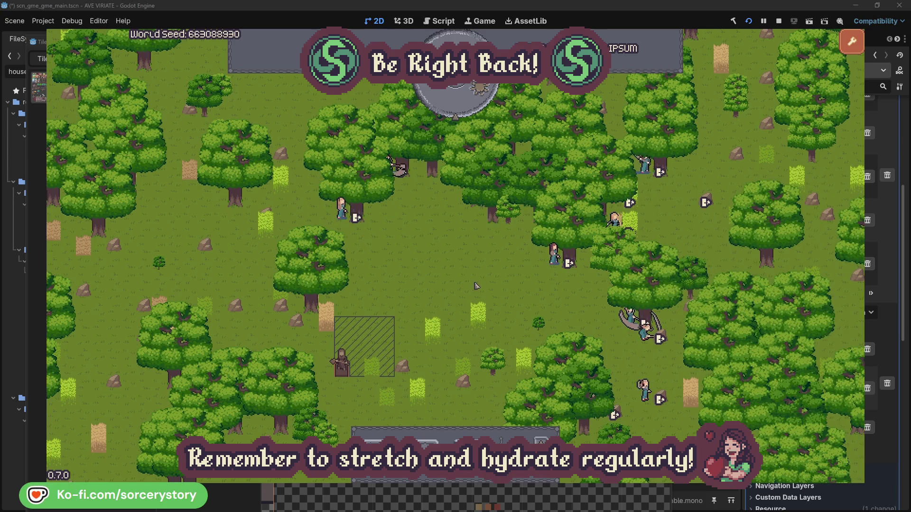
left_click(462, 105)
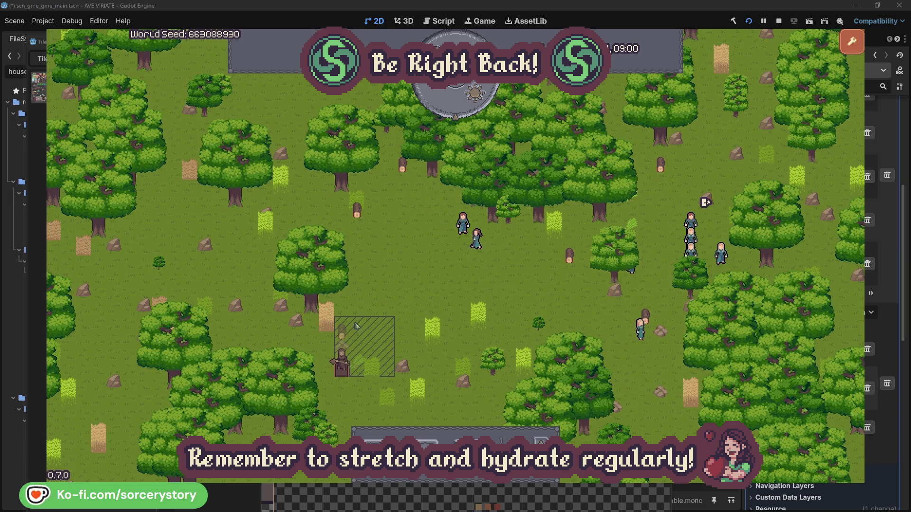
left_click(347, 337)
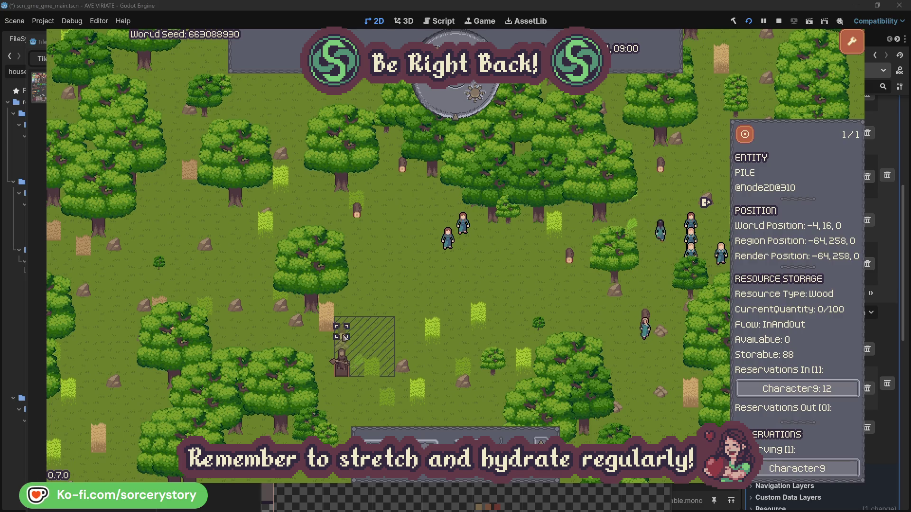
left_click(838, 391)
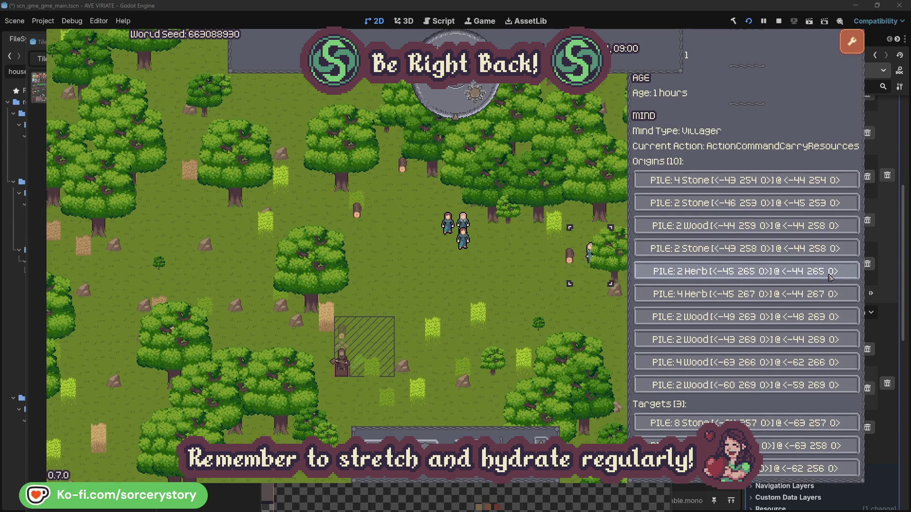
left_click(830, 274)
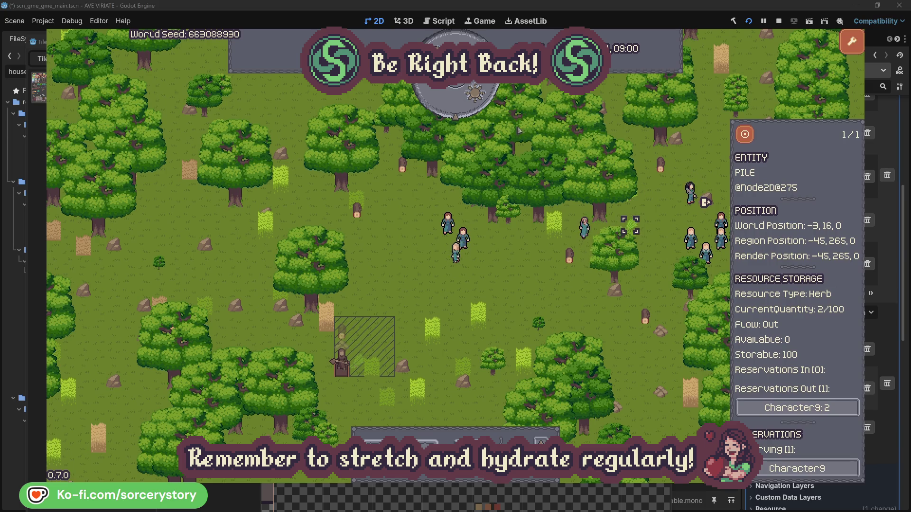
left_click(746, 136)
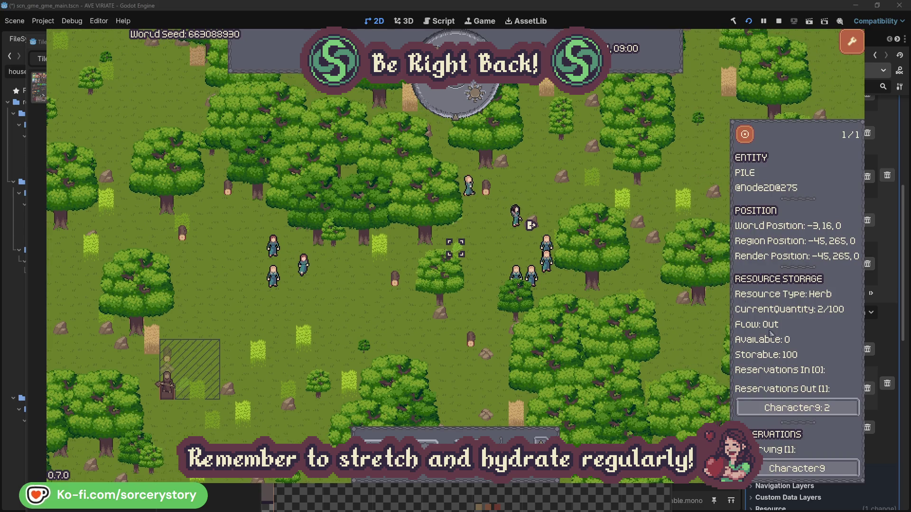
left_click(819, 409)
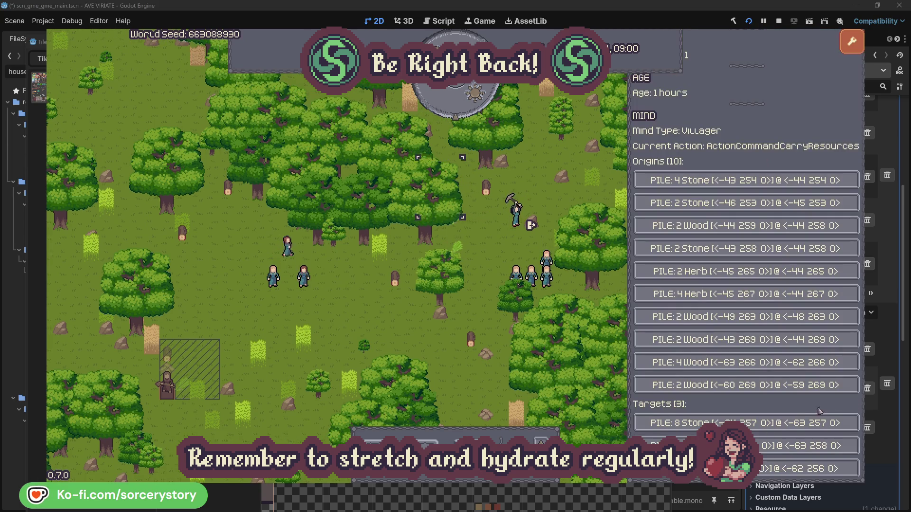
left_click(818, 446)
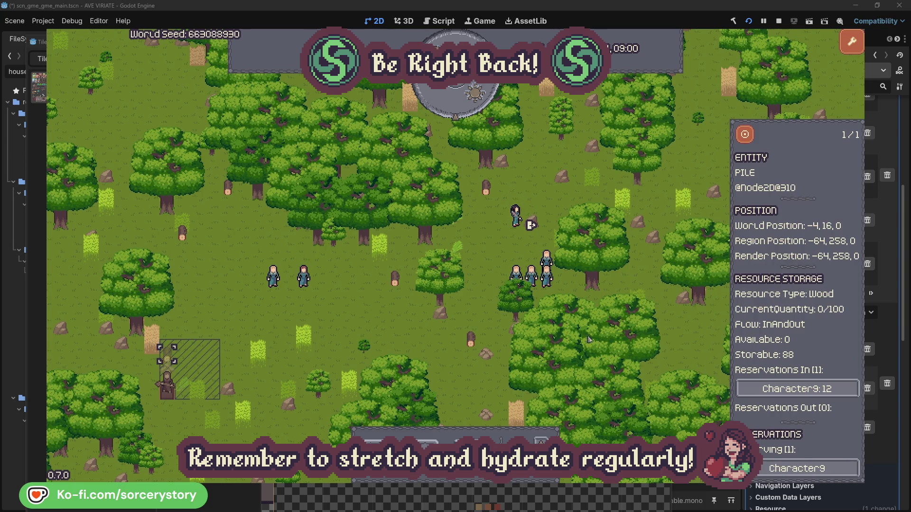
left_click(745, 138)
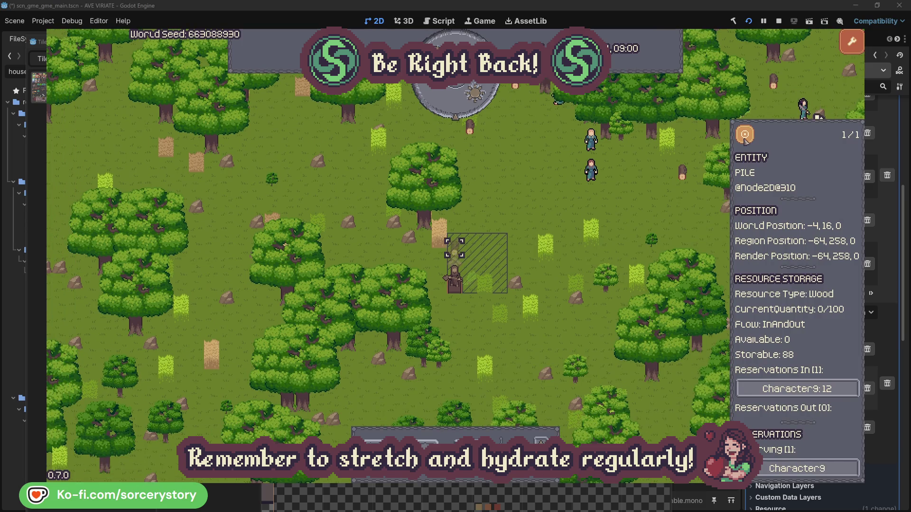
left_click(665, 210)
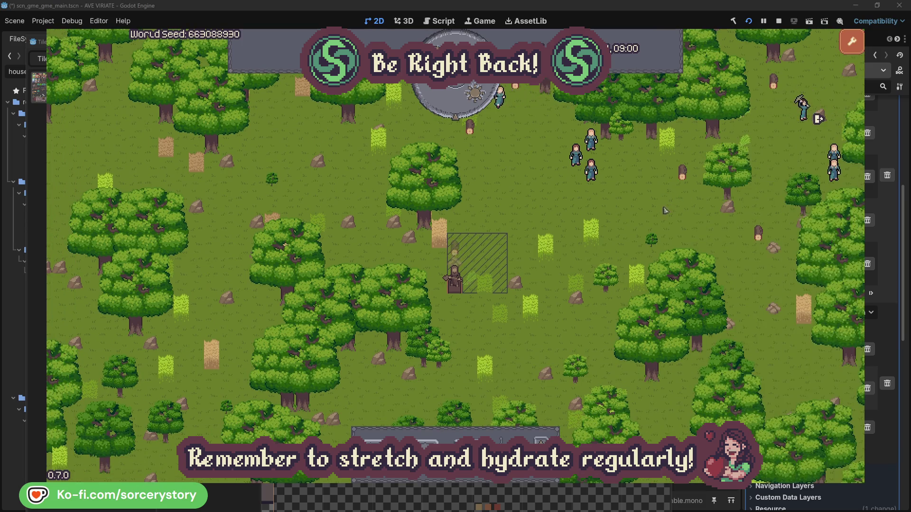
left_click(590, 168)
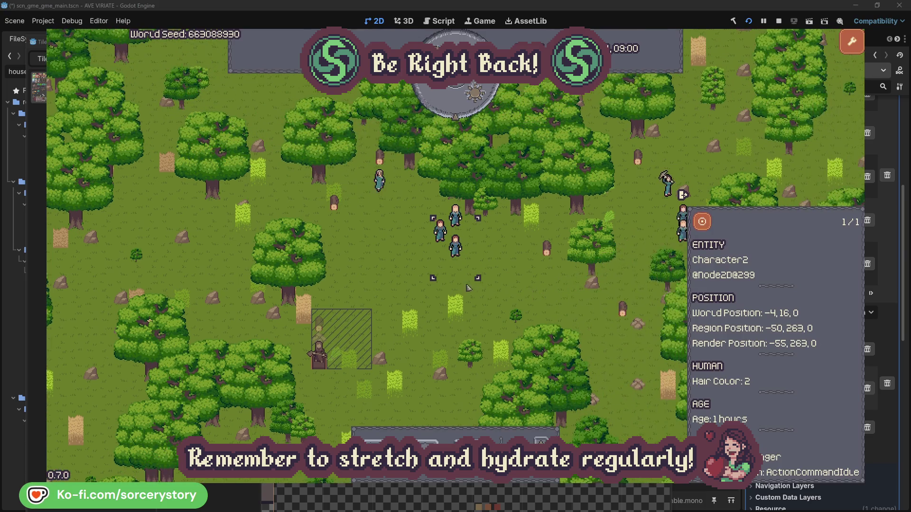
left_click(519, 275)
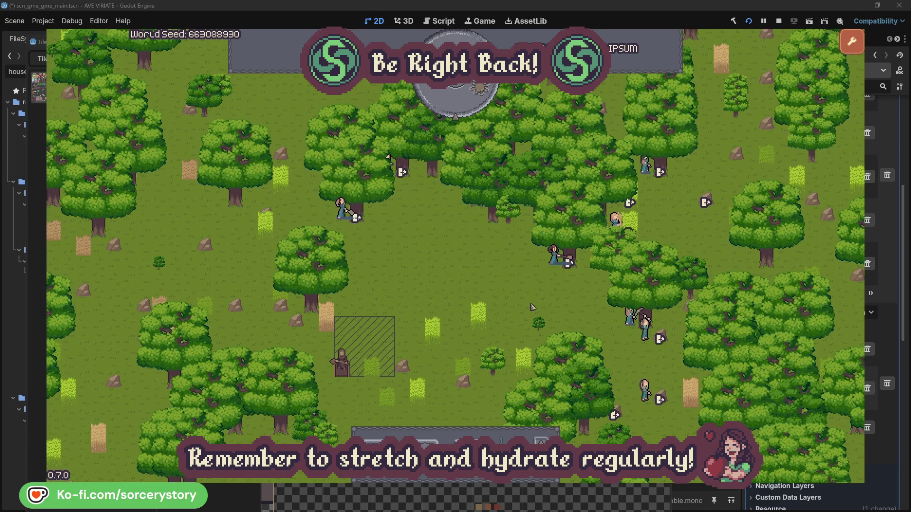
left_click(554, 256)
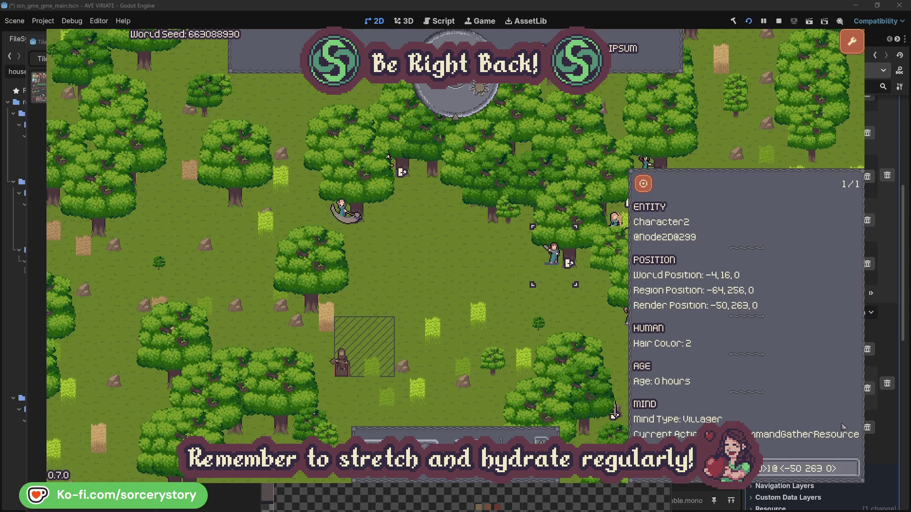
left_click(851, 474)
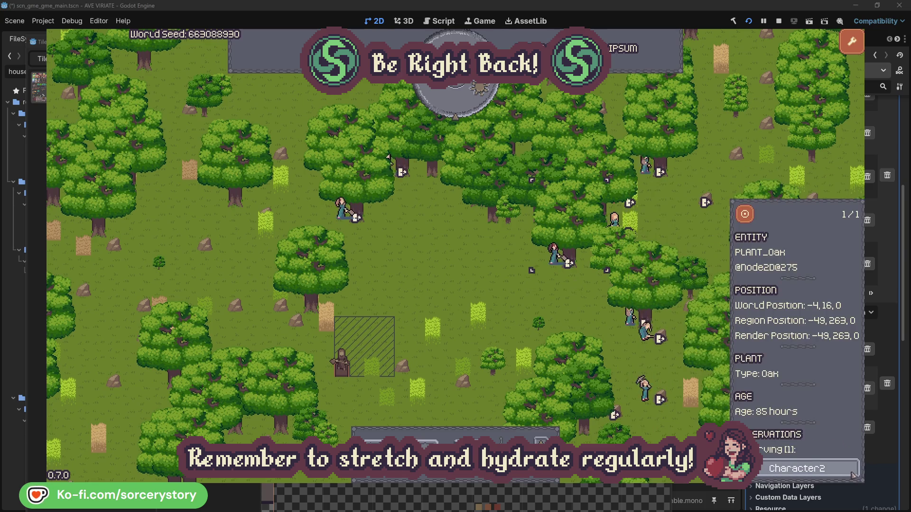
left_click(852, 475)
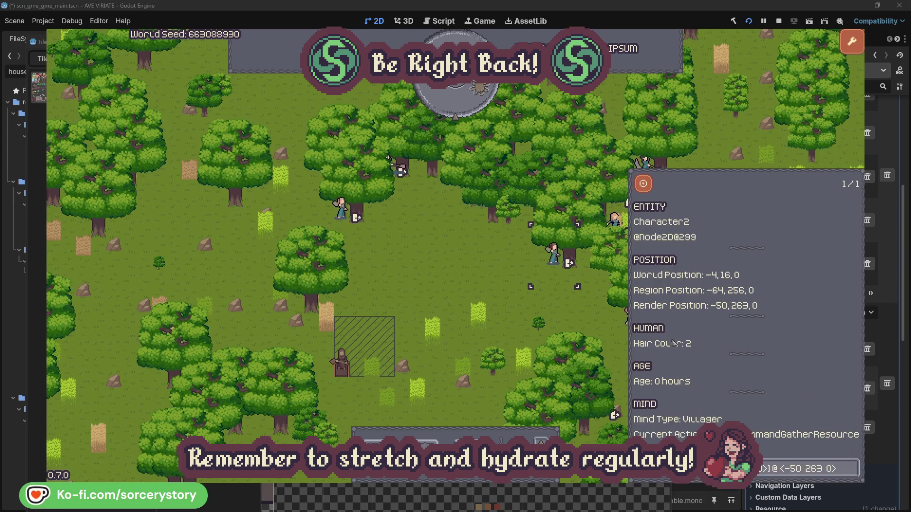
left_click(569, 316)
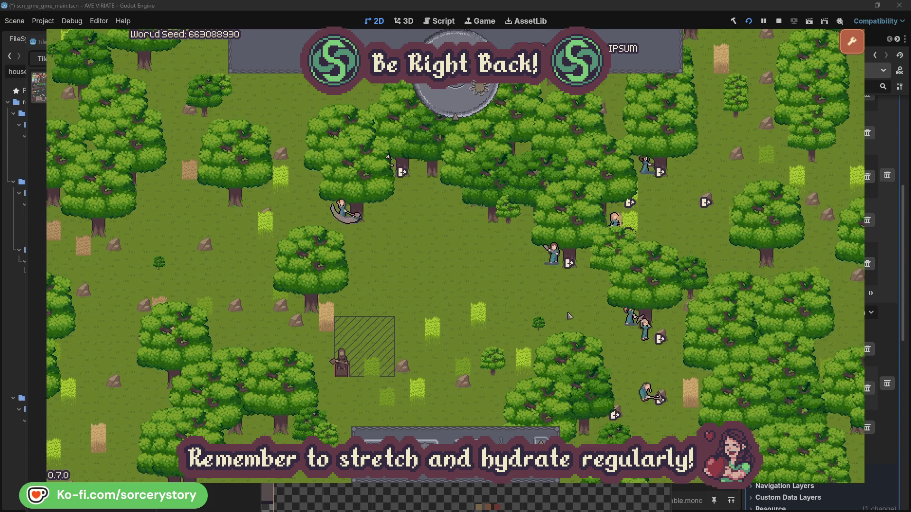
left_click(360, 234)
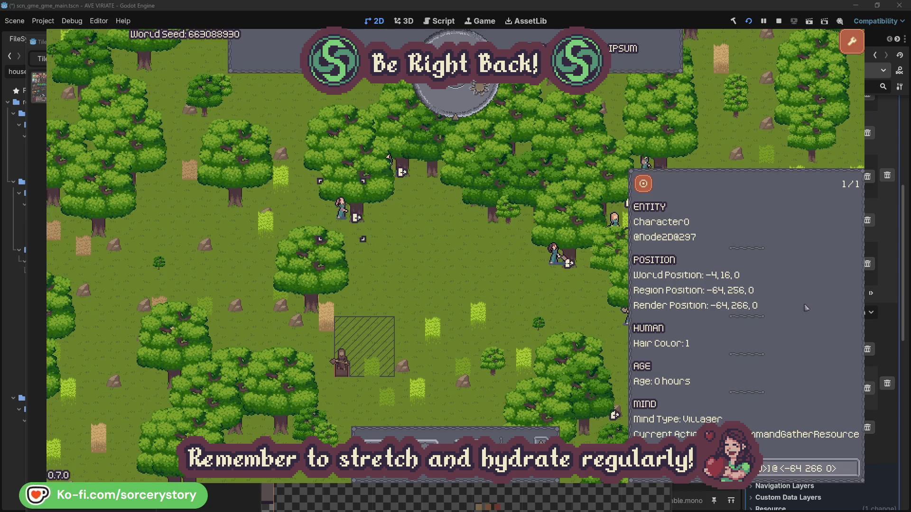
left_click(852, 467)
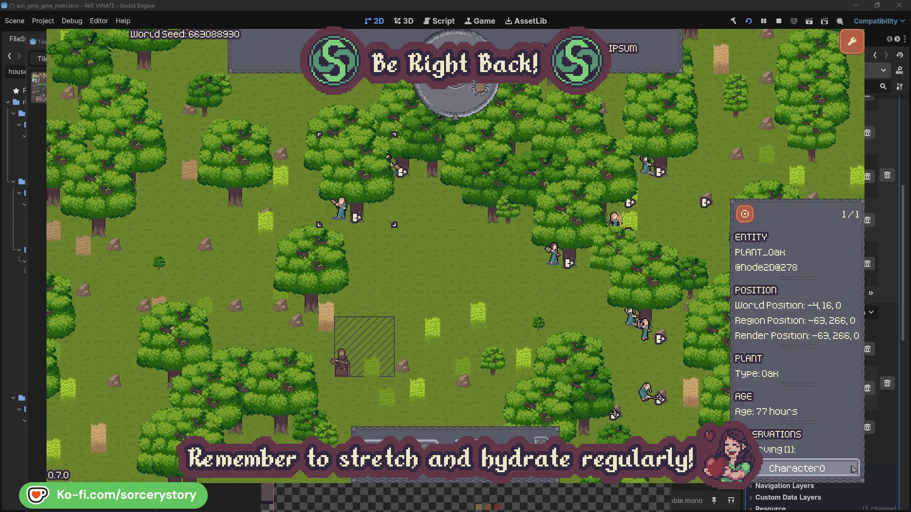
left_click(853, 468)
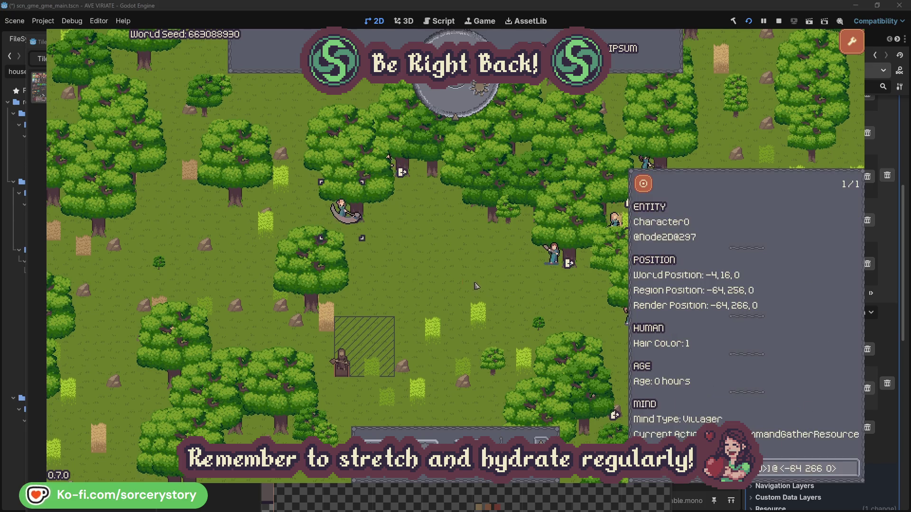
key("Escape")
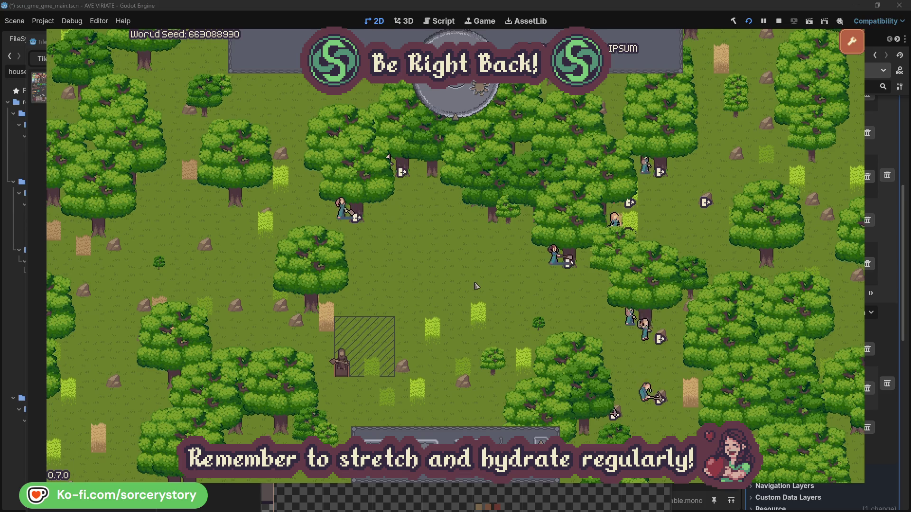
left_click(463, 107)
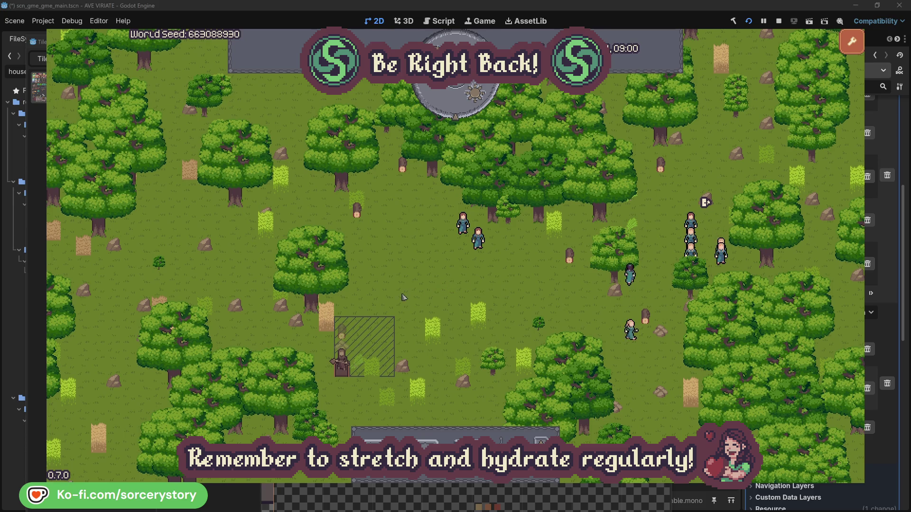
Open the wood pile's reserving villager Character9 and centre on its 2 Herb origin pile
left_click(345, 336)
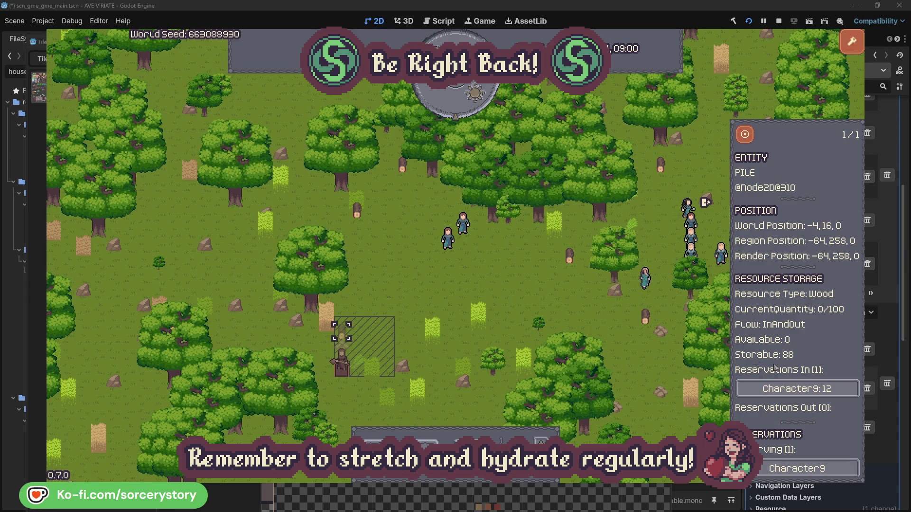
left_click(837, 389)
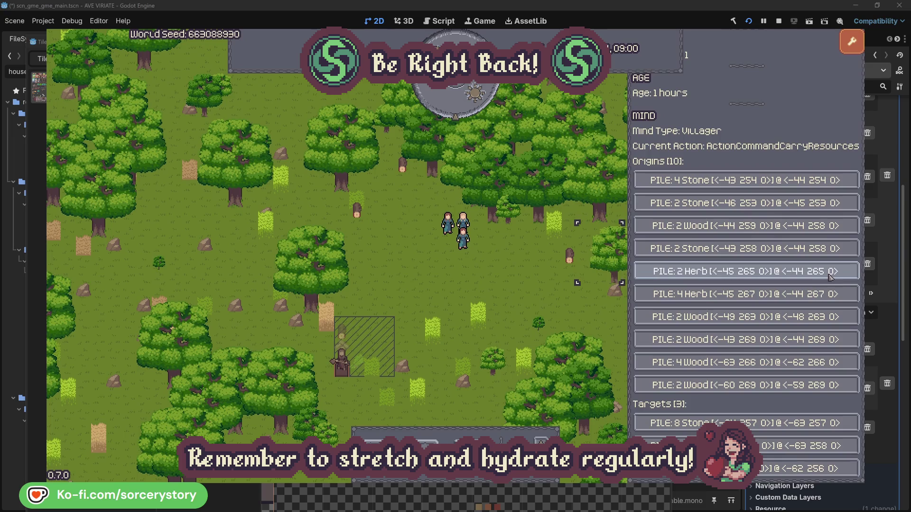
left_click(830, 272)
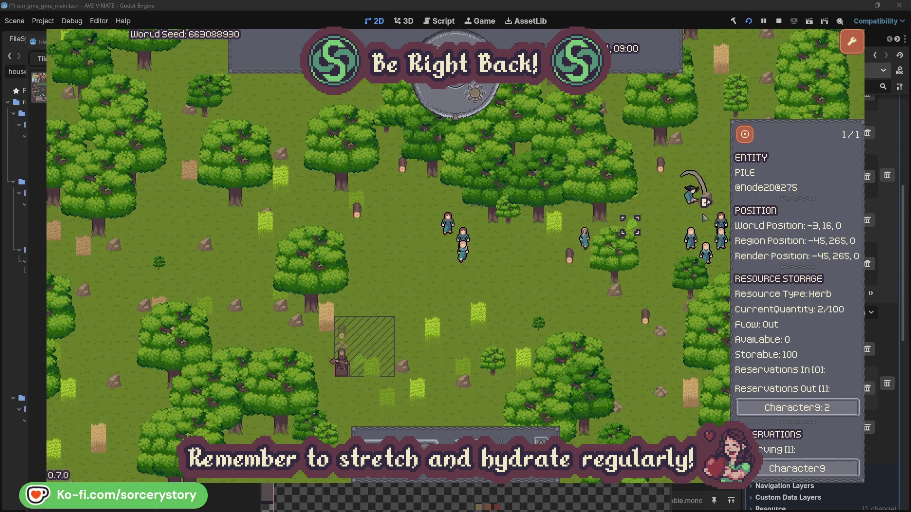
left_click(752, 139)
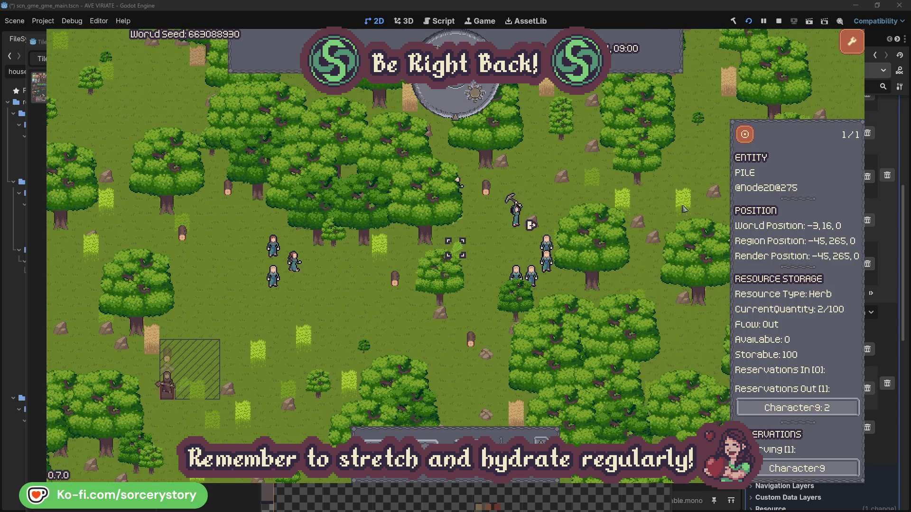
Return to Character9, centre on the Wood pile in its targets, and close the details
left_click(783, 406)
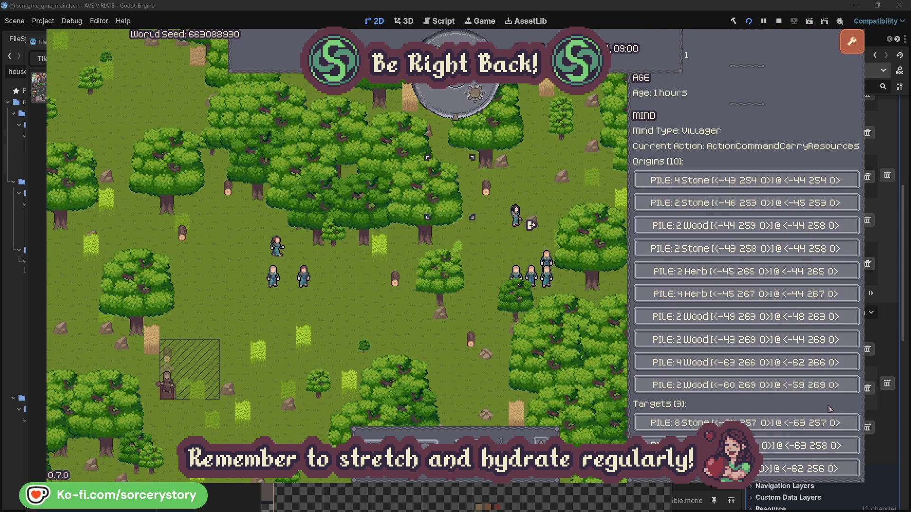
left_click(784, 446)
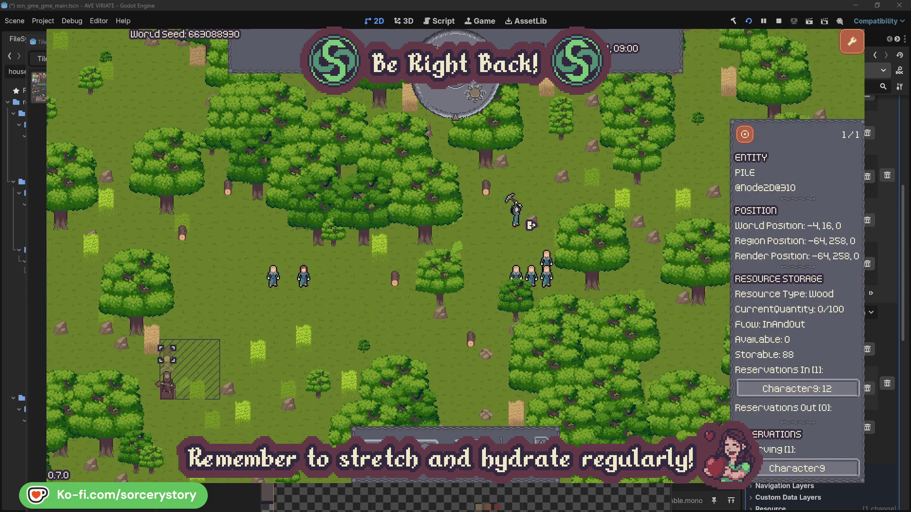
left_click(745, 135)
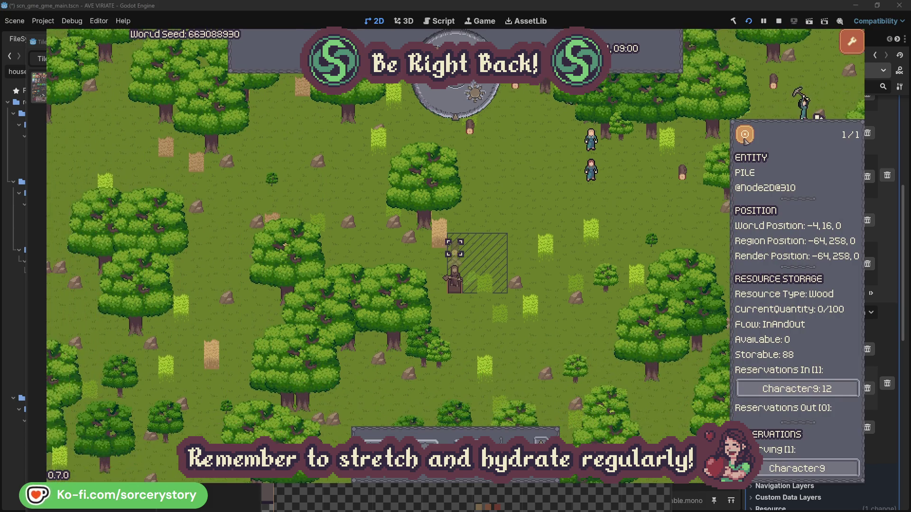
left_click(659, 211)
Inspect villager Character2, centre the view on it, then close its details
left_click(610, 185)
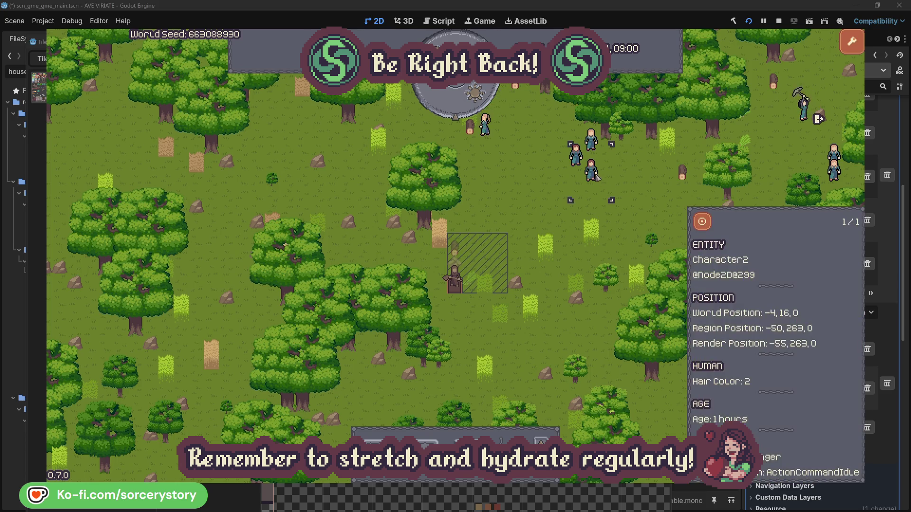
left_click(710, 221)
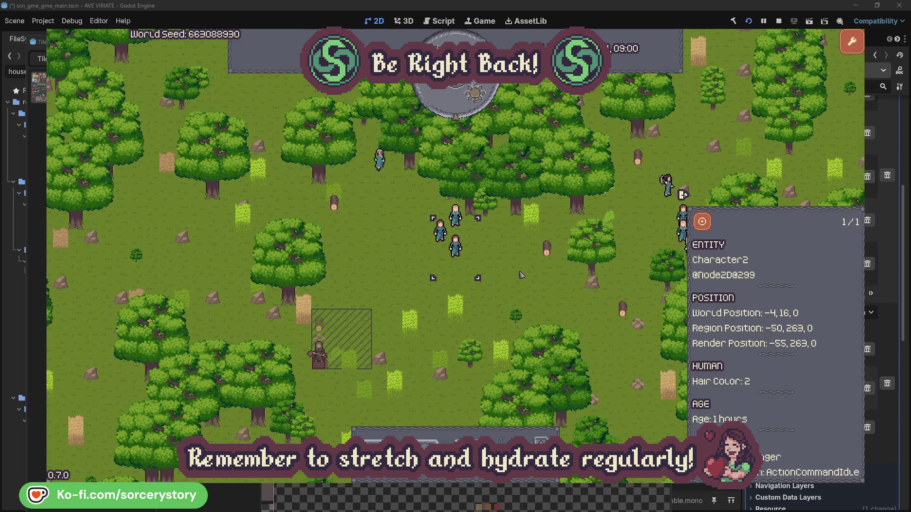
left_click(521, 274)
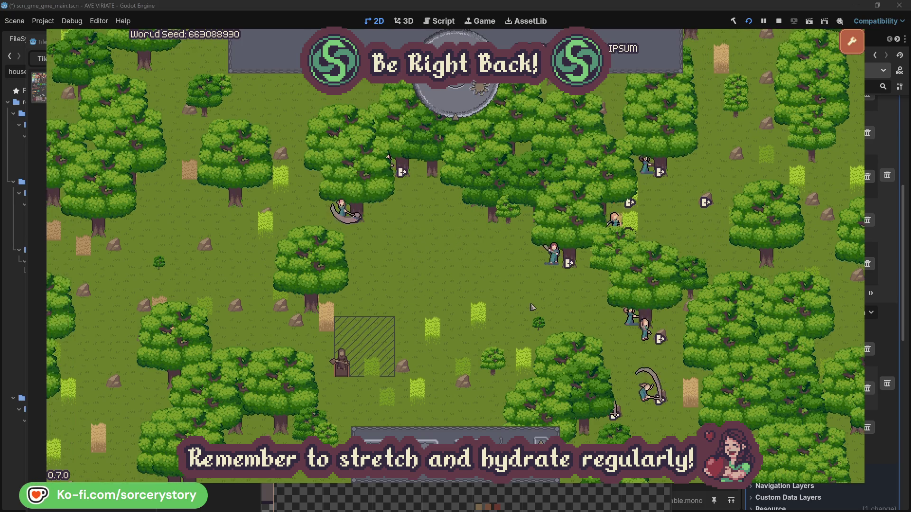
Inspect Character2, jump to the oak it is working on and back, then close
left_click(554, 256)
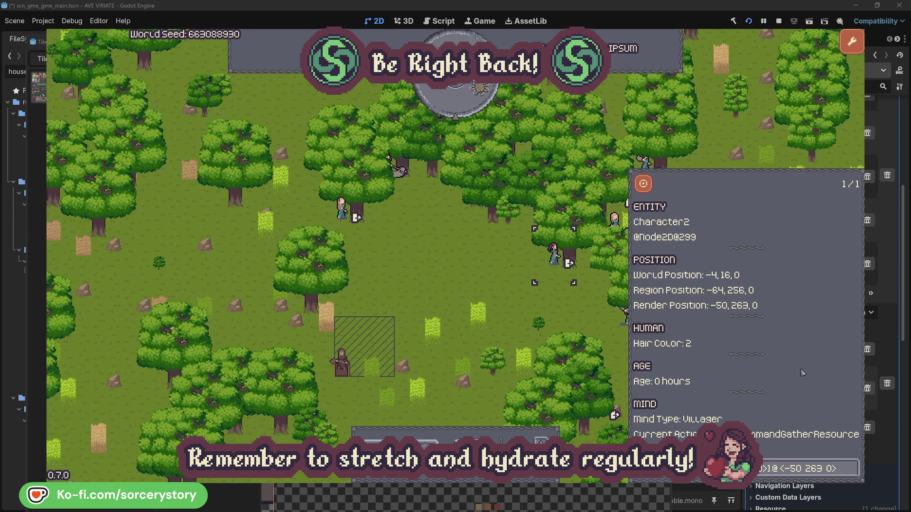
left_click(852, 475)
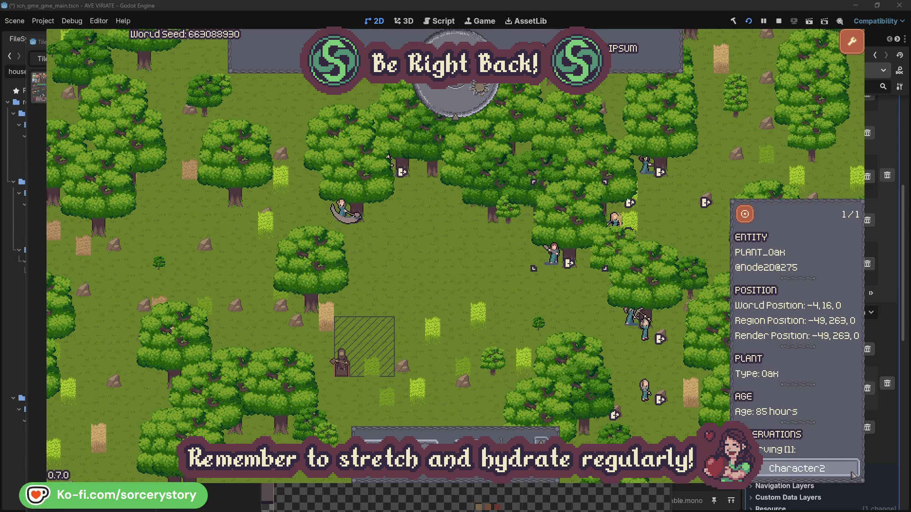
left_click(853, 475)
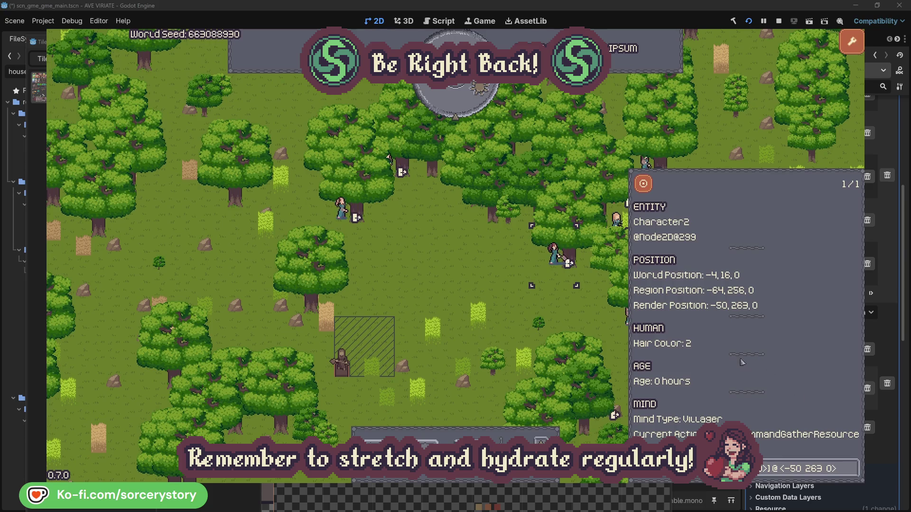
left_click(567, 311)
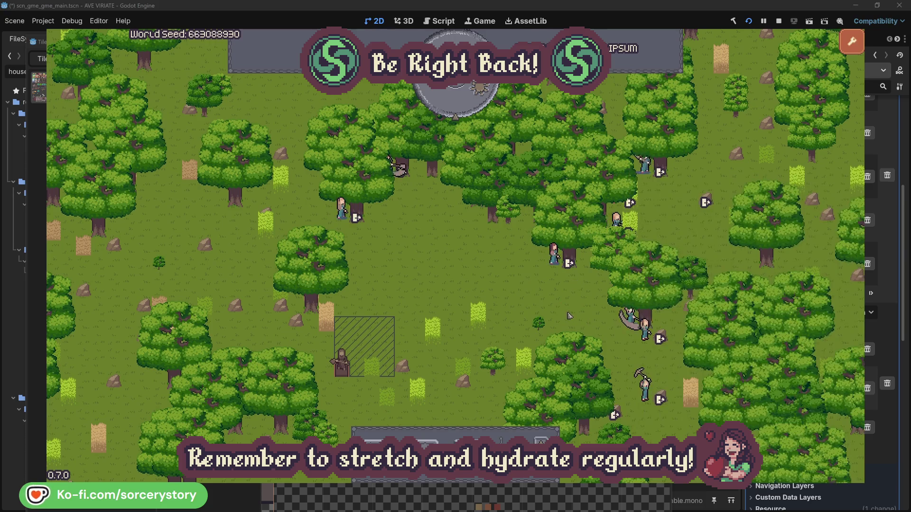
Inspect Character0, jump to its oak and back, then close its details
left_click(345, 221)
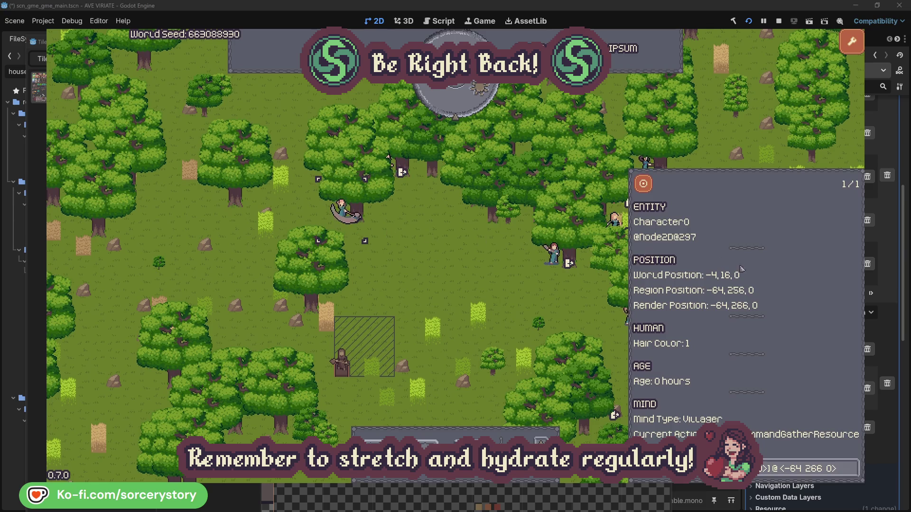
left_click(852, 468)
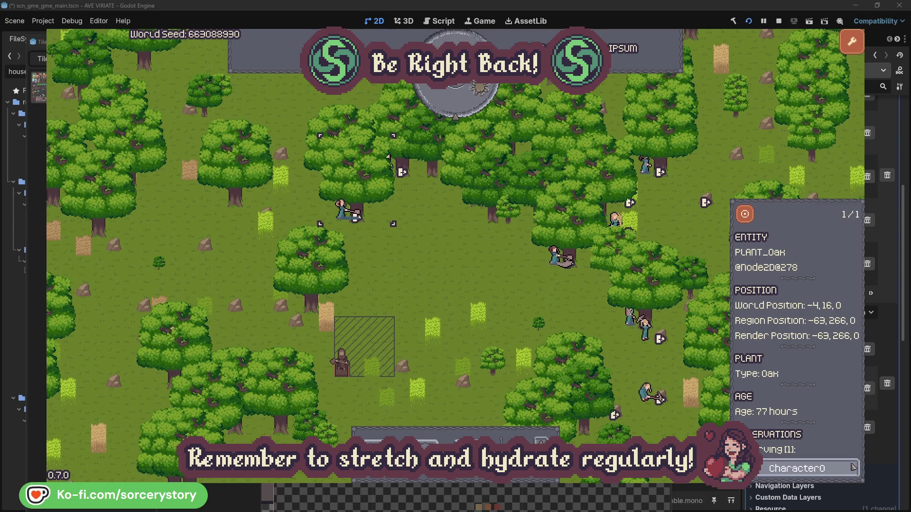
left_click(852, 468)
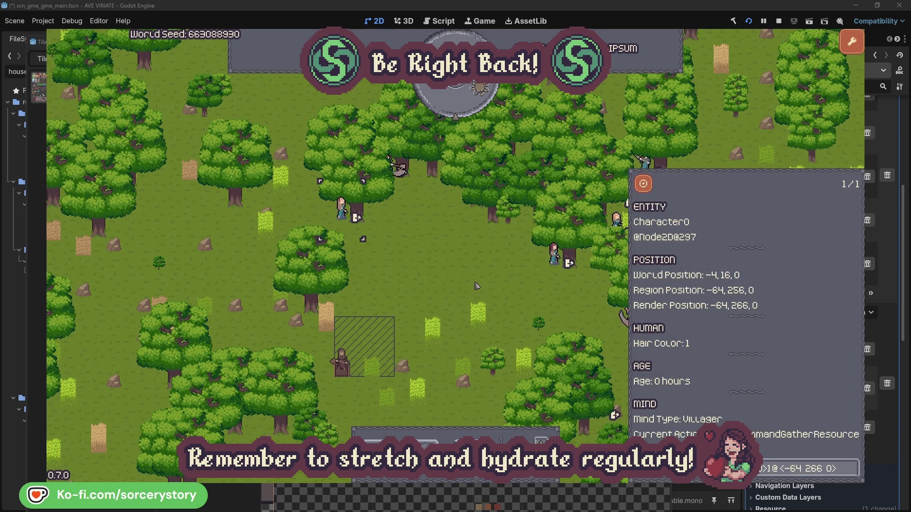
left_click(476, 286)
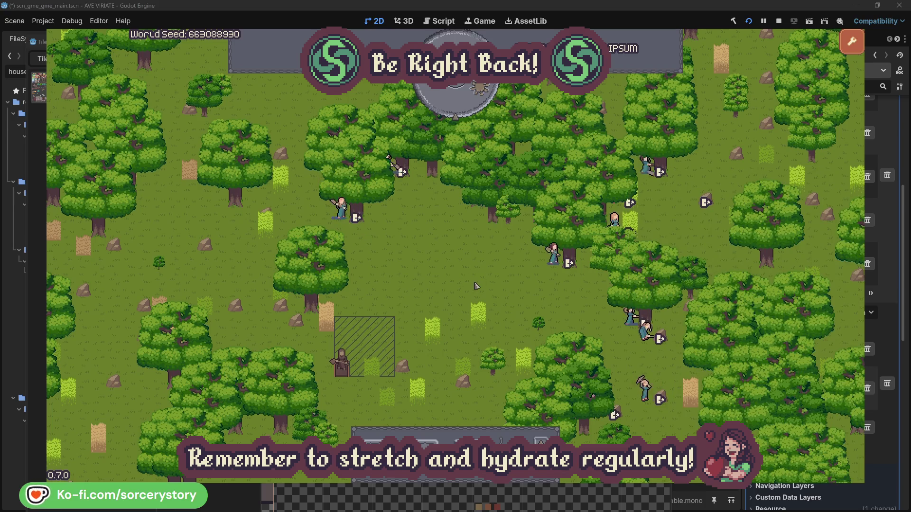
Advance to 09:00 and open Character9's carry job with ten origin piles from the wood pile
left_click(463, 110)
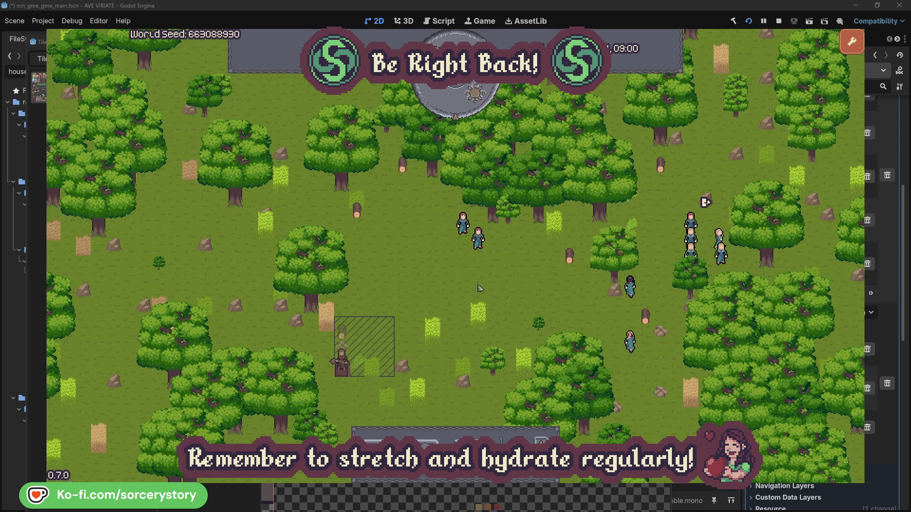
left_click(345, 337)
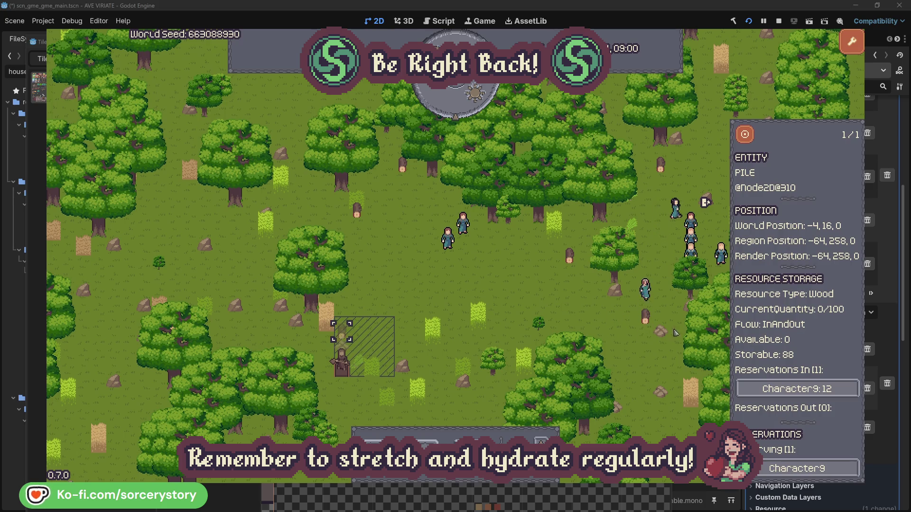
left_click(838, 390)
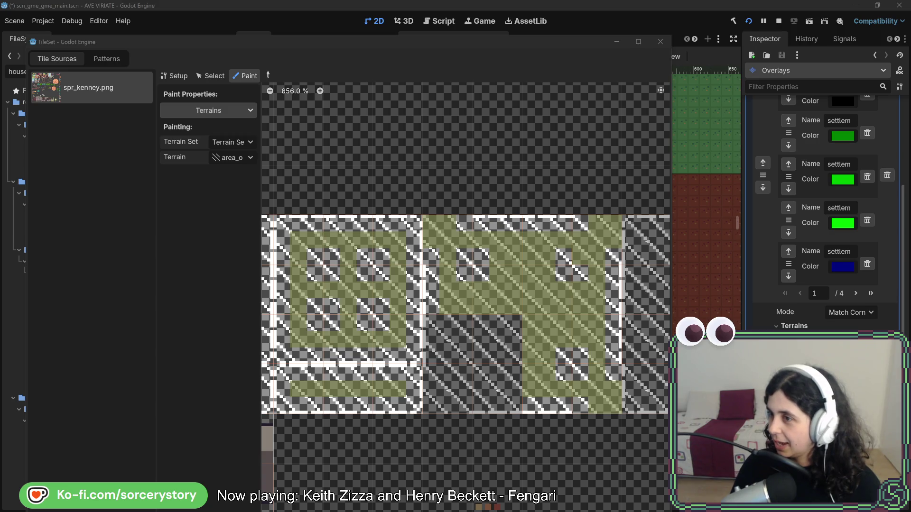
Paint more green terrain bits on the hatched tile and the tile near the tree and purple tiles
scroll(544, 327, "right", 3)
scroll(544, 327, "down", 1)
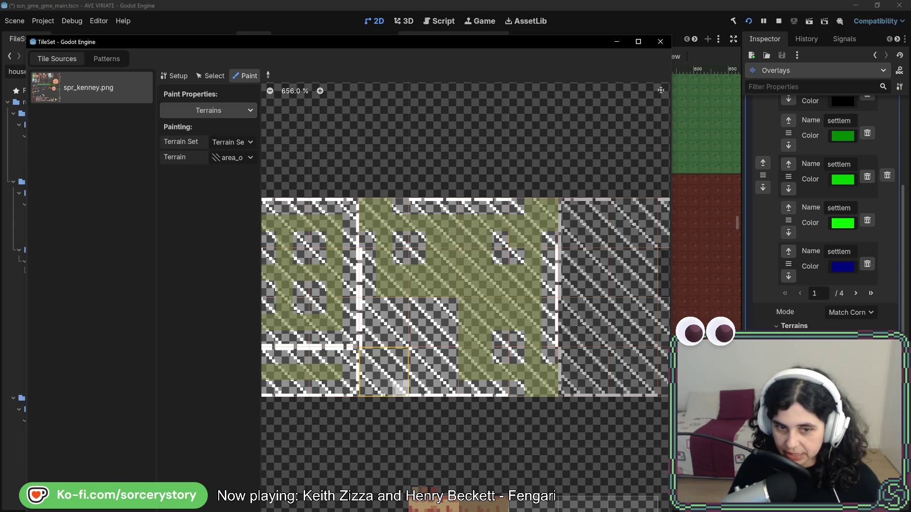
left_click_drag(370, 385, 388, 369)
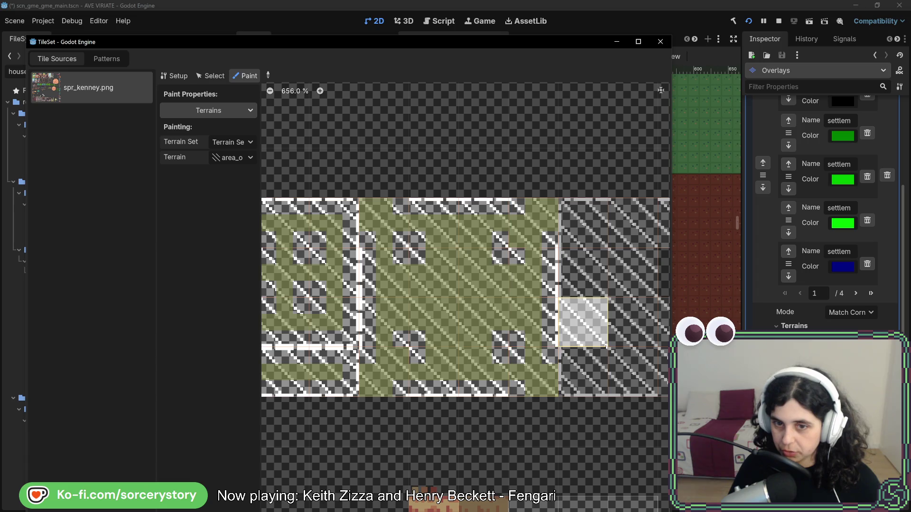
scroll(606, 347, "down", 3)
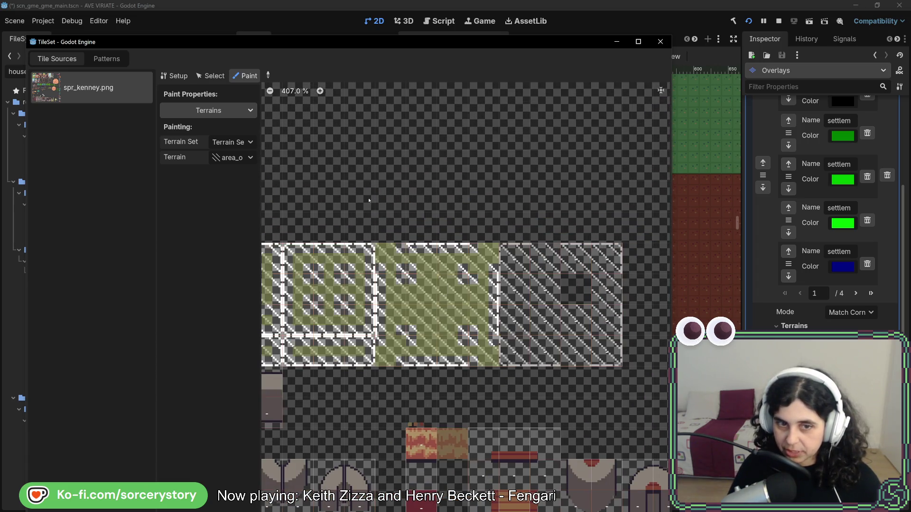
left_click_drag(369, 200, 605, 223)
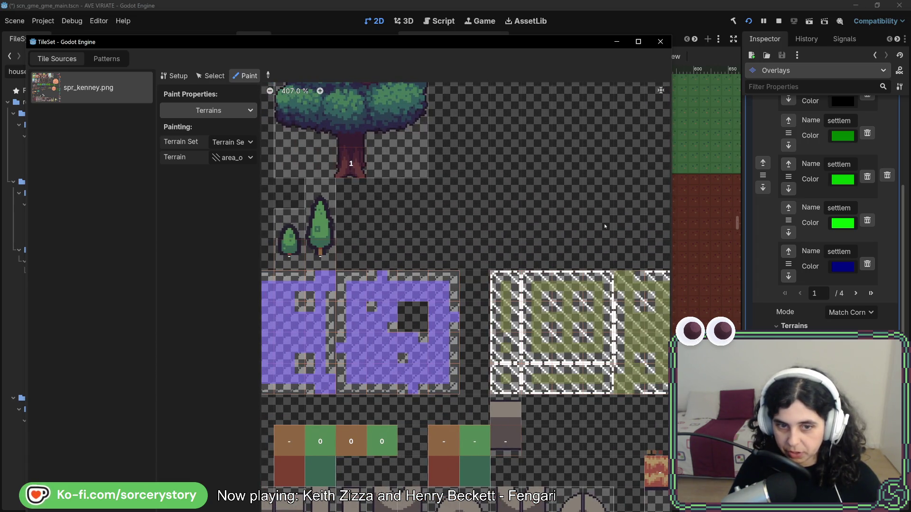
scroll(604, 226, "right", 5)
scroll(557, 280, "up", 2)
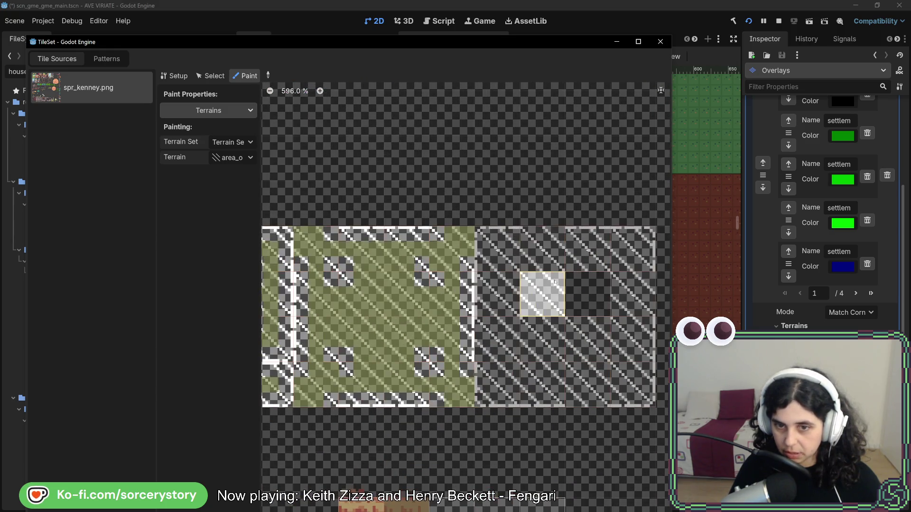
left_click(543, 300)
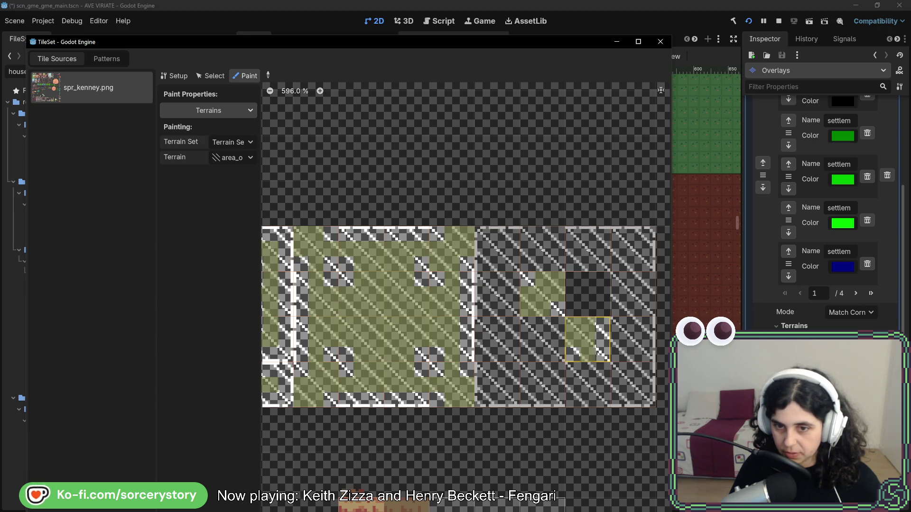
Fill the remaining terrain gaps on that tile and paint the next atlas tile
scroll(608, 235, "down", 2)
scroll(608, 235, "left", 3)
scroll(608, 236, "left", 4)
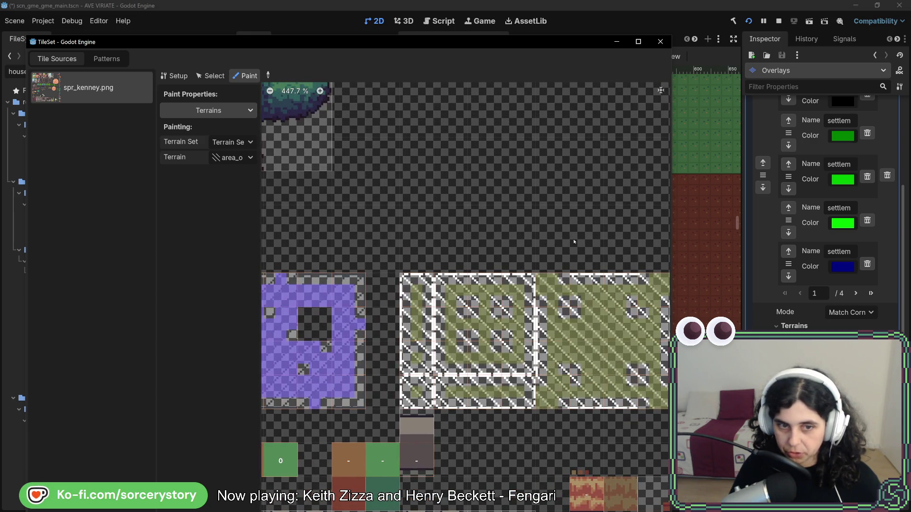
scroll(516, 243, "up", 2)
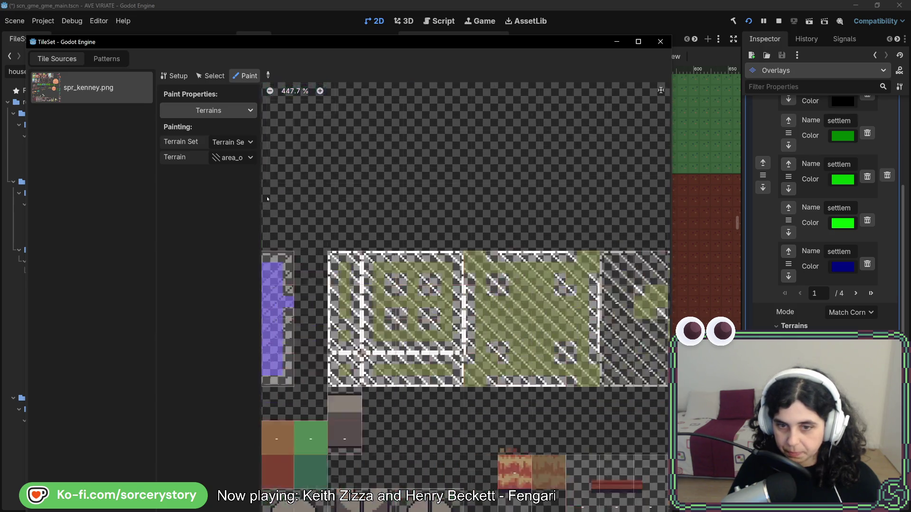
scroll(567, 307, "right", 2)
mouse_move(565, 306)
left_mouse_down()
mouse_move(565, 337)
mouse_move(595, 308)
mouse_move(581, 321)
left_mouse_up()
scroll(503, 190, "down", 1)
scroll(504, 190, "left", 8)
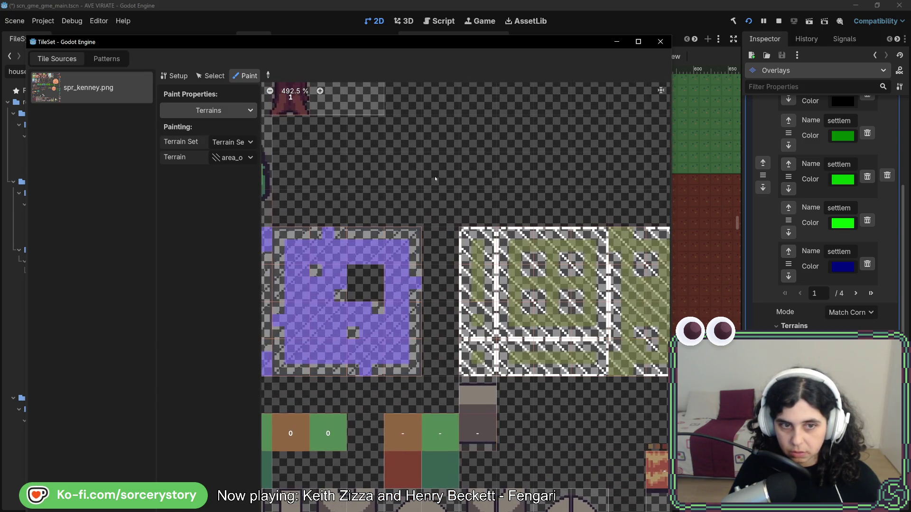
scroll(435, 179, "right", 3)
scroll(500, 189, "right", 10)
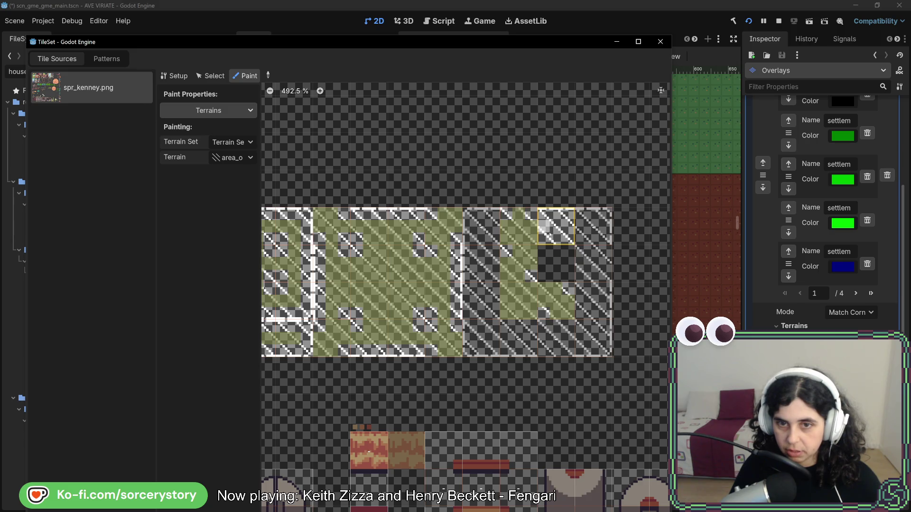
left_click(562, 232)
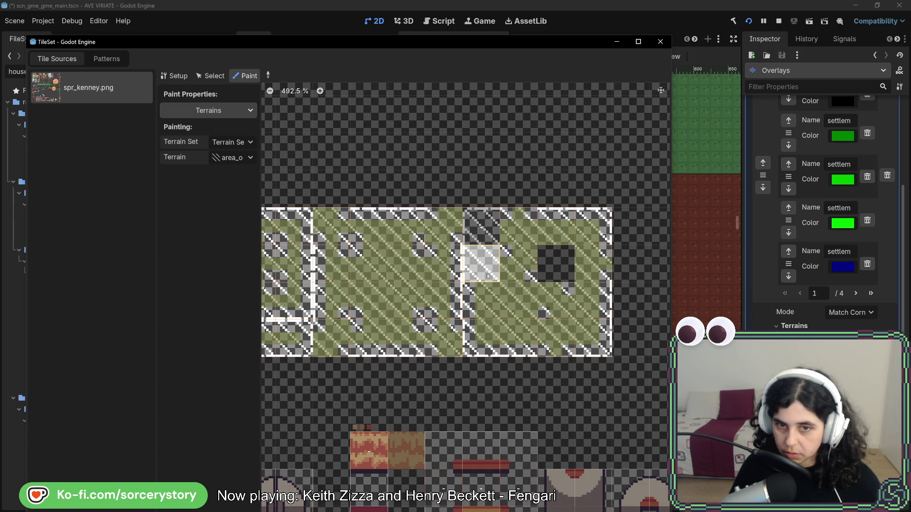
Paint the dark top tile with the terrain and close the TileSet editor
left_click(492, 242)
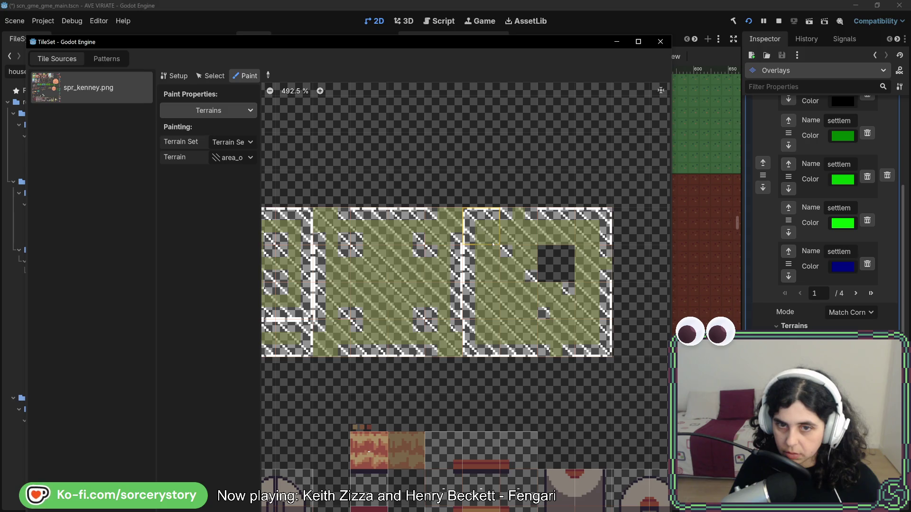
scroll(485, 311, "down", 3)
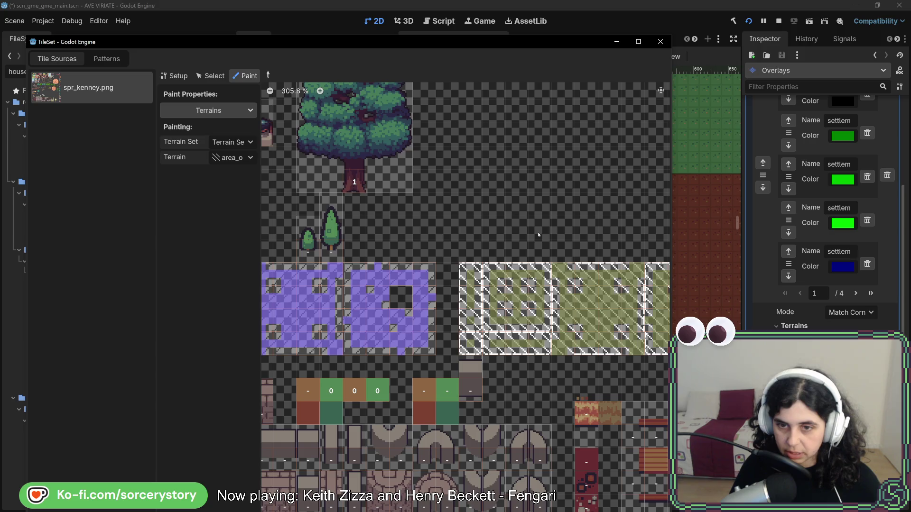
scroll(538, 234, "right", 1)
key("Escape")
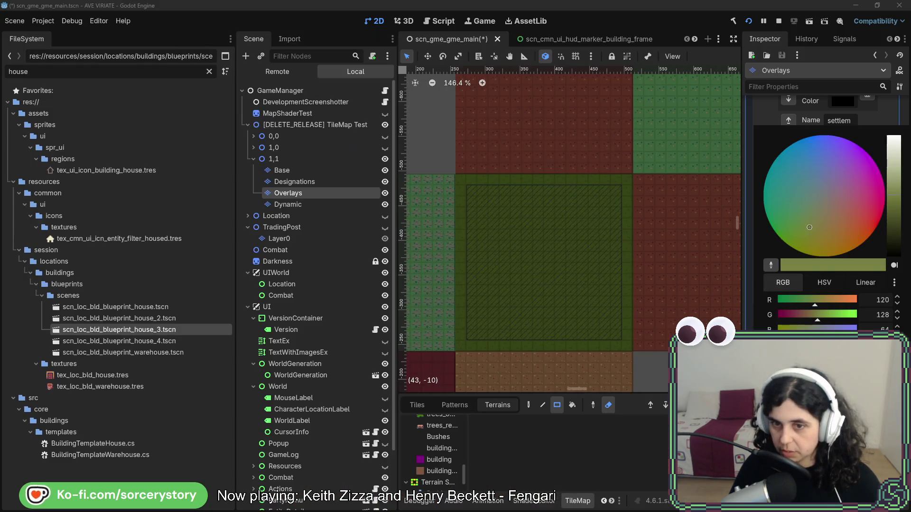
Adjust the terrain colour toward green, then pan the atlas to check the recoloured tiles
mouse_move(818, 320)
left_mouse_down()
mouse_move(837, 320)
mouse_move(834, 306)
left_mouse_up()
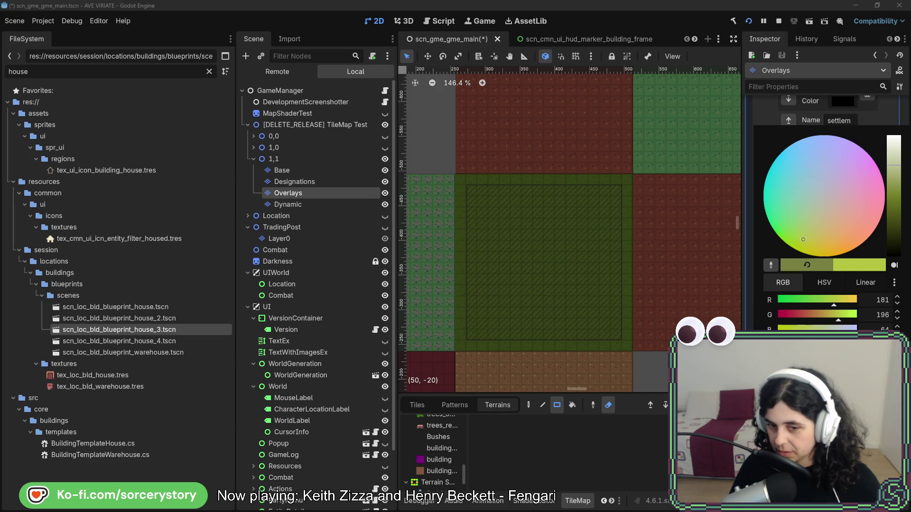
key("Escape")
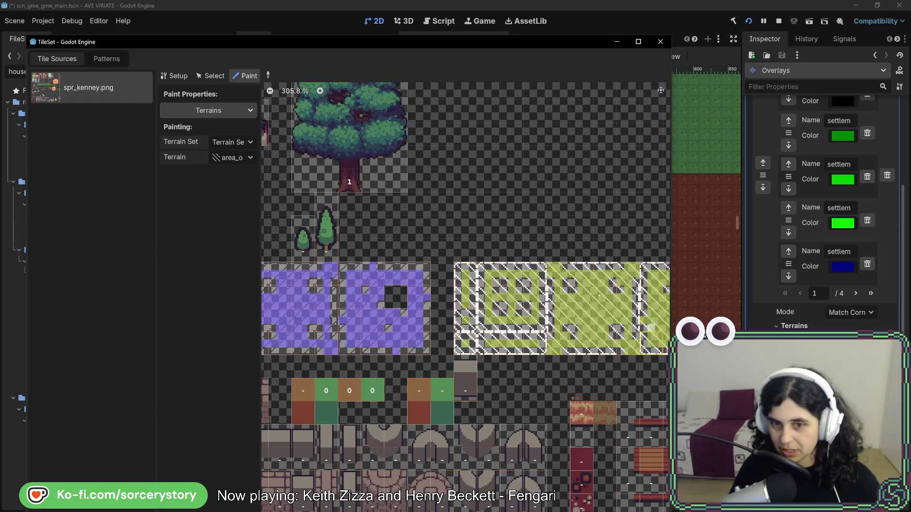
left_click_drag(607, 252, 475, 240)
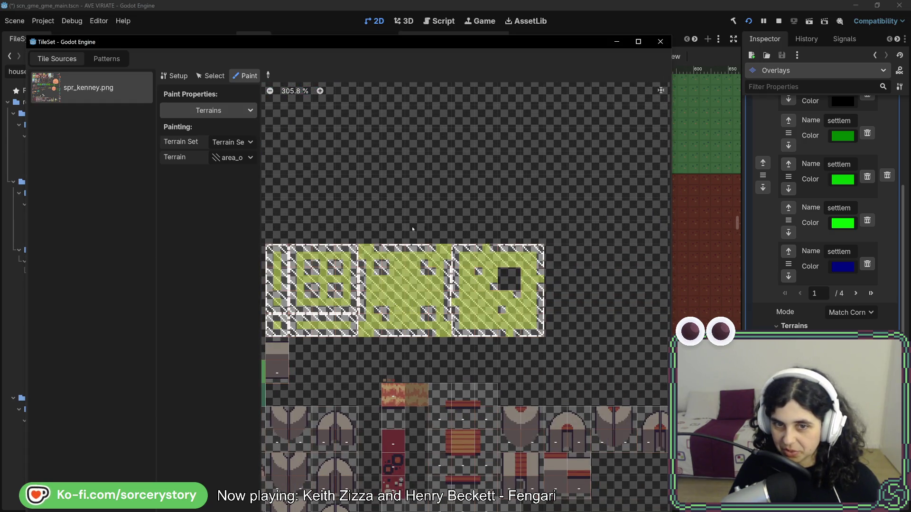
left_click_drag(412, 229, 513, 231)
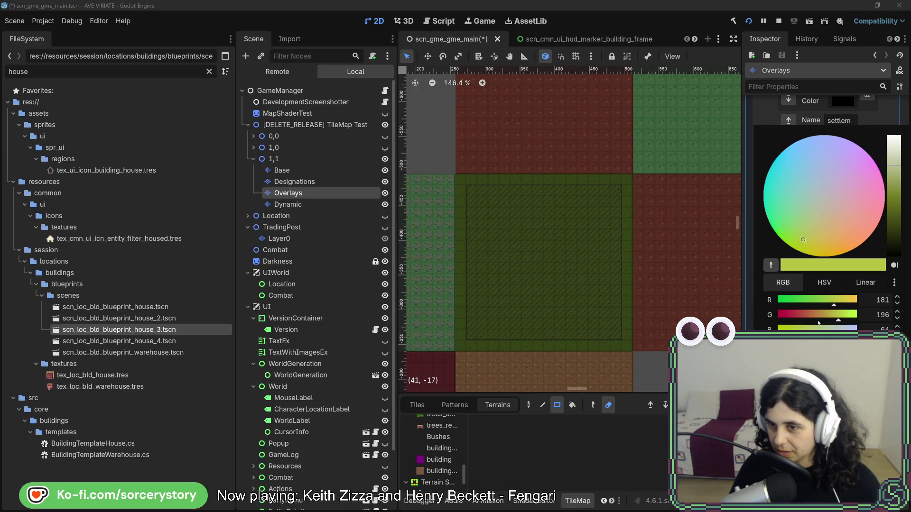
Shift the terrain colour to reddish orange (G about 91) and view the red tiles in the atlas
left_click_drag(823, 322, 806, 318)
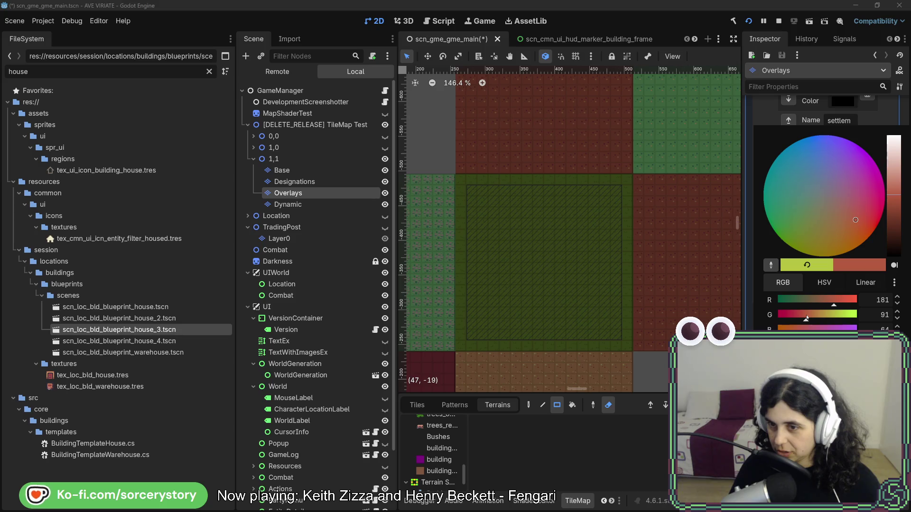
key("Escape")
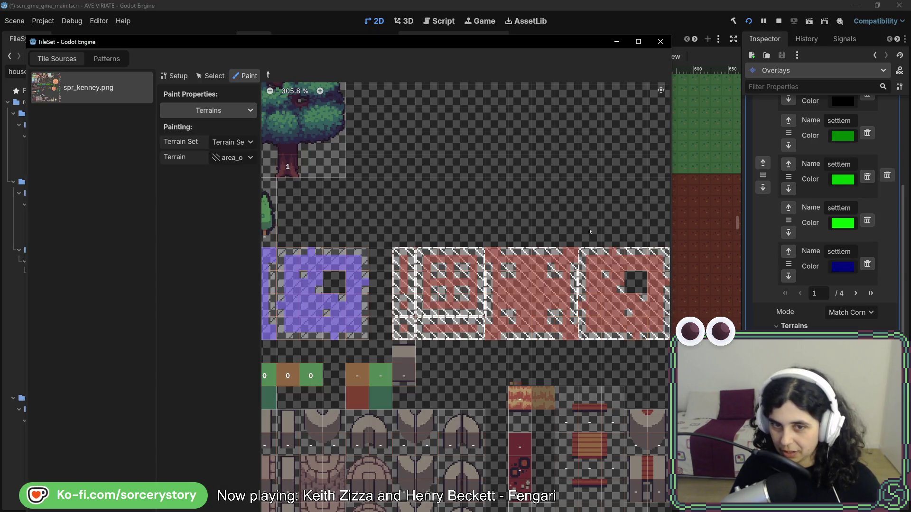
scroll(591, 231, "up", 2)
scroll(424, 209, "right", 3)
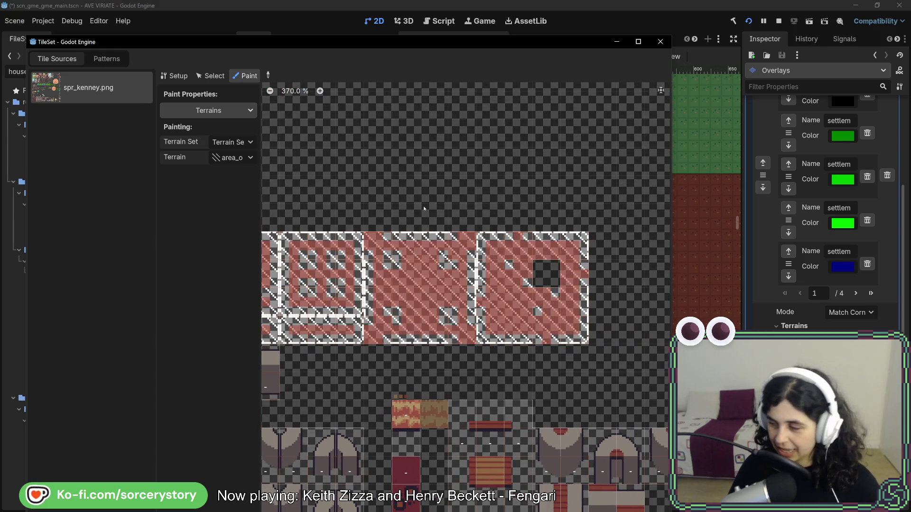
mouse_move(403, 204)
left_mouse_down()
mouse_move(602, 188)
mouse_move(457, 176)
mouse_move(560, 175)
mouse_move(379, 172)
mouse_move(506, 171)
left_mouse_up()
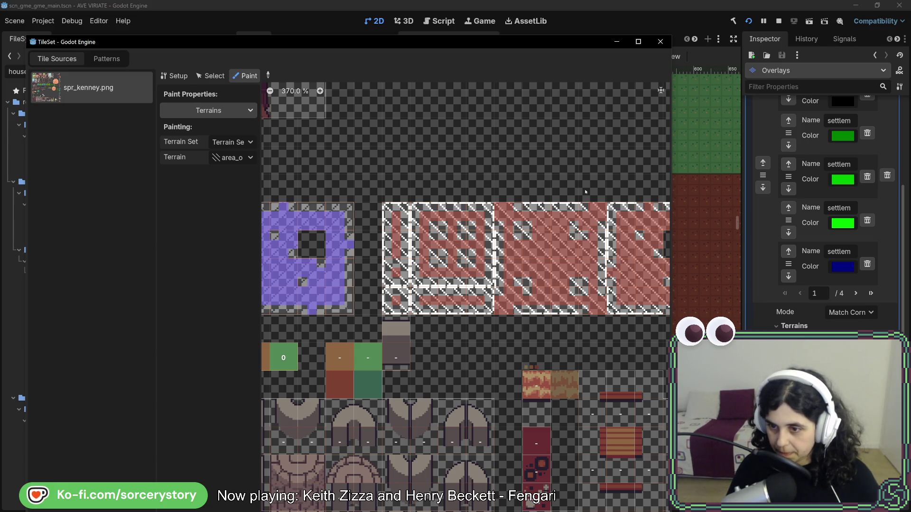
Close the TileSet editor and pick the second area overlay terrain set for freehand painting on Overlays
left_click(650, 42)
left_click(564, 504)
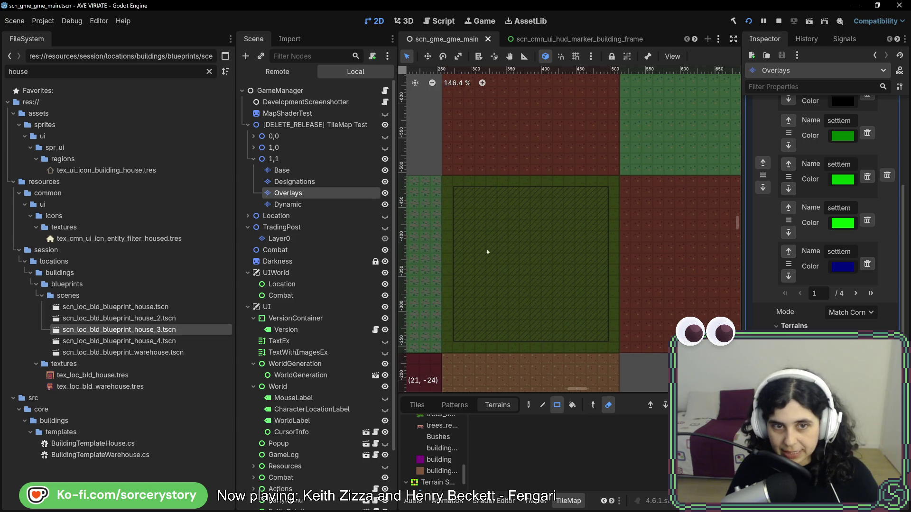
scroll(443, 472, "down", 3)
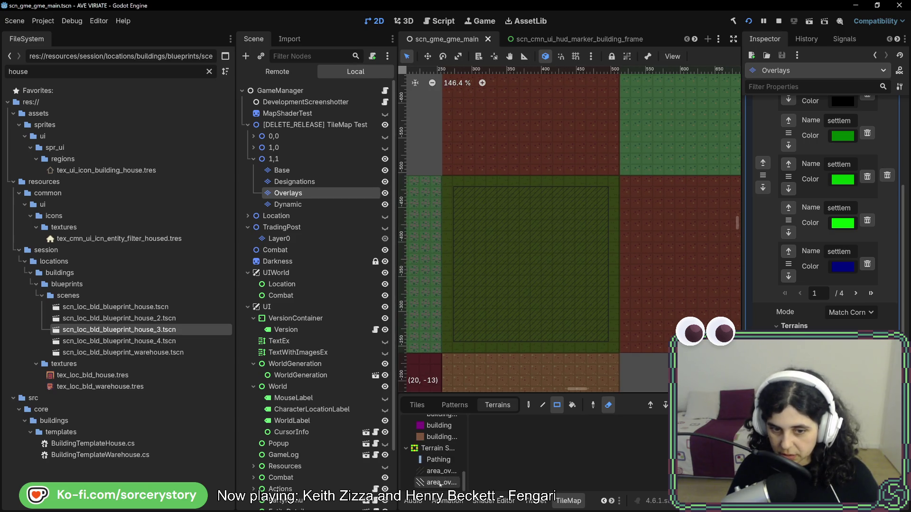
left_click(441, 483)
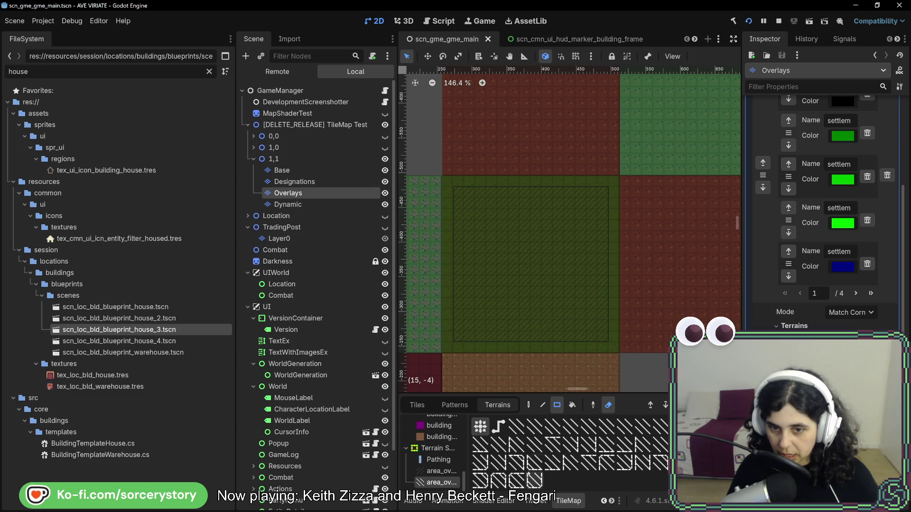
left_click(529, 405)
scroll(503, 273, "up", 4)
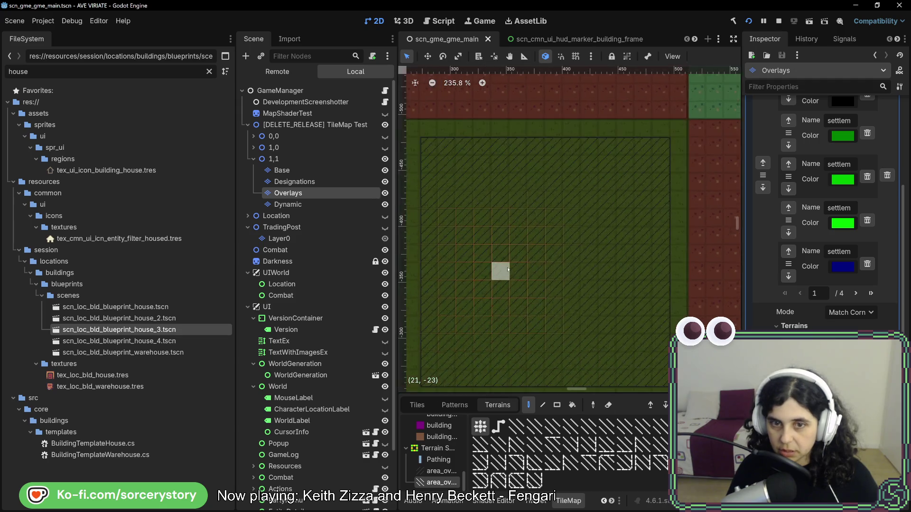
left_click(287, 193)
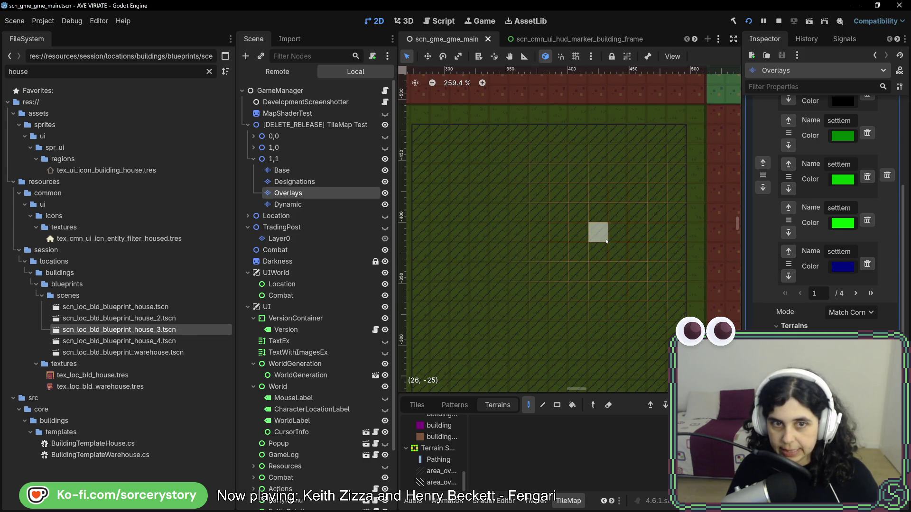
scroll(606, 242, "down", 3)
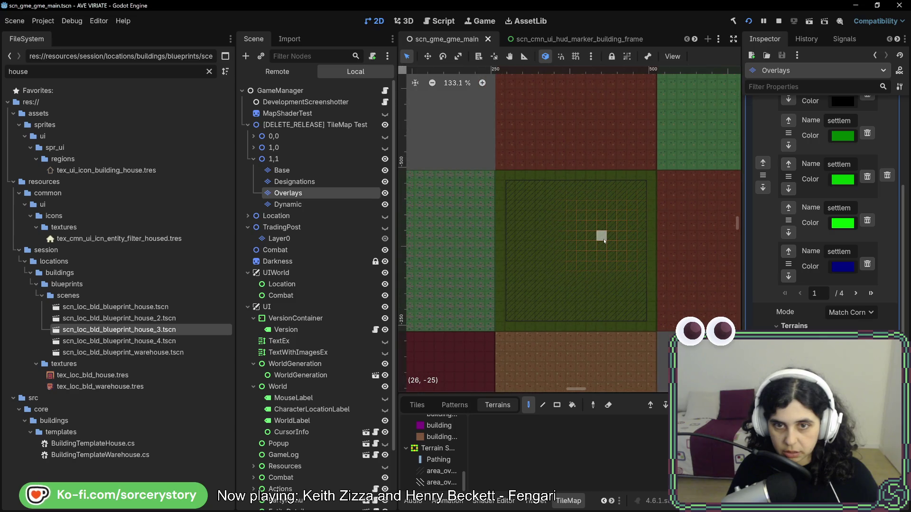
left_click(438, 482)
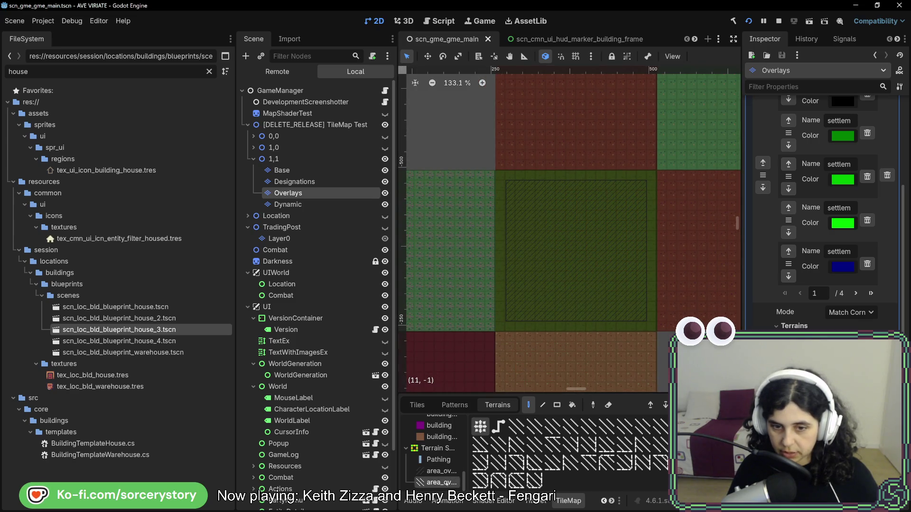
Paint the hatched house outline and a U-shaped hatched section below it
left_click_drag(530, 225, 602, 223)
scroll(569, 192, "up", 4)
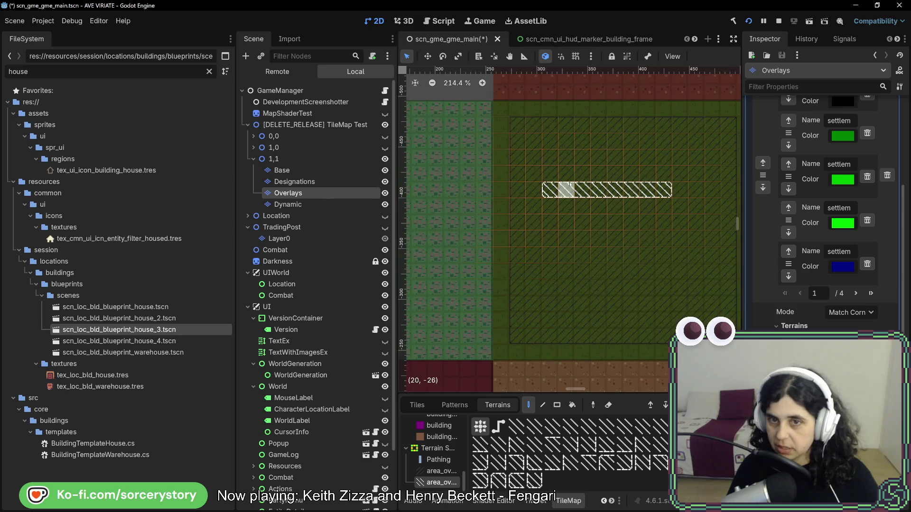
mouse_move(499, 239)
left_mouse_down()
mouse_move(499, 271)
mouse_move(581, 272)
mouse_move(537, 246)
left_mouse_up()
mouse_move(482, 224)
left_mouse_down()
mouse_move(464, 223)
mouse_move(463, 264)
mouse_move(499, 288)
mouse_move(599, 289)
mouse_move(613, 250)
mouse_move(580, 223)
mouse_move(597, 273)
mouse_move(614, 289)
left_mouse_up()
left_click(499, 223)
mouse_move(548, 224)
left_mouse_down()
mouse_move(514, 224)
mouse_move(468, 191)
mouse_move(615, 191)
mouse_move(612, 205)
mouse_move(515, 210)
left_mouse_up()
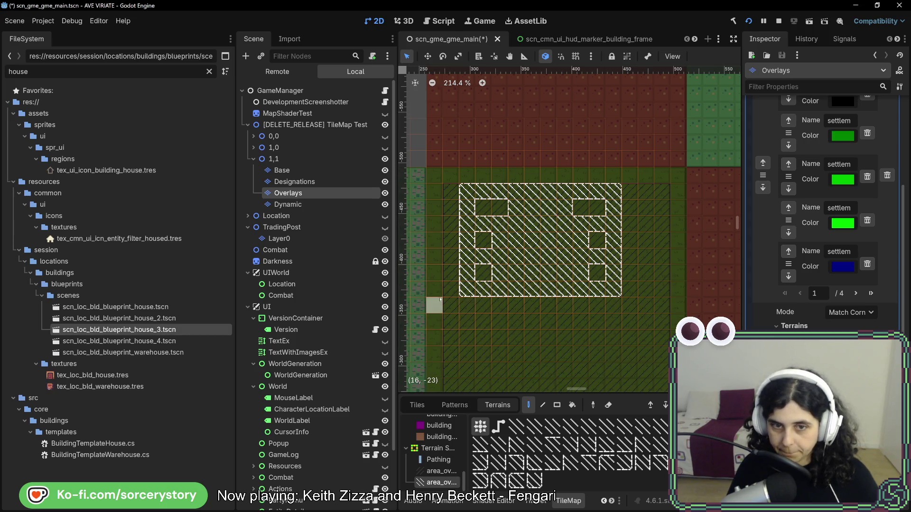
mouse_move(499, 306)
left_mouse_down()
mouse_move(552, 337)
mouse_move(580, 305)
mouse_move(579, 340)
left_mouse_up()
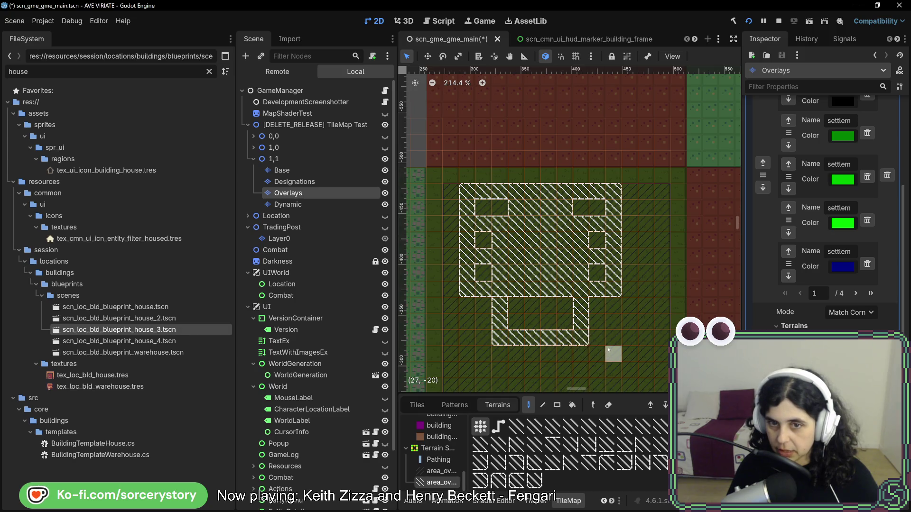
Erase hatched cells to widen the middle and bottom windows and open a 2x2 centre hole
right_click(500, 240)
right_click(581, 241)
right_click(580, 273)
right_click(499, 272)
right_click(532, 257)
right_click(548, 256)
right_click(548, 272)
right_click(532, 272)
Select the 1,1 map cell node on the Designations layer and recentre the view on the blueprint
scroll(601, 317, "down", 5)
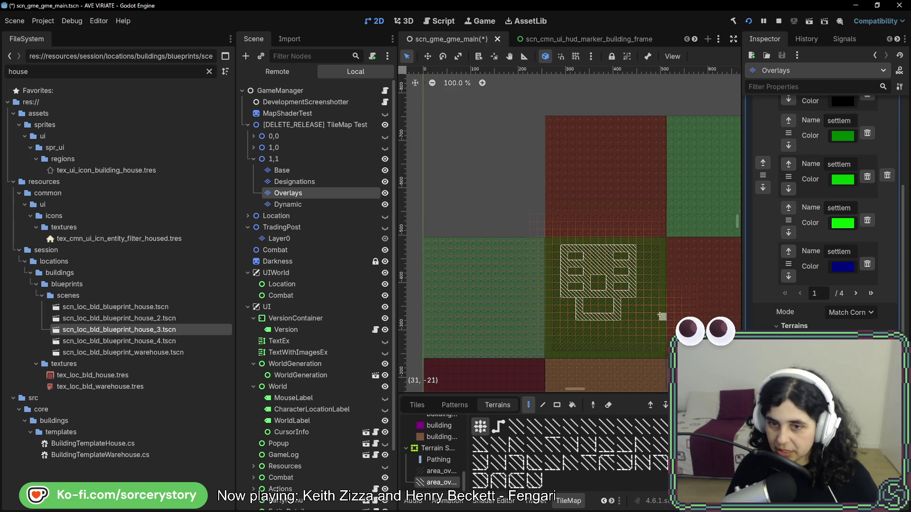
left_click(313, 182)
left_click(340, 171)
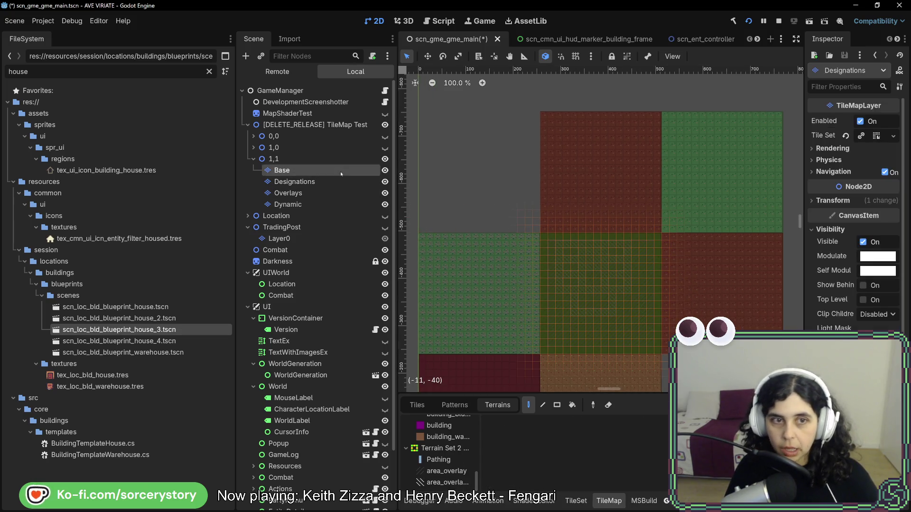
double_click(337, 159)
scroll(627, 265, "up", 5)
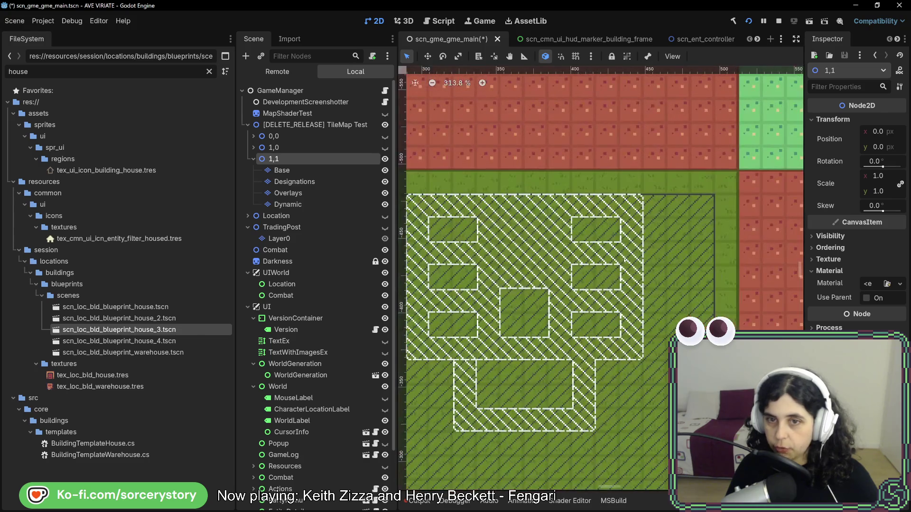
left_click_drag(545, 317, 595, 282)
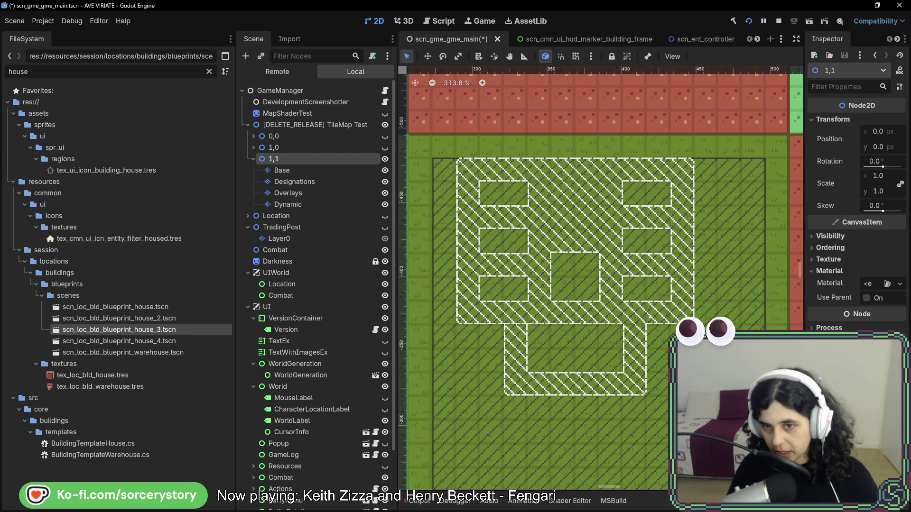
scroll(701, 286, "down", 10)
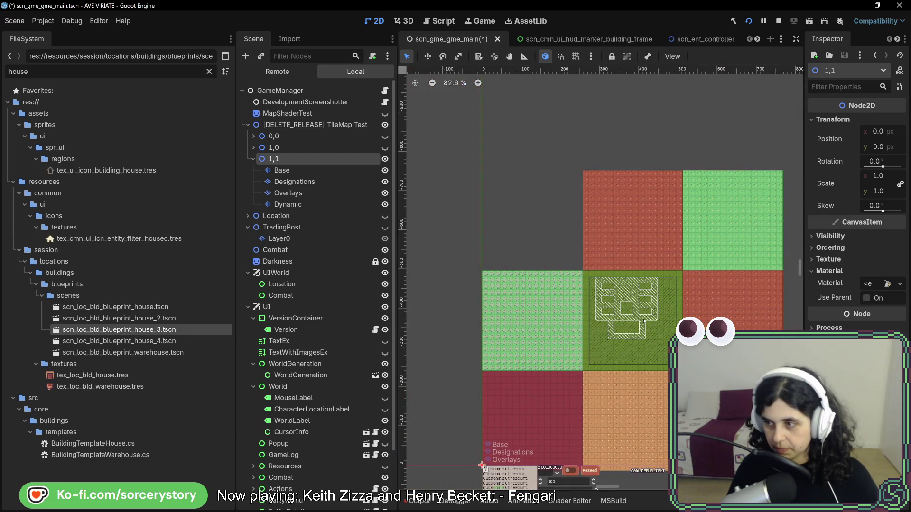
left_click_drag(644, 322, 623, 306)
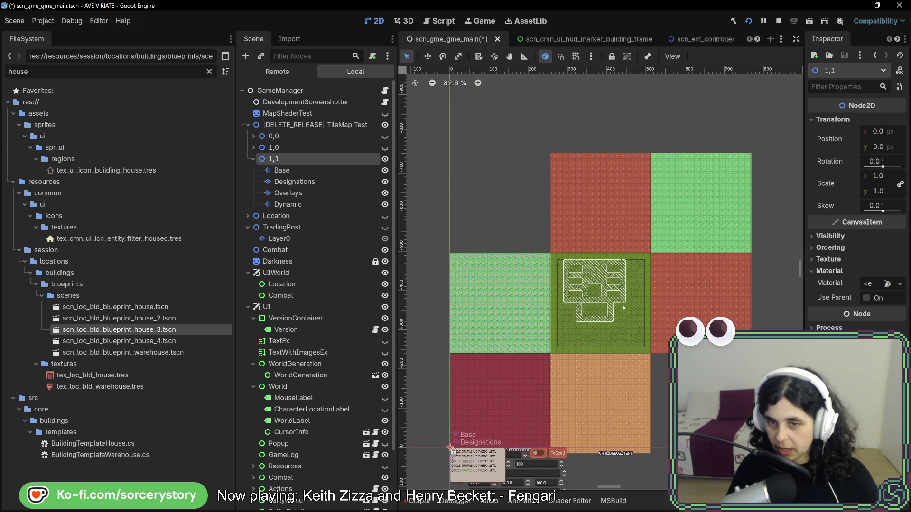
scroll(617, 291, "up", 7)
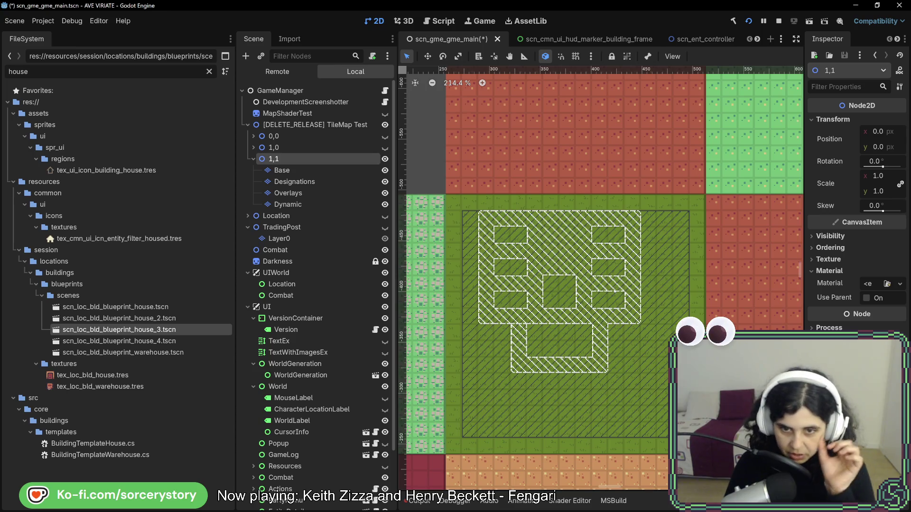
scroll(526, 328, "up", 5)
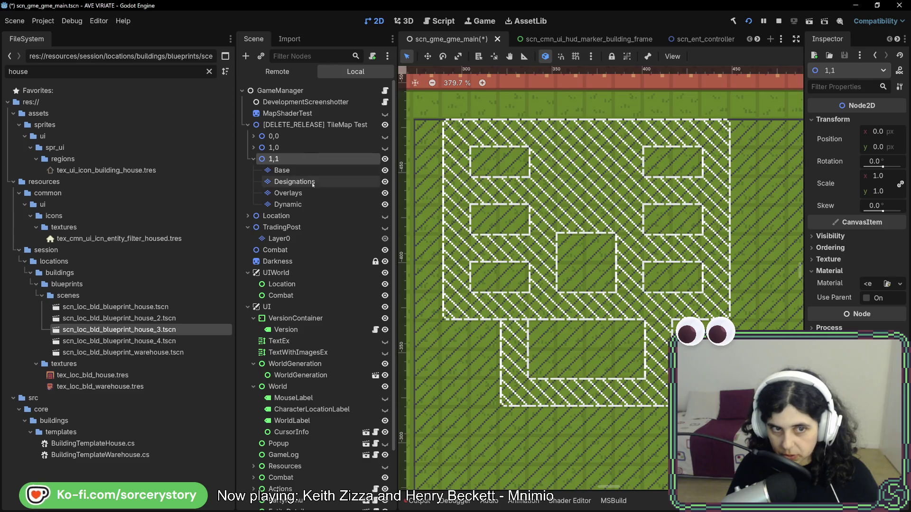
Reselect the Overlays layer with the hatched area overlay terrain
left_click(287, 193)
scroll(508, 322, "down", 2)
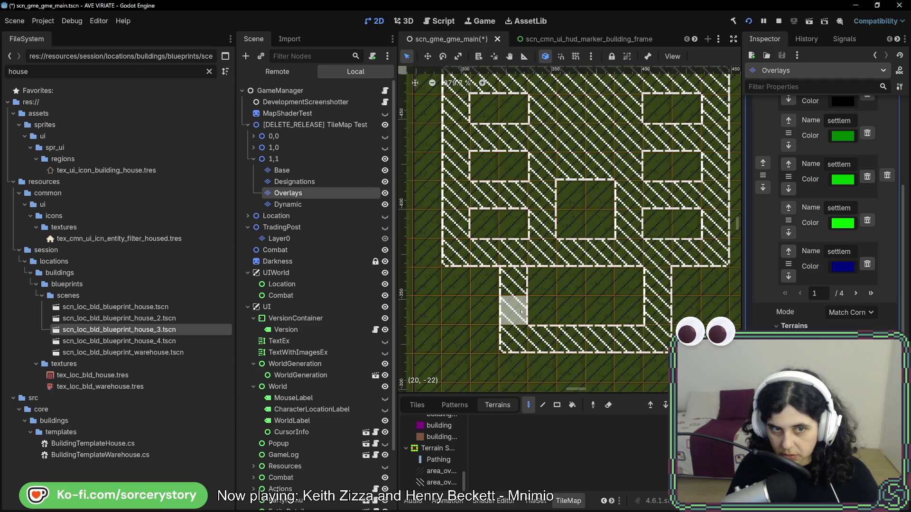
left_click(437, 482)
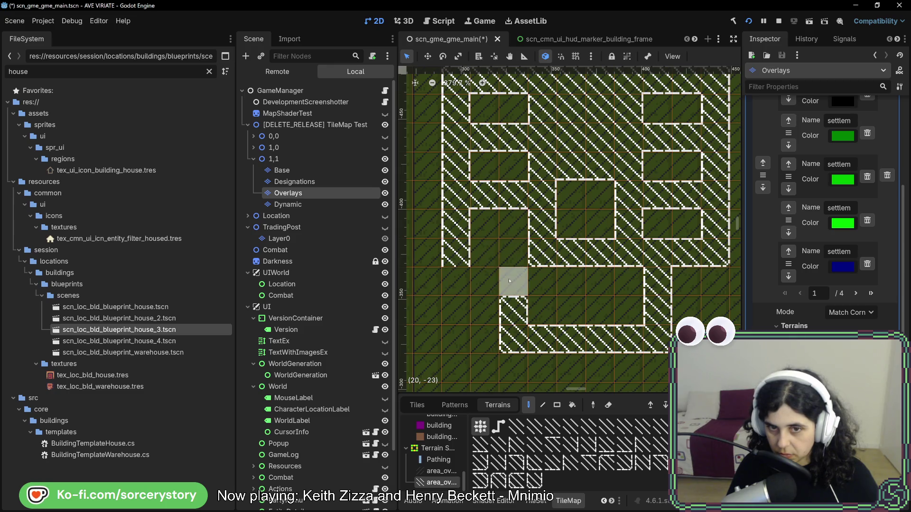
Touch up the blueprint, reconnecting the right column and joining the left column to the top
right_click(657, 282)
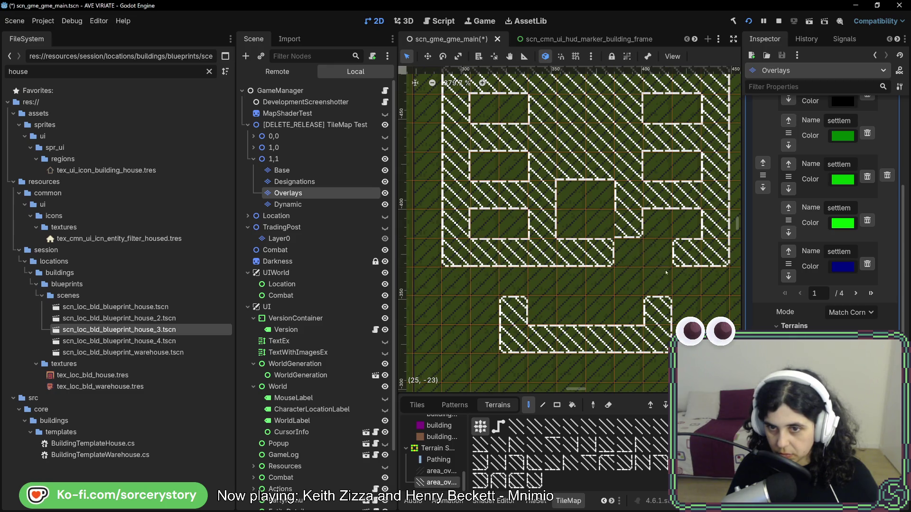
left_click(661, 285)
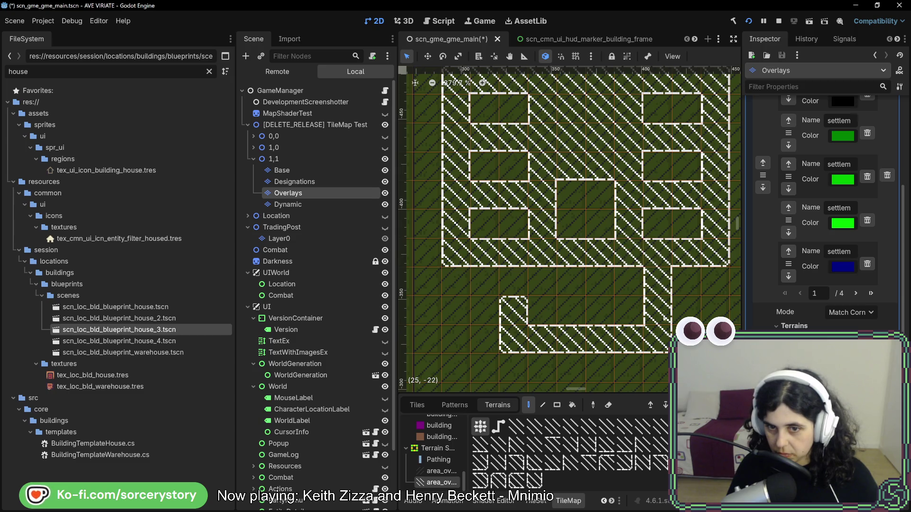
left_click(513, 280)
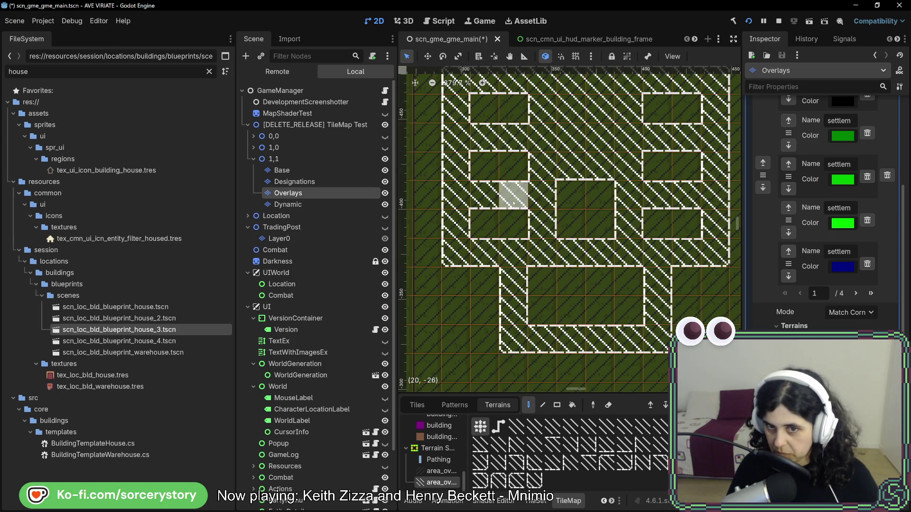
left_click(513, 229)
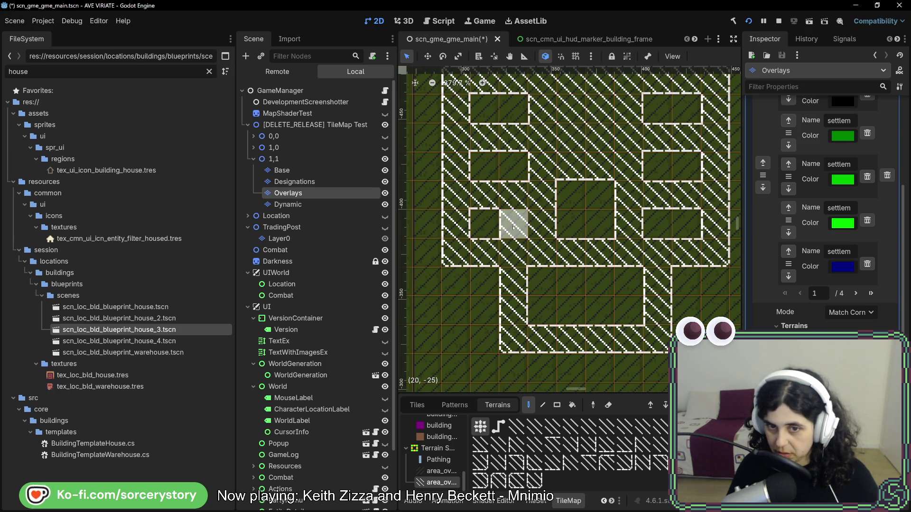
right_click(512, 224)
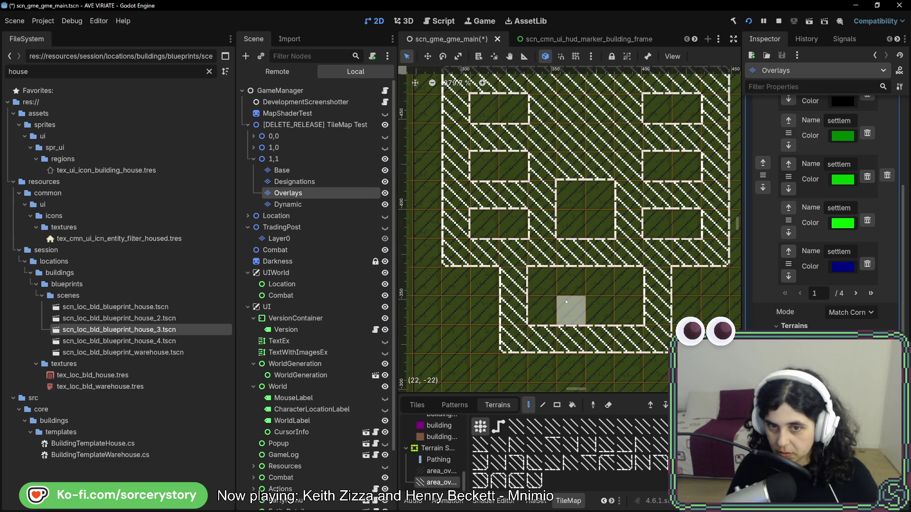
Save the scene and hide the TileMap Test node from the canvas
key("ctrl+s")
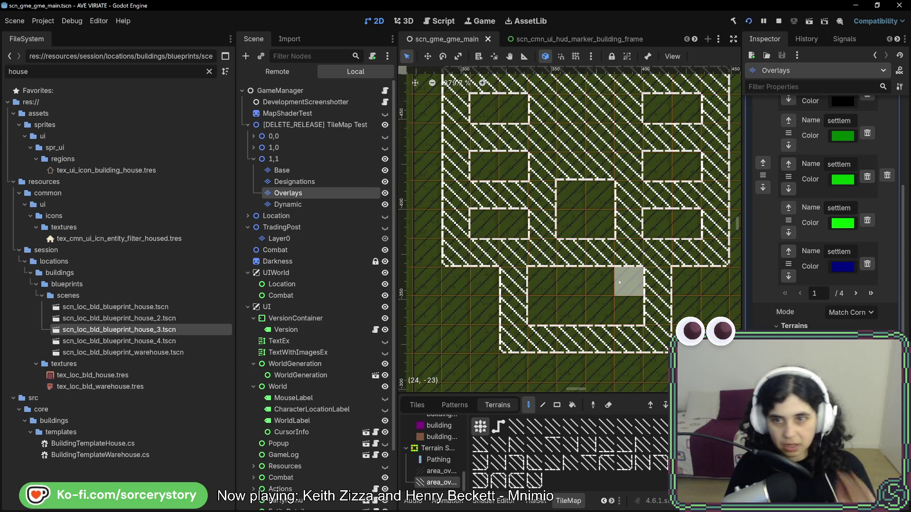
scroll(617, 227, "up", 2)
scroll(560, 274, "down", 4)
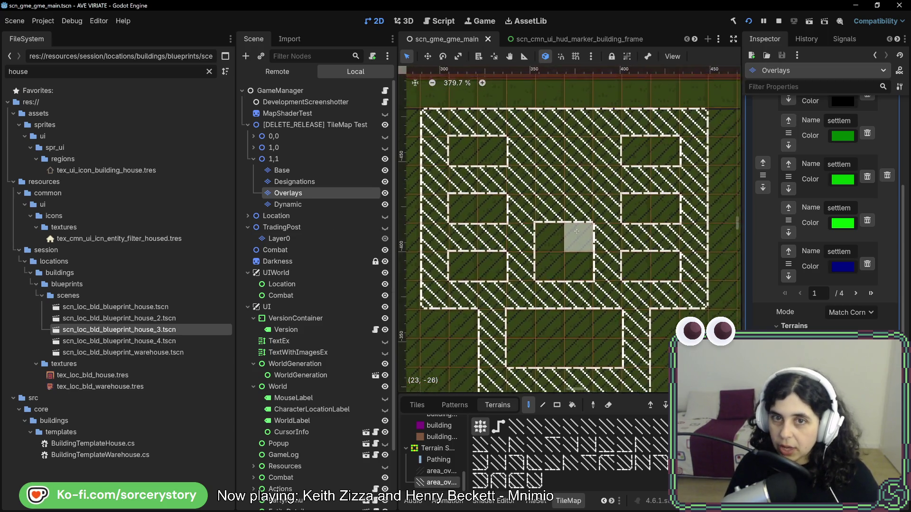
left_click_drag(599, 204, 585, 219)
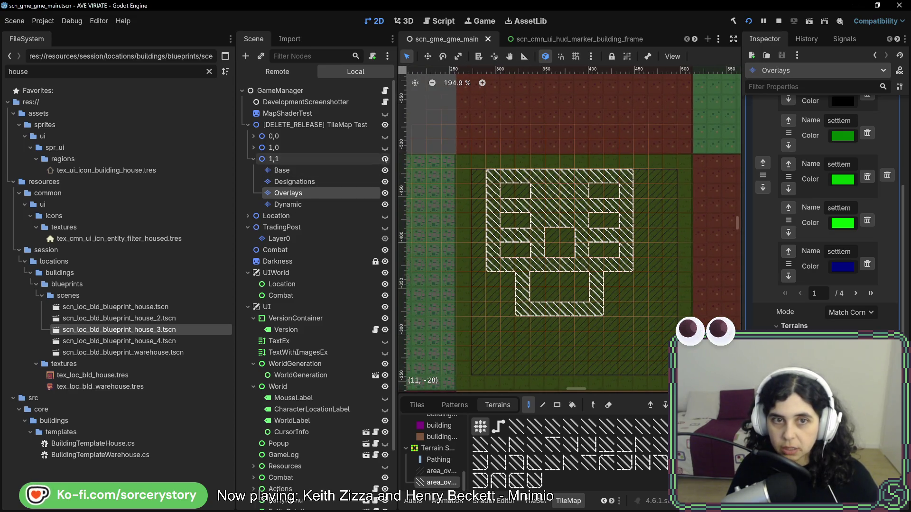
left_click(384, 125)
scroll(521, 217, "down", 8)
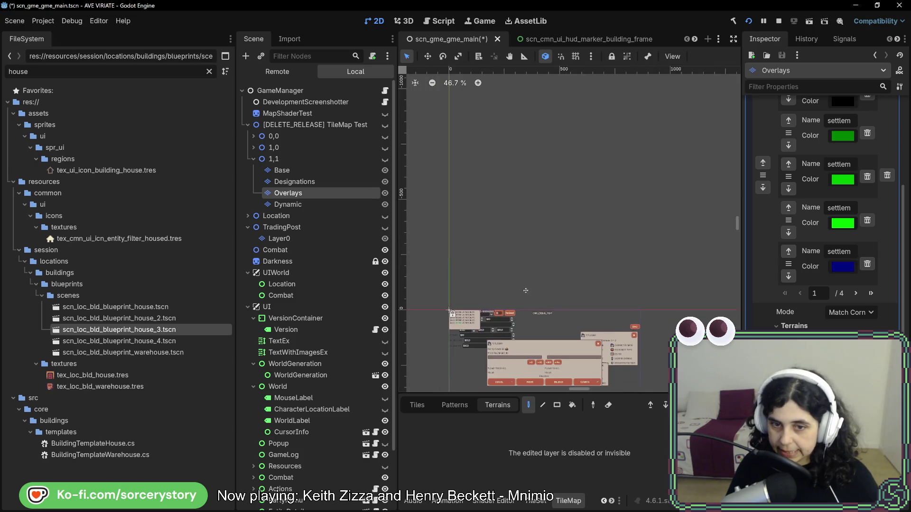
Save the main scene with Ctrl+S and switch over to JetBrains Rider
key("ctrl+s")
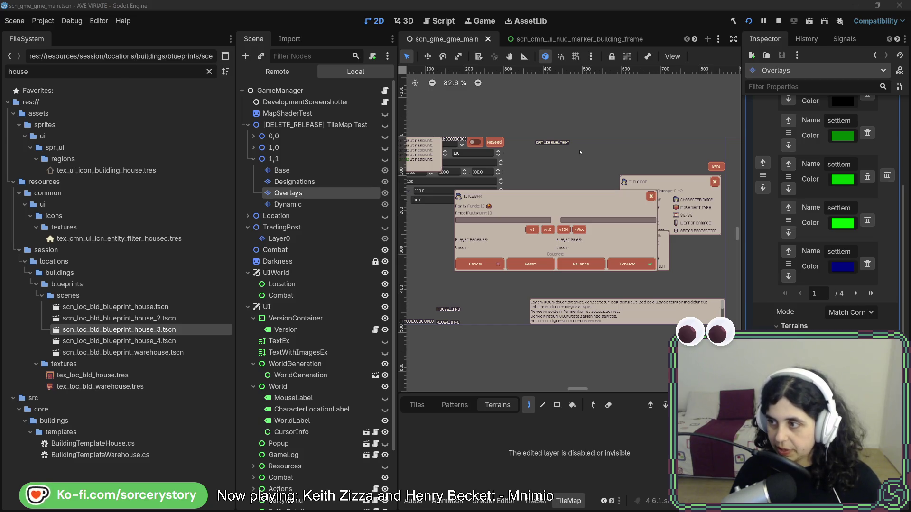
key("alt+Tab")
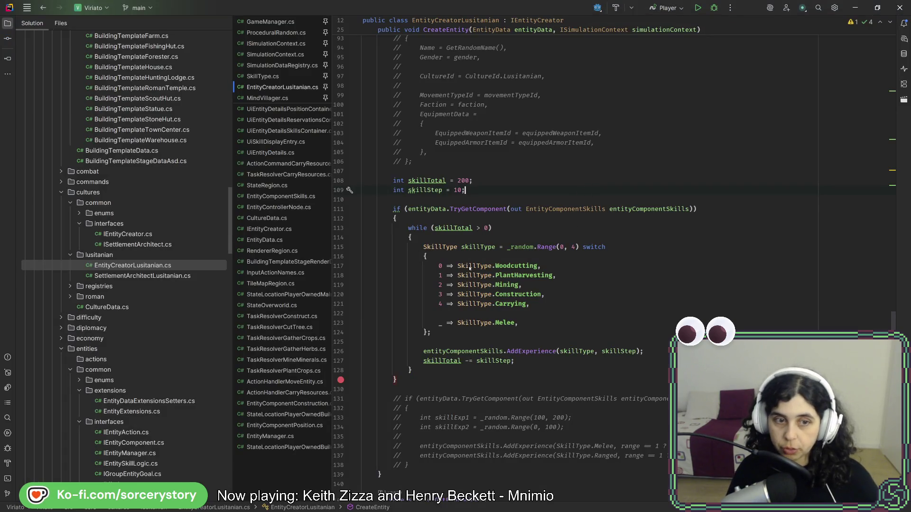
Open MarkForExtractionAdd and MarkForExtractionRemove ClickDragPositionProcessor.cs from click_drag/position_processors
scroll(203, 319, "down", 15)
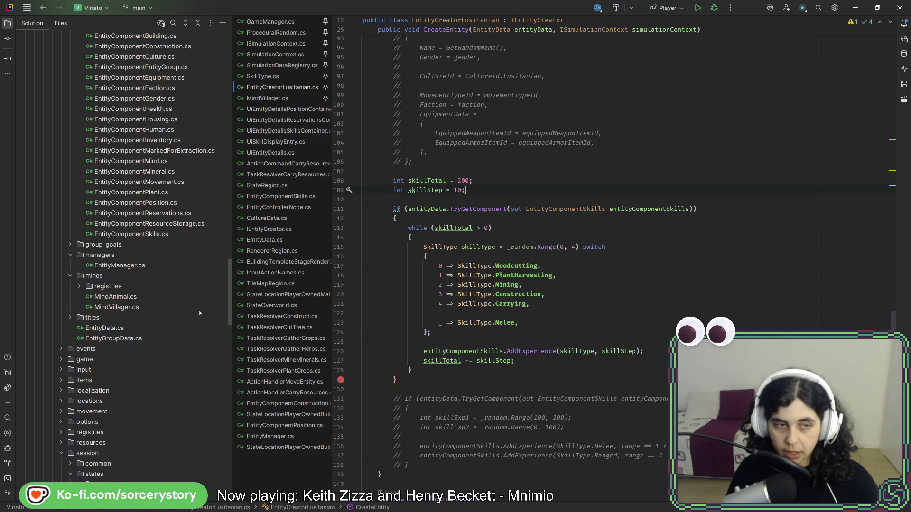
scroll(182, 232, "up", 6)
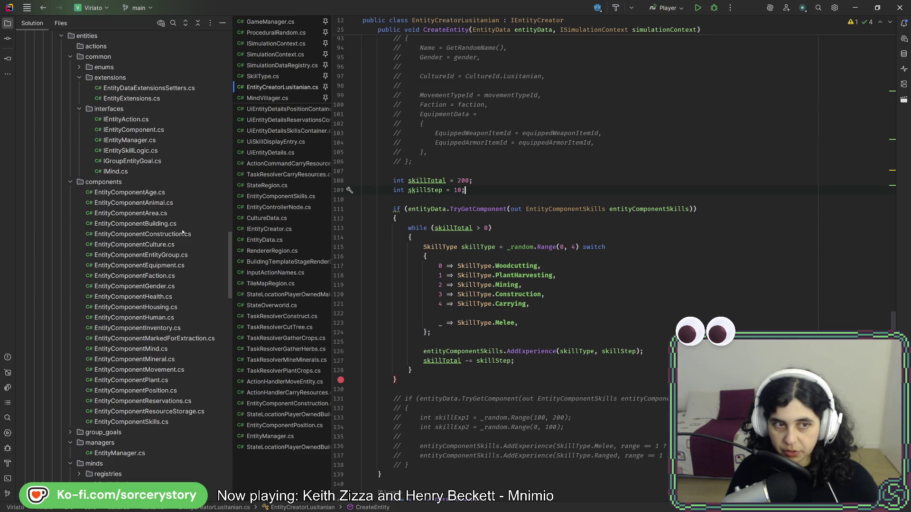
scroll(182, 232, "up", 6)
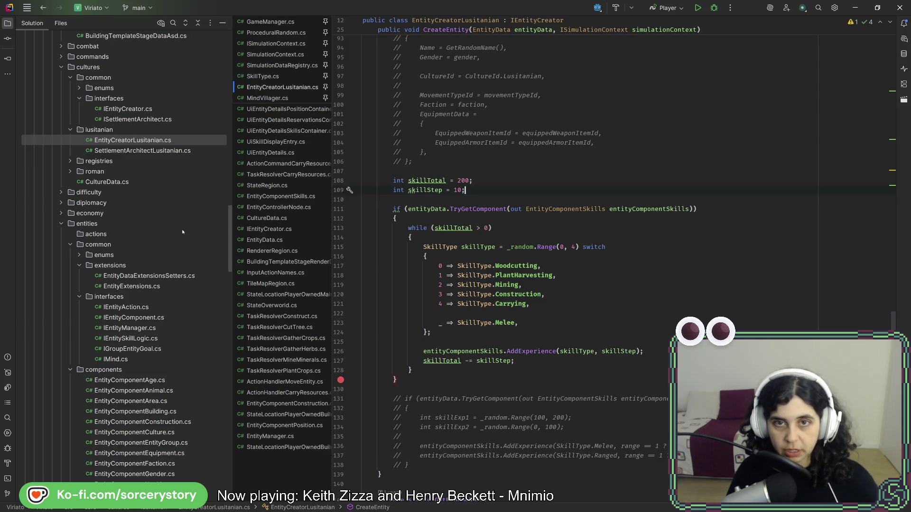
scroll(175, 271, "up", 6)
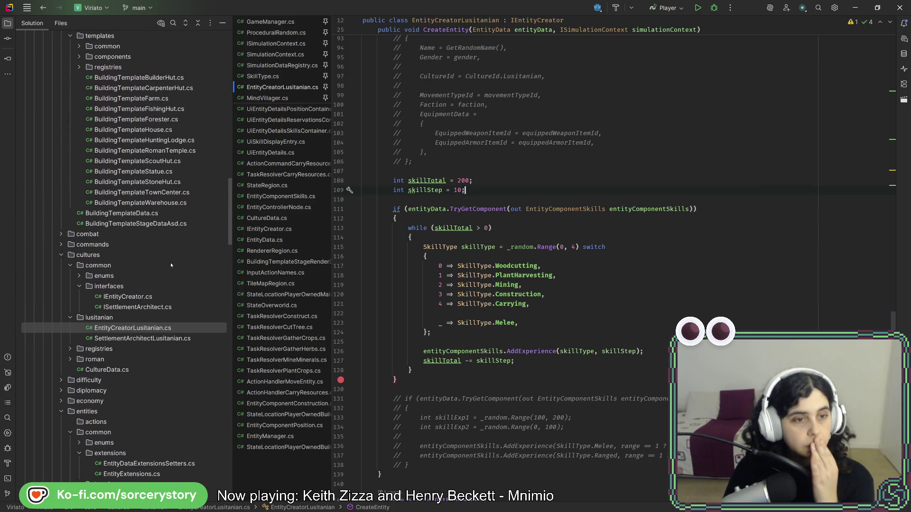
scroll(170, 263, "down", 15)
scroll(160, 294, "down", 9)
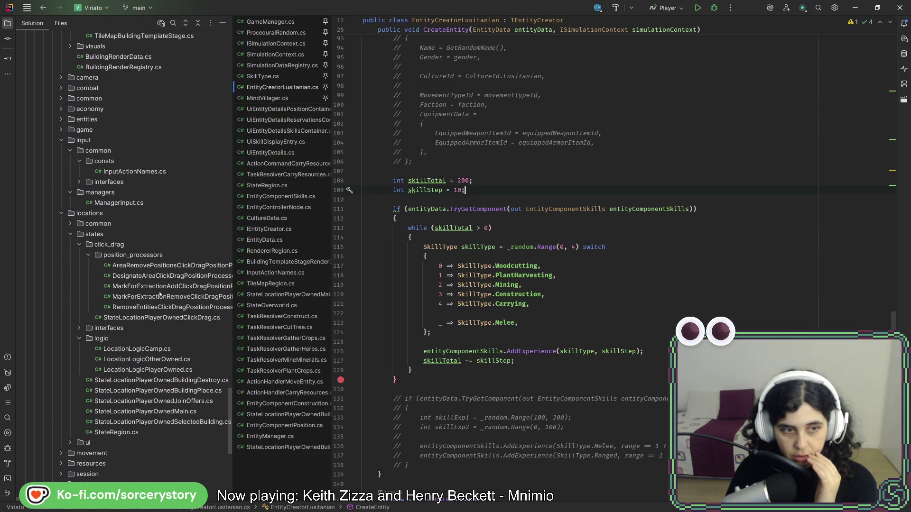
double_click(157, 286)
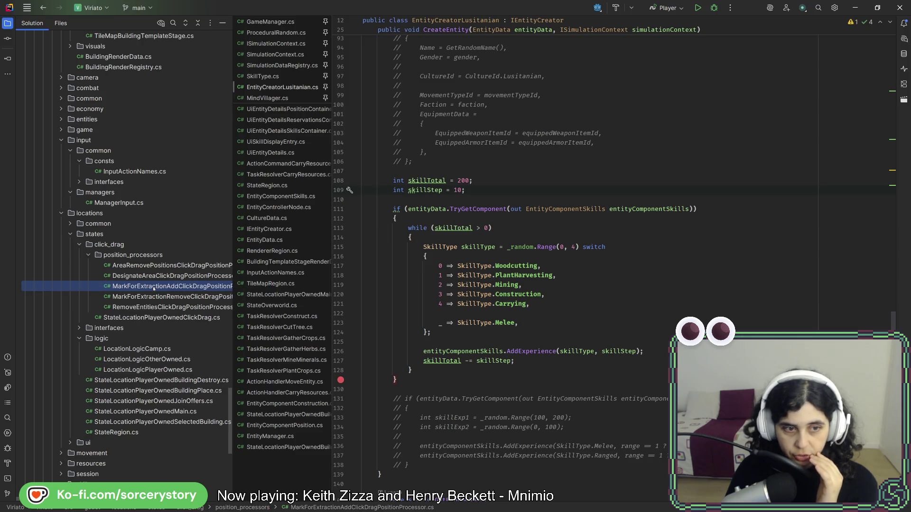
key("Down")
key("Return")
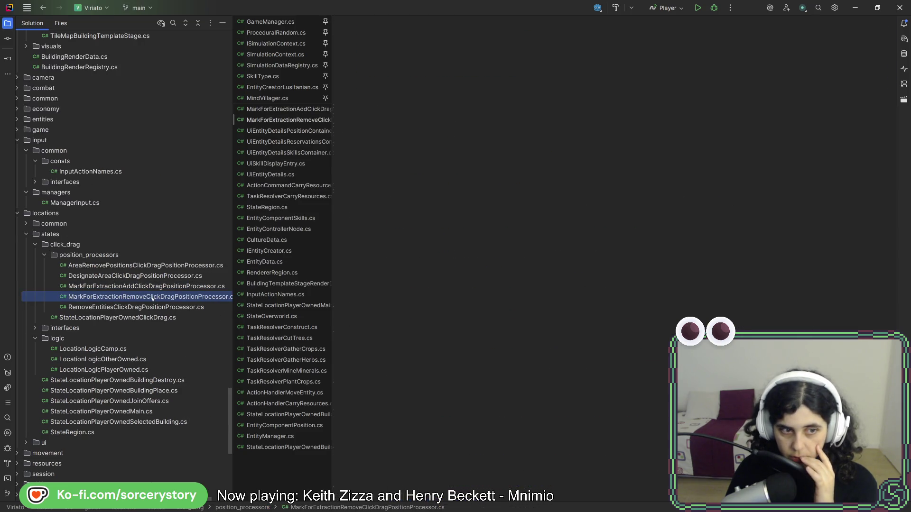
Check MarkOverlaysVisible in MarkForExtractionAdd's OnDragStart, then open DesignateAreaClickDragPositionProcessor.cs
key("Up")
key("Return")
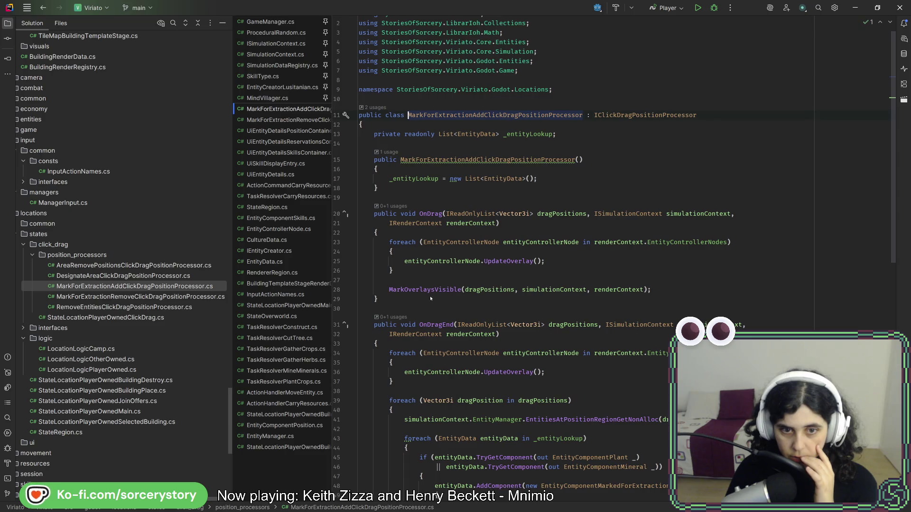
scroll(431, 298, "down", 10)
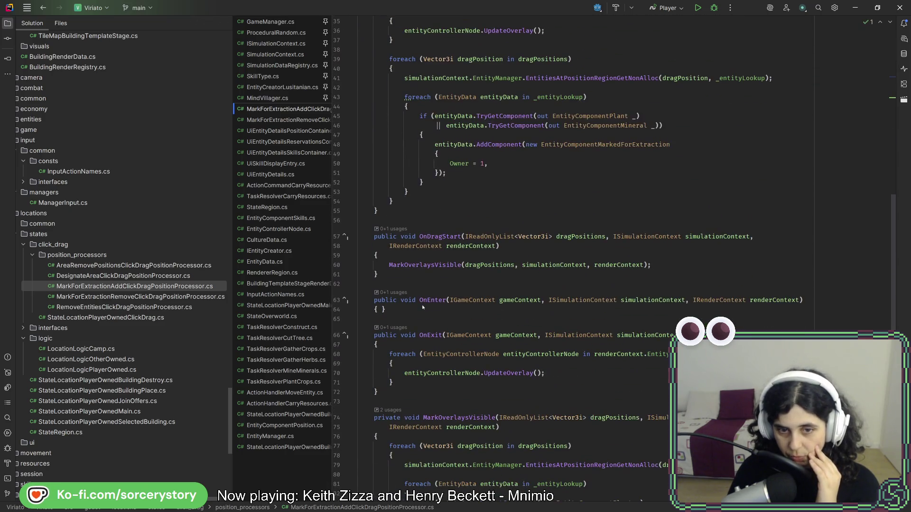
left_click(414, 267)
scroll(414, 269, "down", 5)
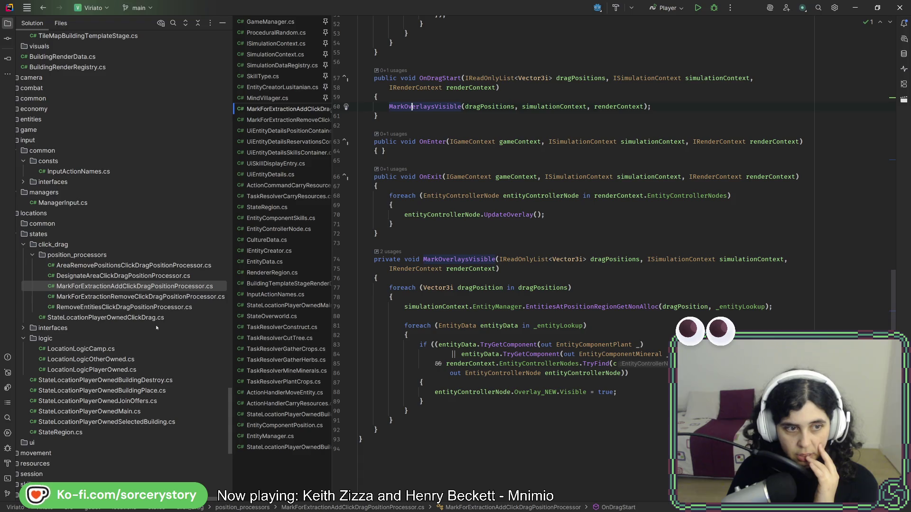
double_click(152, 277)
scroll(490, 320, "down", 8)
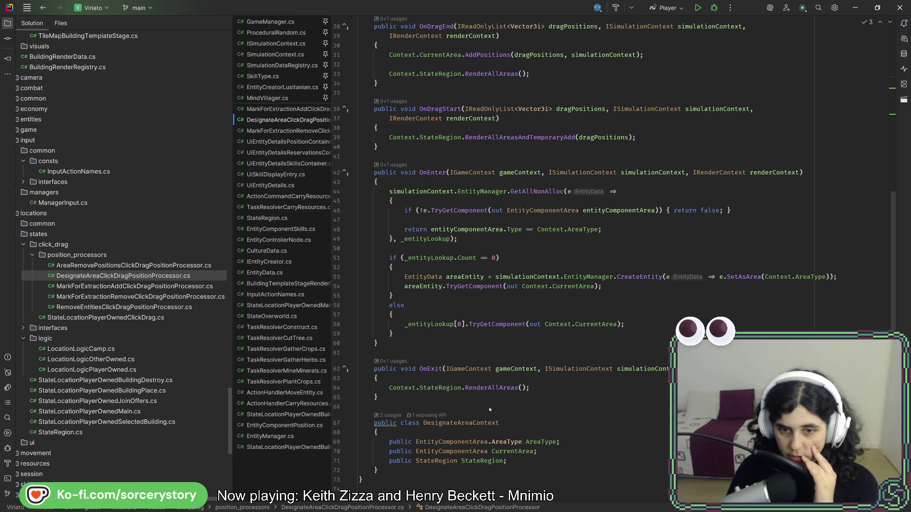
Select and copy the RenderAllAreasAndTemporaryAdd call from DesignateArea's OnDrag
mouse_move(484, 390)
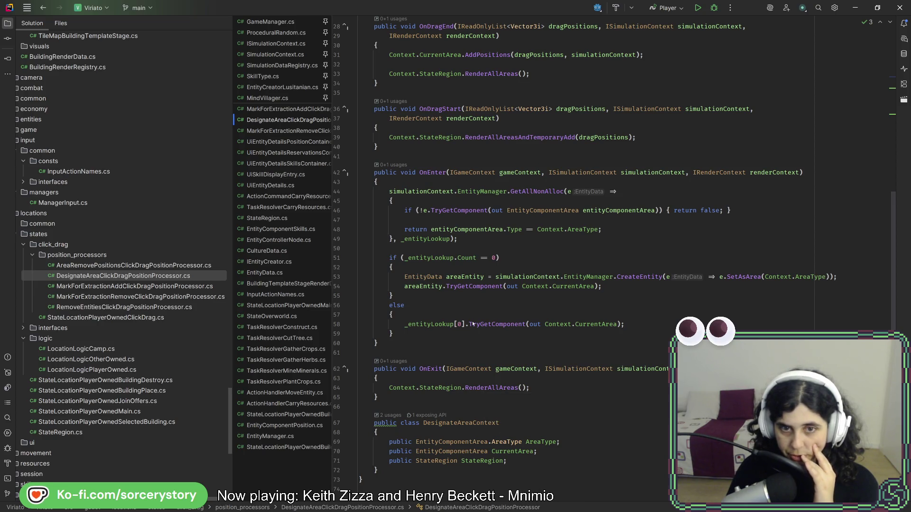
scroll(470, 329, "up", 2)
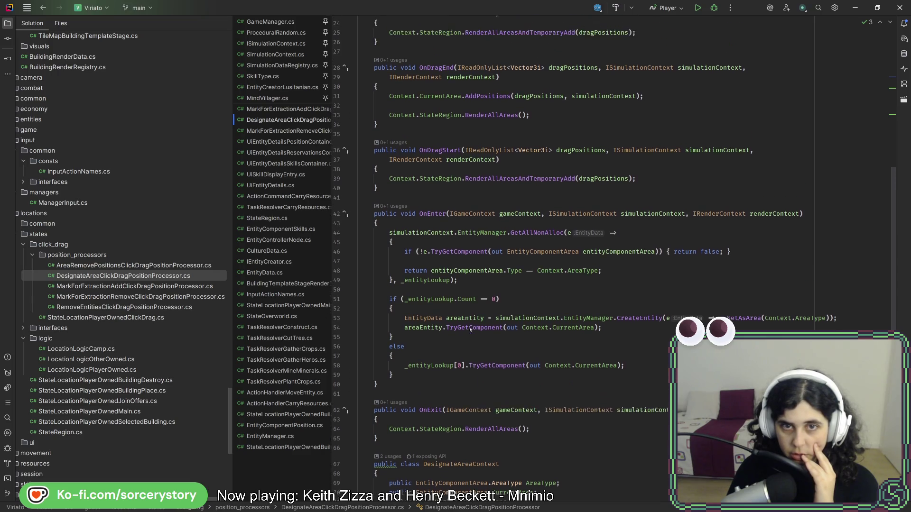
double_click(491, 195)
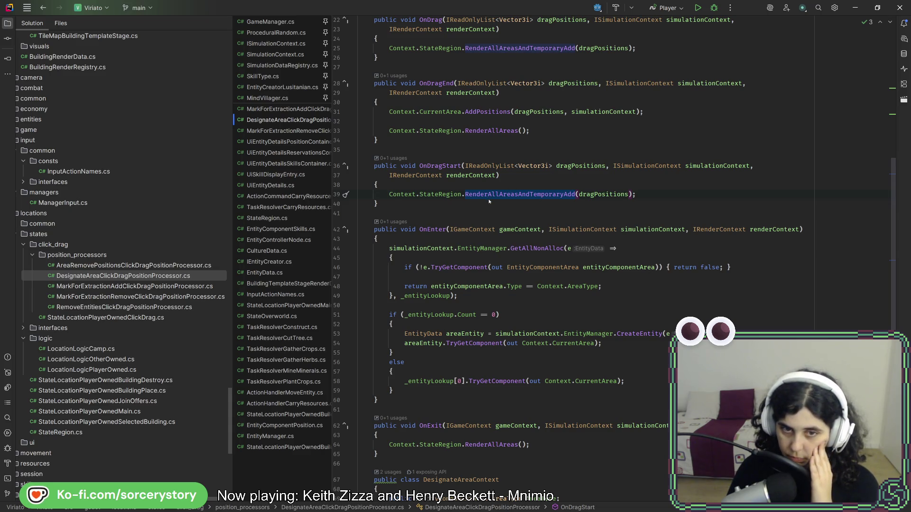
scroll(489, 201, "up", 2)
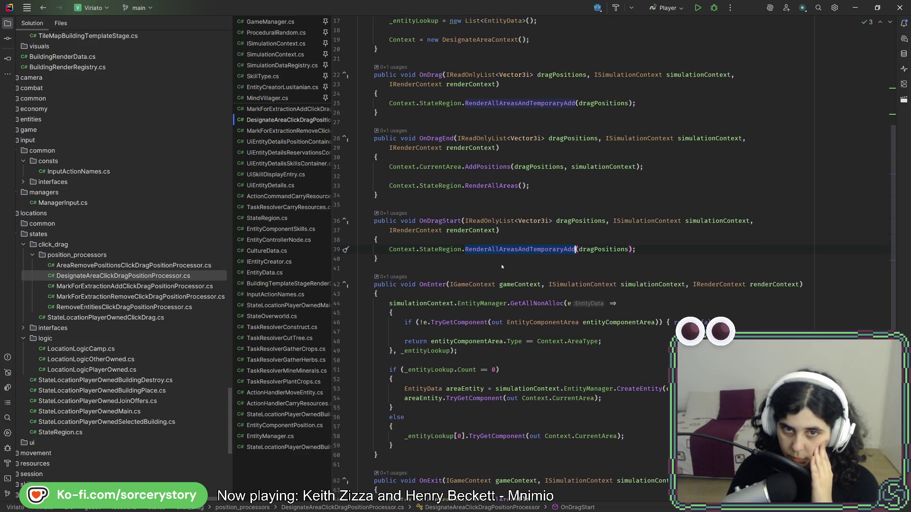
double_click(489, 188)
double_click(495, 105)
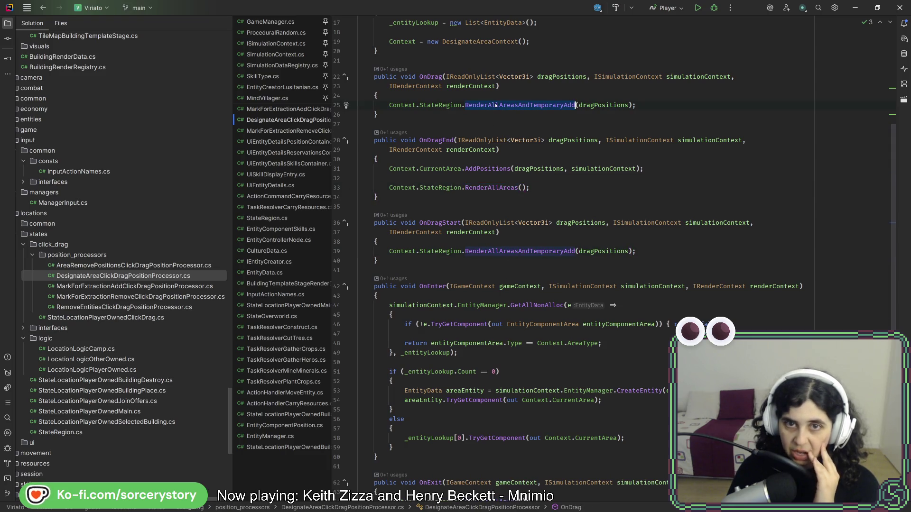
key("ctrl+w")
key("ctrl+w")
key("ctrl+w")
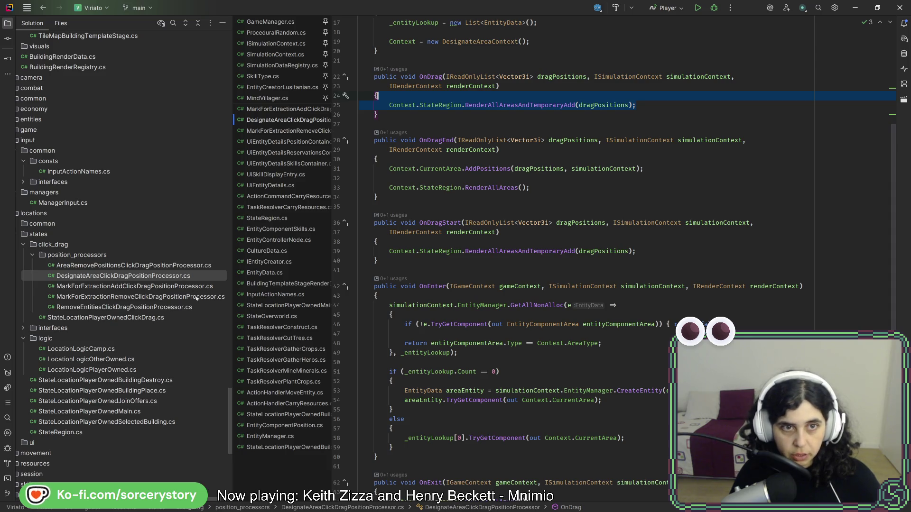
Paste the RenderAllAreasAndTemporaryAdd call below MarkOverlaysVisible in MarkForExtractionAdd's OnDragStart
left_click(300, 111)
scroll(497, 300, "up", 5)
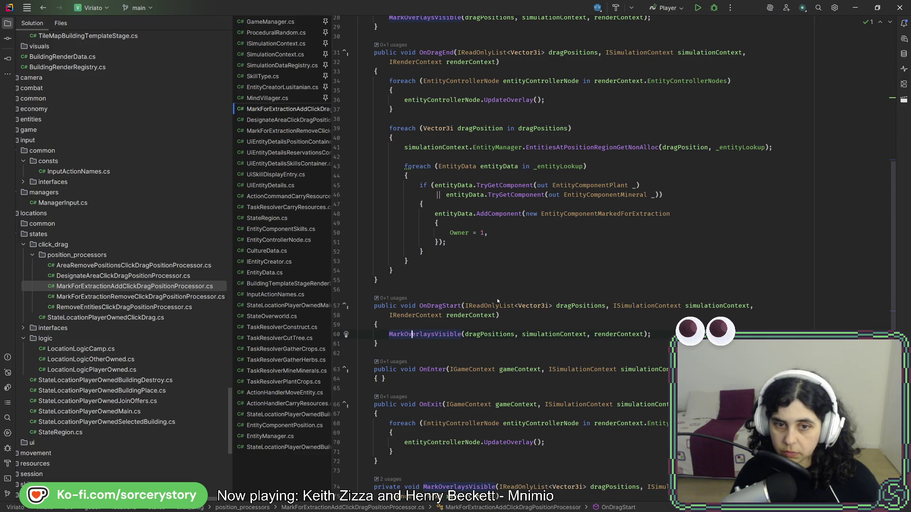
left_click(650, 338)
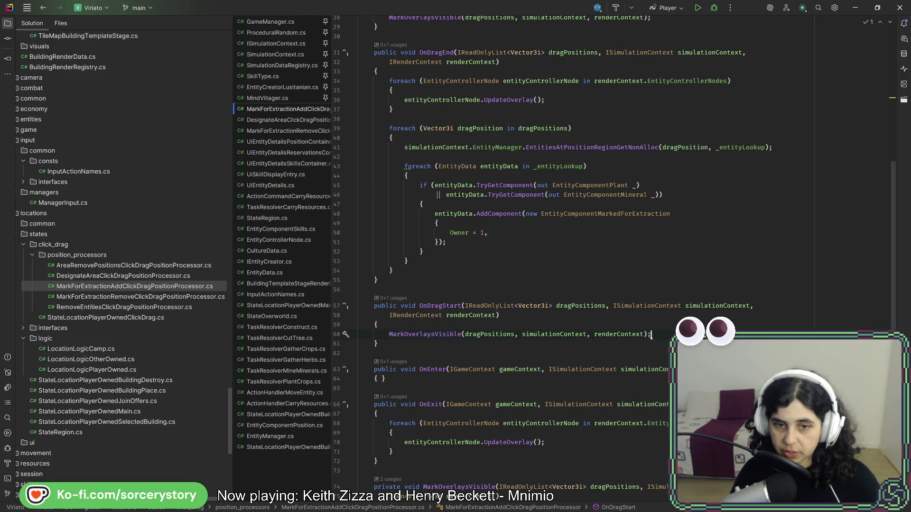
key("Return")
type("Context.StateRegion.RenderAllAreasAndTemporaryAdd(dragPositions);")
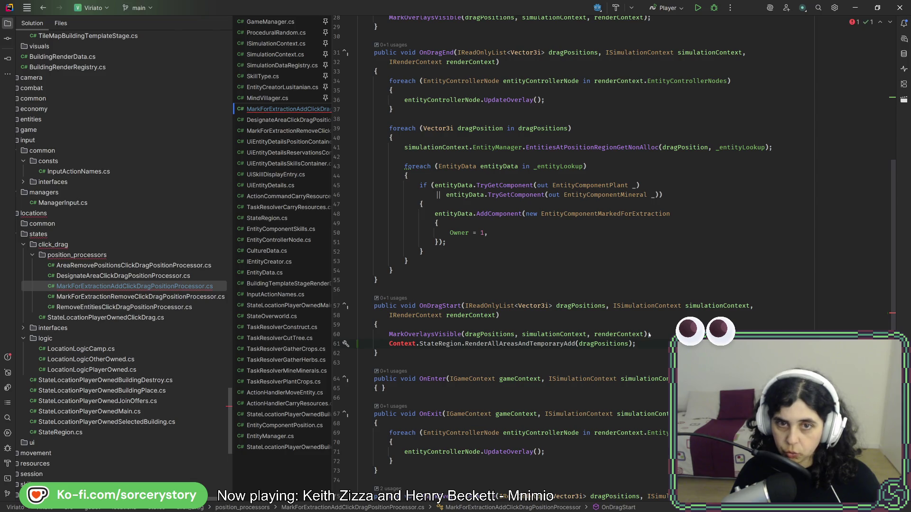
scroll(636, 320, "up", 5)
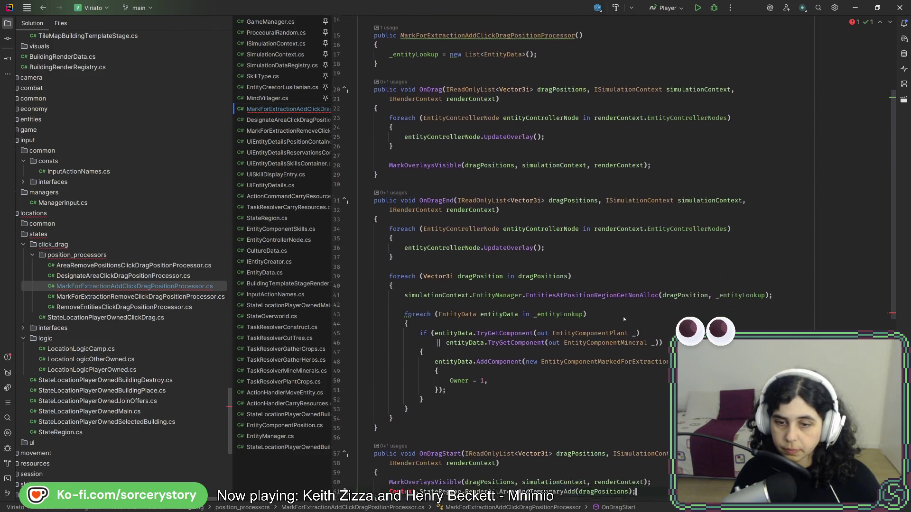
scroll(624, 319, "down", 4)
left_click(496, 344)
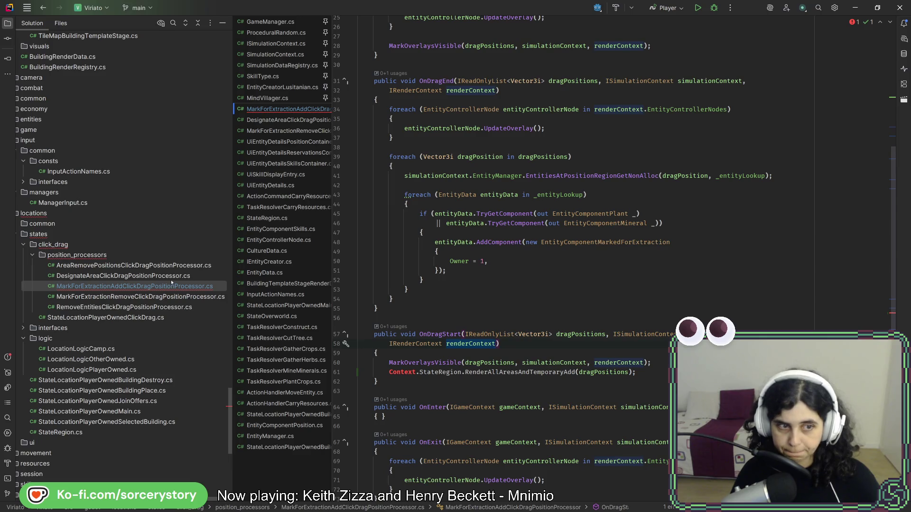
Open AreaRemovePositionsClickDragPositionProcessor.cs and read through its drag handlers
double_click(172, 265)
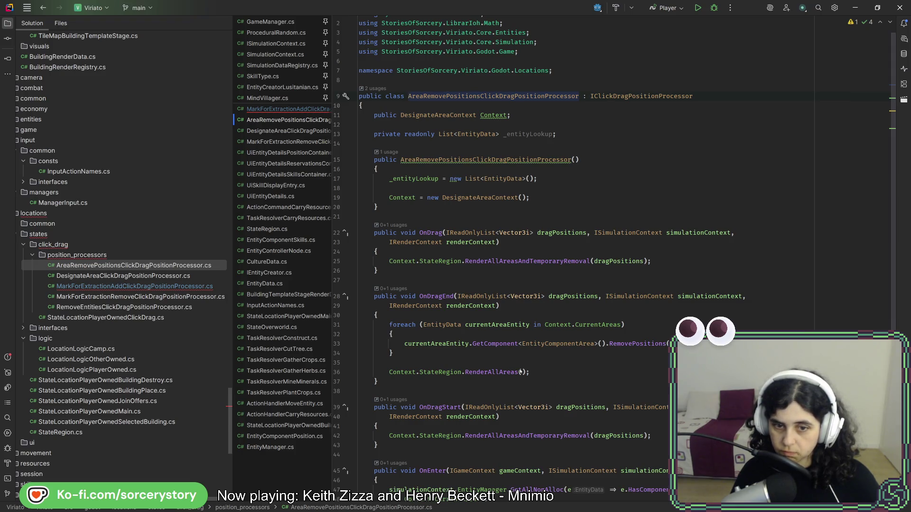
scroll(465, 370, "down", 5)
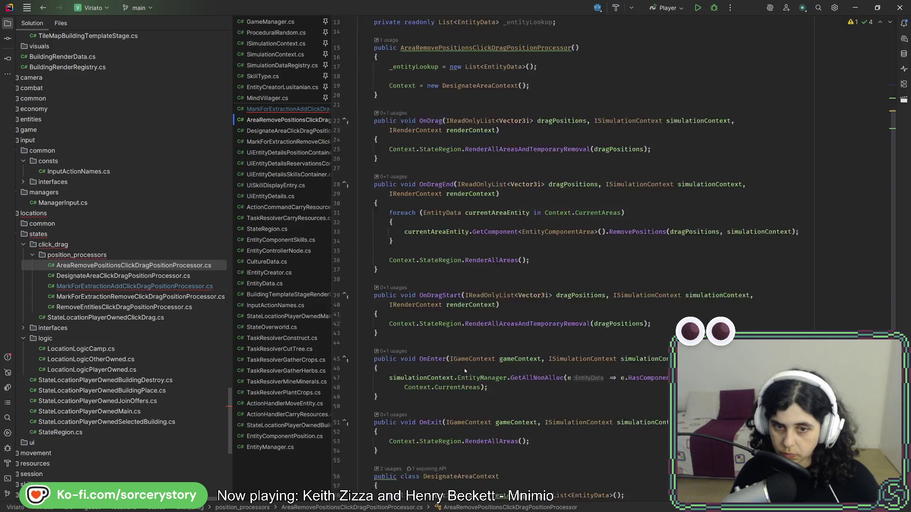
scroll(464, 367, "down", 2)
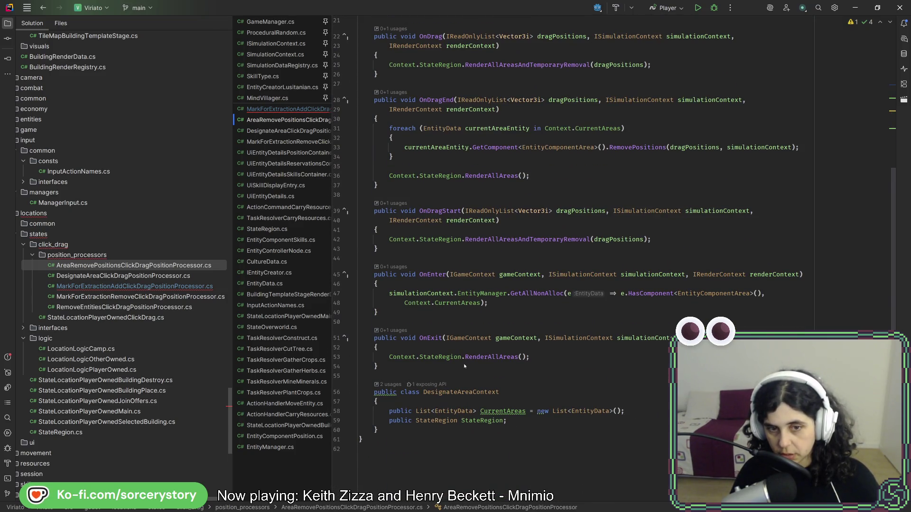
scroll(462, 364, "up", 7)
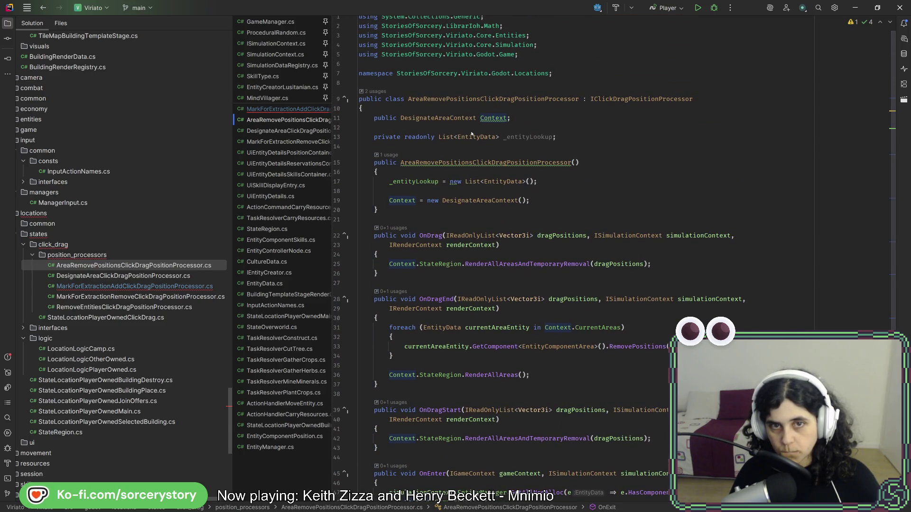
mouse_move(464, 124)
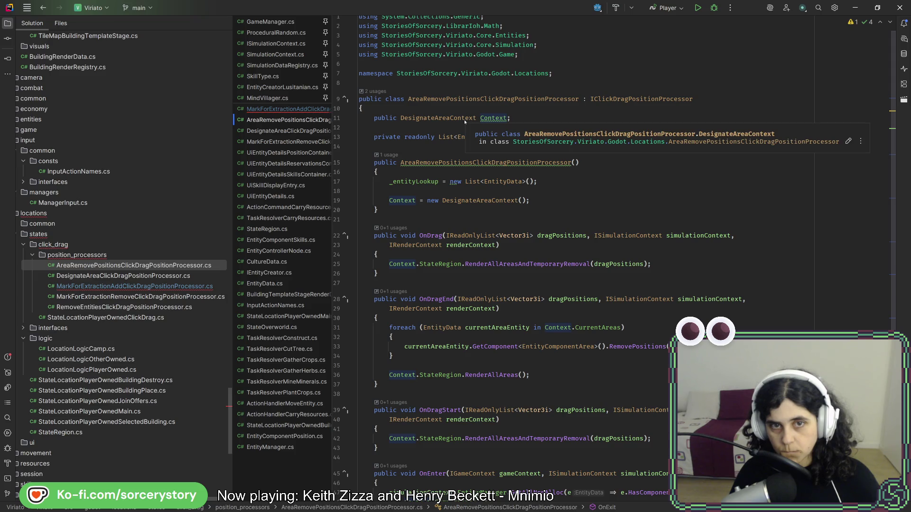
scroll(435, 268, "down", 7)
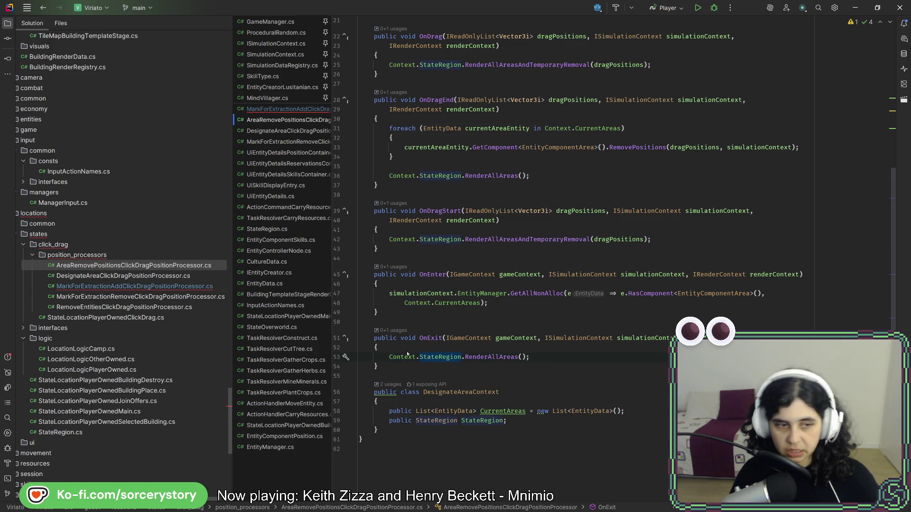
Compare the area-remove and mark-for-extraction processors, ending on MarkForExtractionAdd
left_click(203, 287)
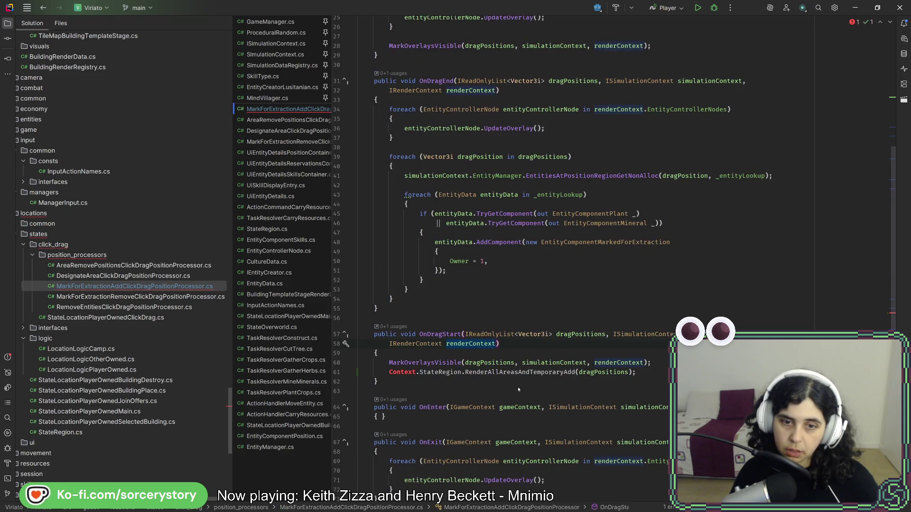
scroll(517, 386, "up", 3)
scroll(516, 390, "up", 10)
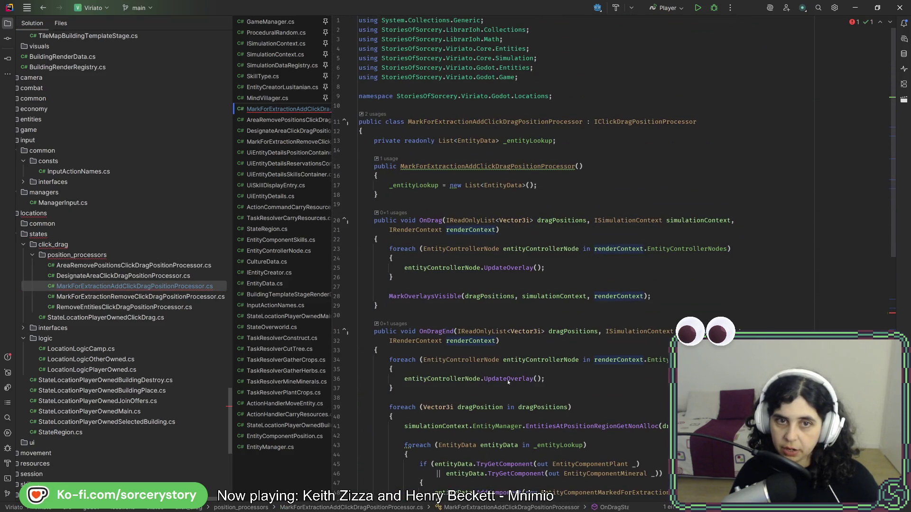
mouse_move(507, 381)
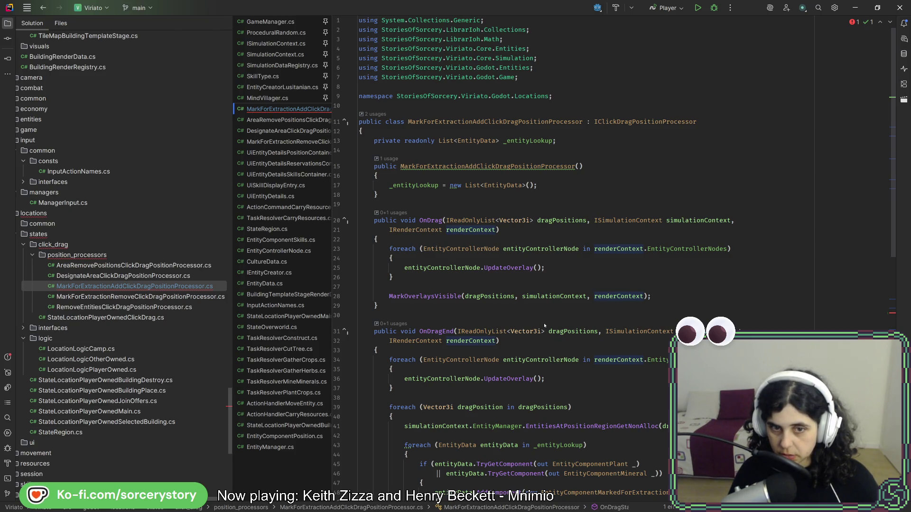
key("ctrl+Tab")
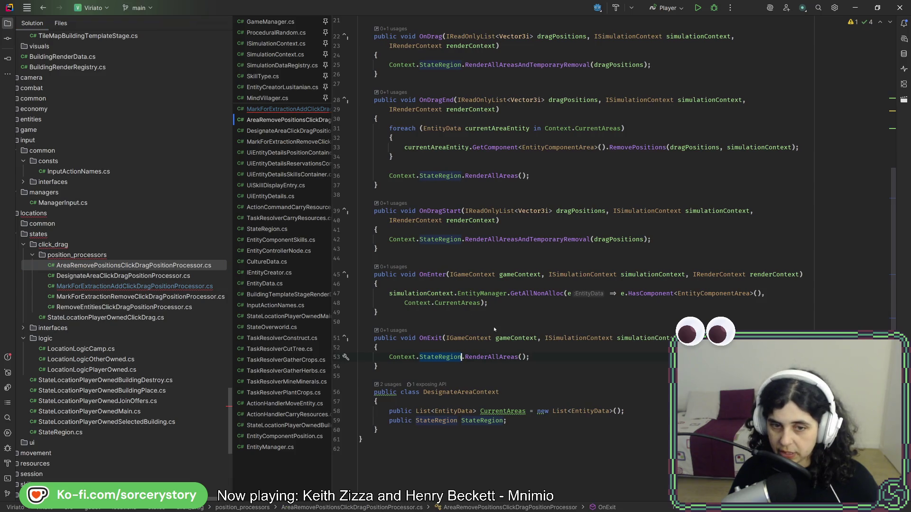
key("ctrl+Tab")
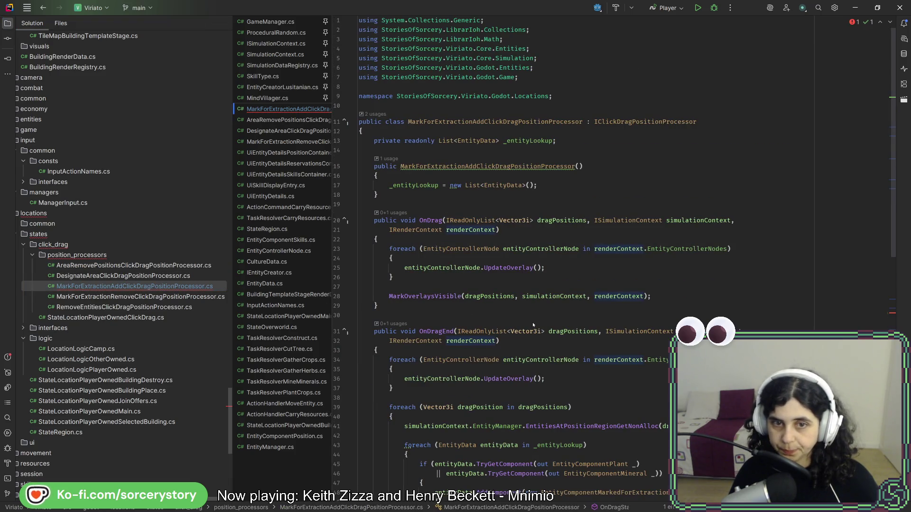
key("ctrl+Tab")
scroll(496, 257, "up", 5)
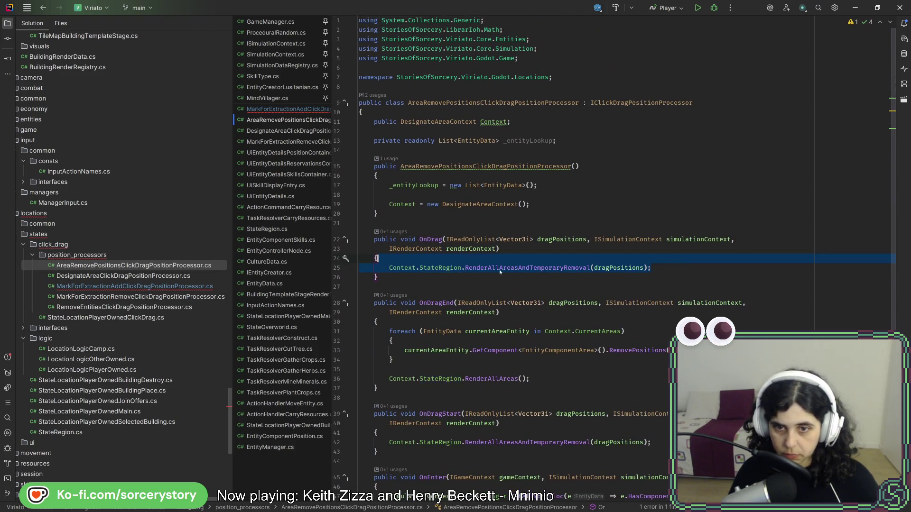
left_click(192, 286)
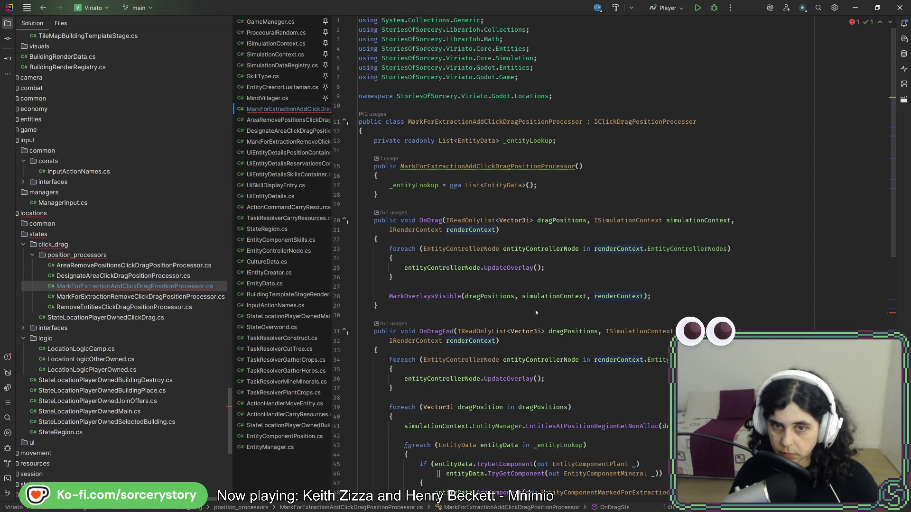
Add a RenderAllAreasAndTemporaryRemoval call to OnDrag using renderContext instead of Context.StateRegion
left_click(673, 300)
key("Return")
type("Context.StateRegion.RenderAllAreasAndTemporaryRemoval(dragPositions);")
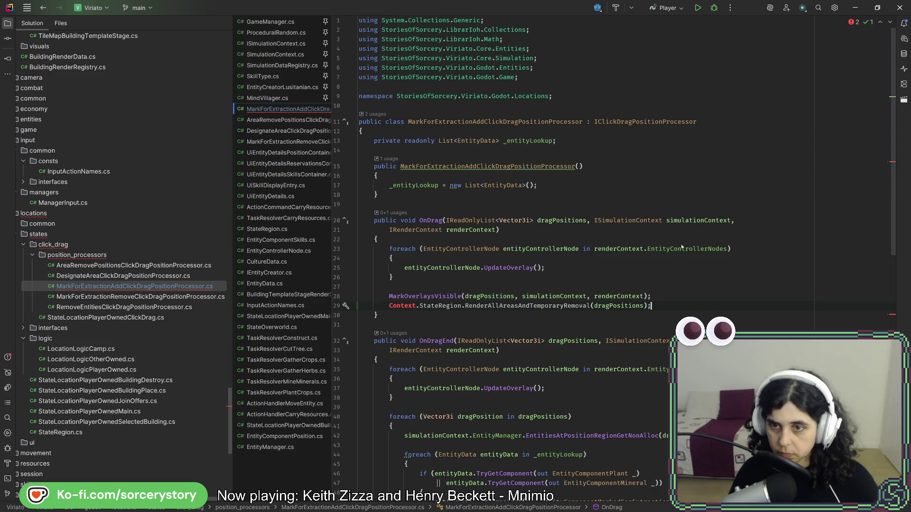
double_click(440, 306)
key("ctrl+w")
type("renderContext")
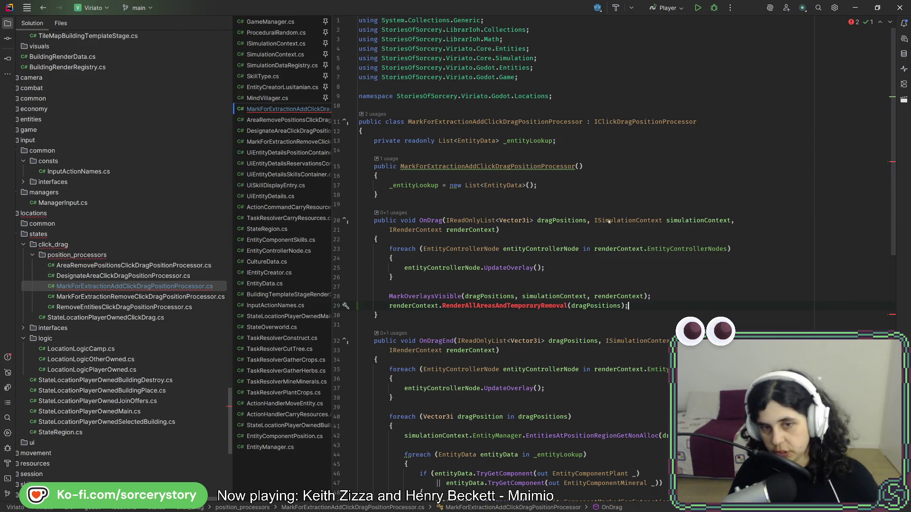
Copy AreaRemovePositions' closing RenderAllAreas call into OnDragEnd after the loop, selecting Context.StateRegion
key("ctrl+Tab")
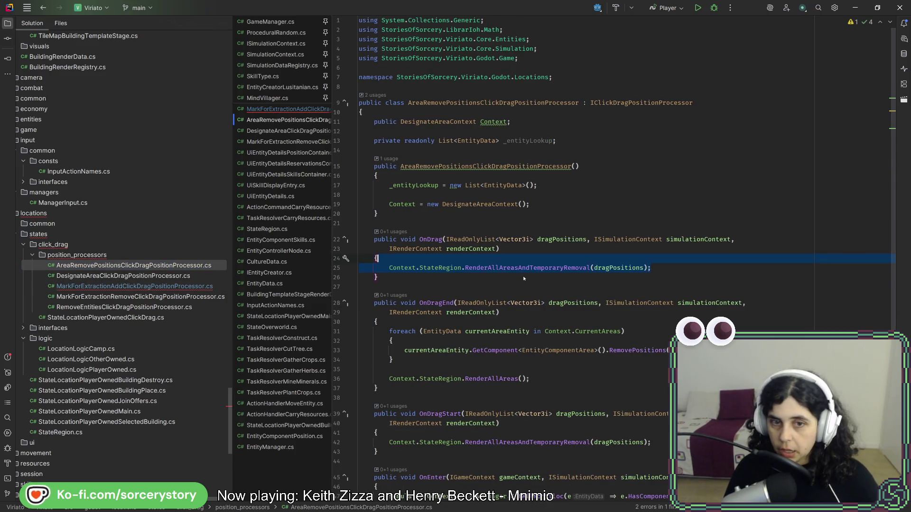
scroll(524, 299, "down", 2)
left_click_drag(541, 321, 539, 307)
key("ctrl+c")
key("ctrl+Tab")
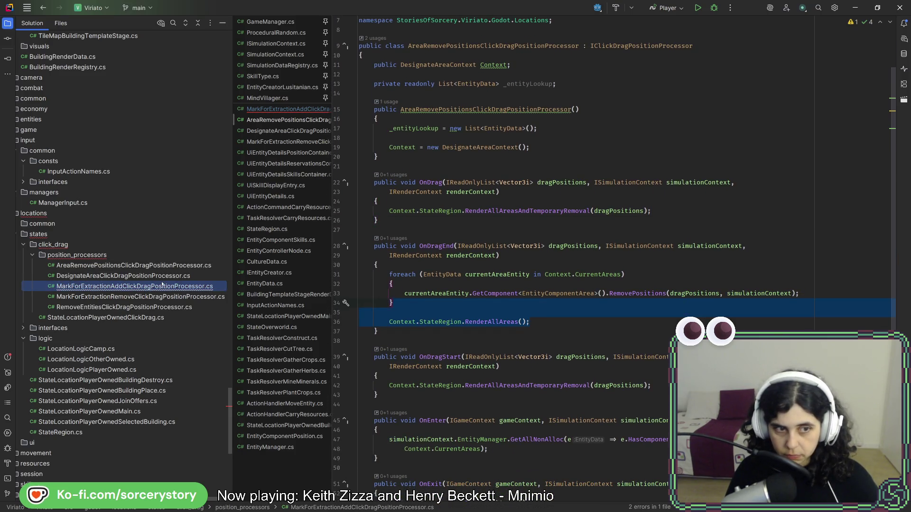
left_click(422, 414)
key("ctrl+v")
left_click_drag(401, 435, 462, 435)
Make line 57's RenderAllAreas receiver renderContext and recheck AreaRemovePositions' calls
type("re")
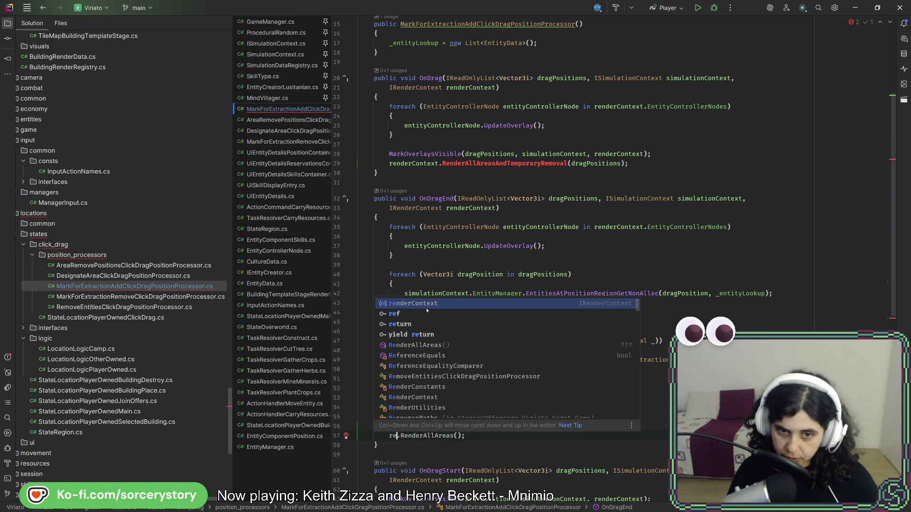
key("Escape")
left_click(185, 266)
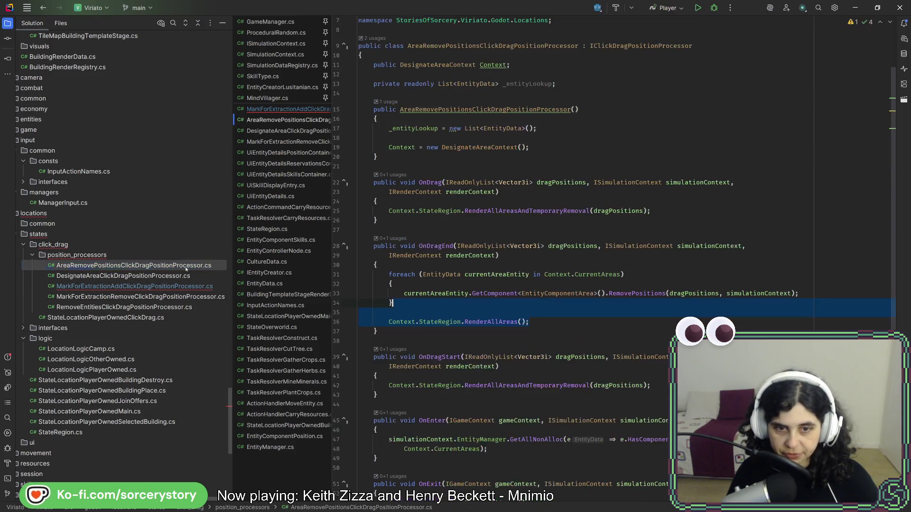
left_click(499, 321)
scroll(571, 342, "down", 4)
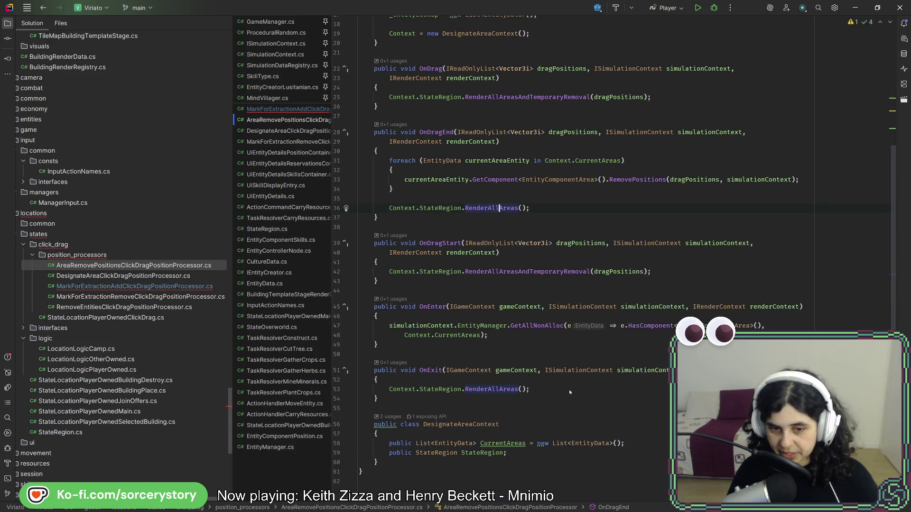
scroll(533, 377, "down", 1)
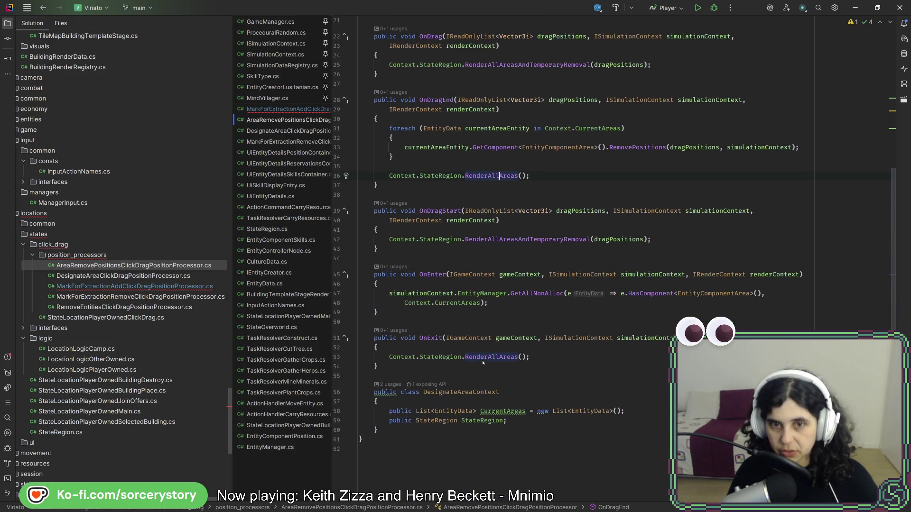
double_click(440, 177)
double_click(518, 239)
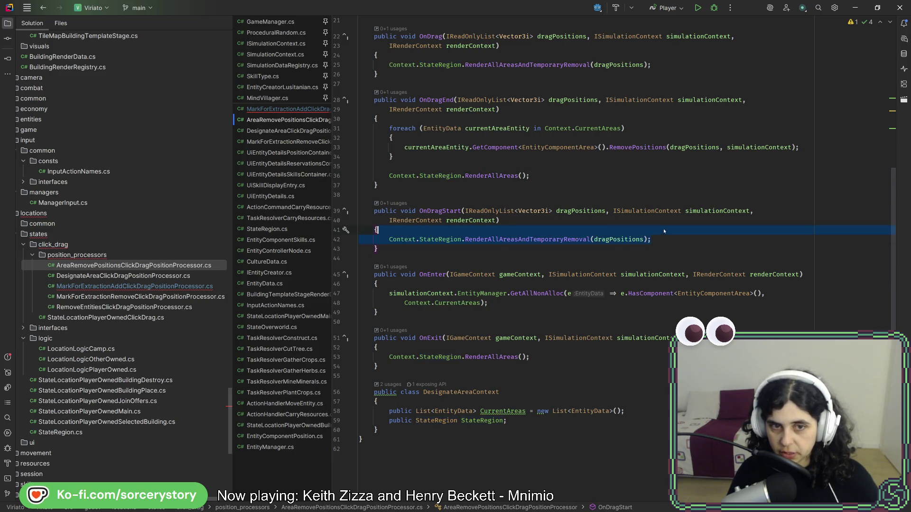
Replace Context.StateRegion with renderContext in the OnDragStart call on line 64
key("ctrl+Tab")
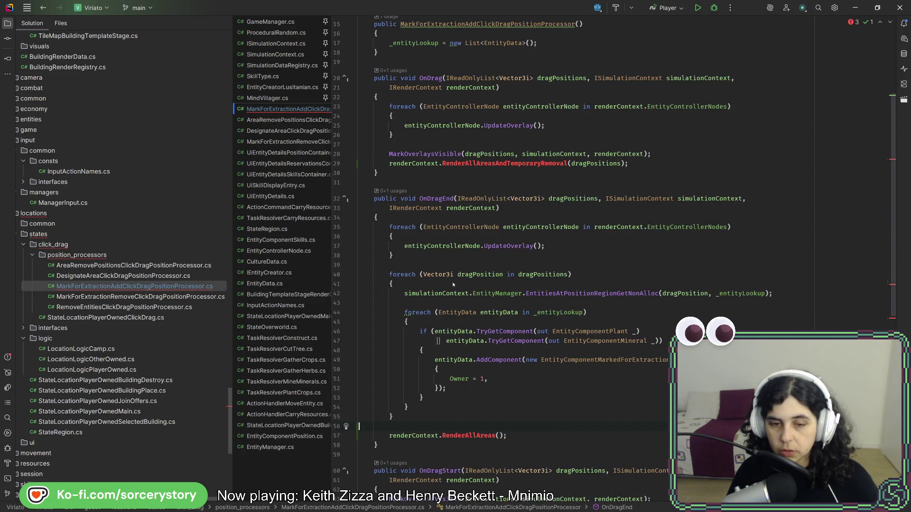
scroll(453, 284, "down", 6)
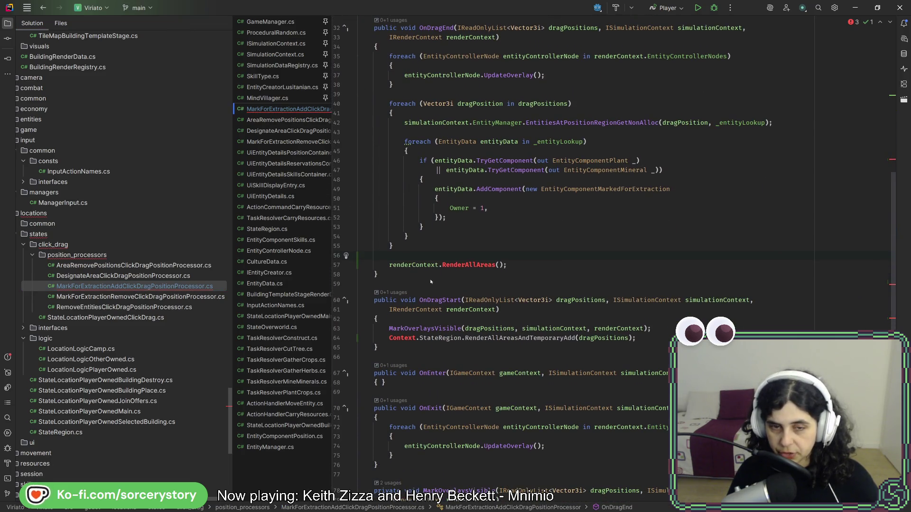
left_click(438, 265)
left_click_drag(389, 337, 439, 338)
type("renderContext")
left_click(631, 339)
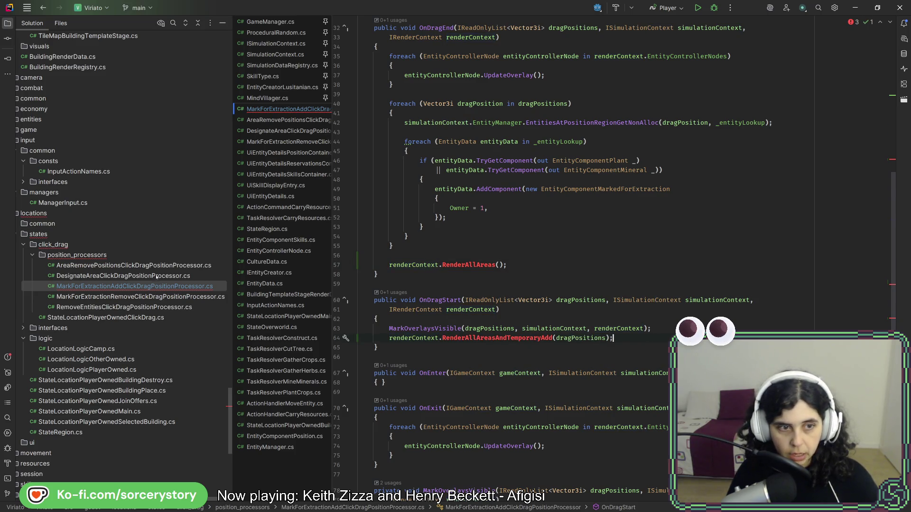
Append renderContext.RenderAllAreas() to OnExit, then go to RenderAllAreas' declaration in StateRegion.cs
left_click(134, 265)
double_click(439, 240)
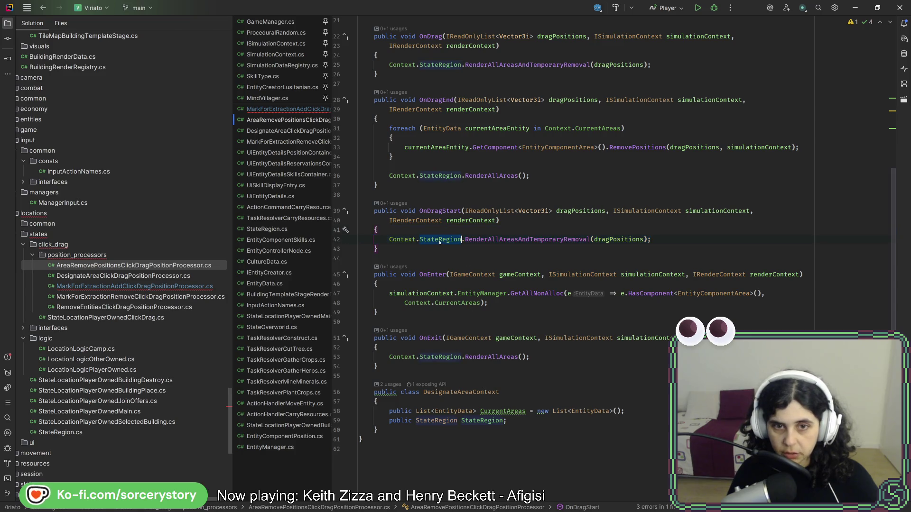
left_click_drag(529, 357, 467, 347)
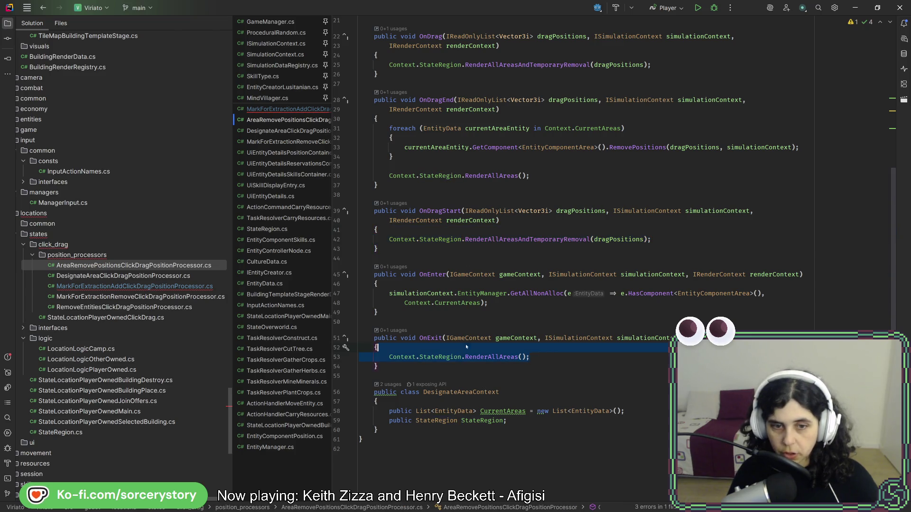
left_click(179, 286)
scroll(531, 331, "down", 3)
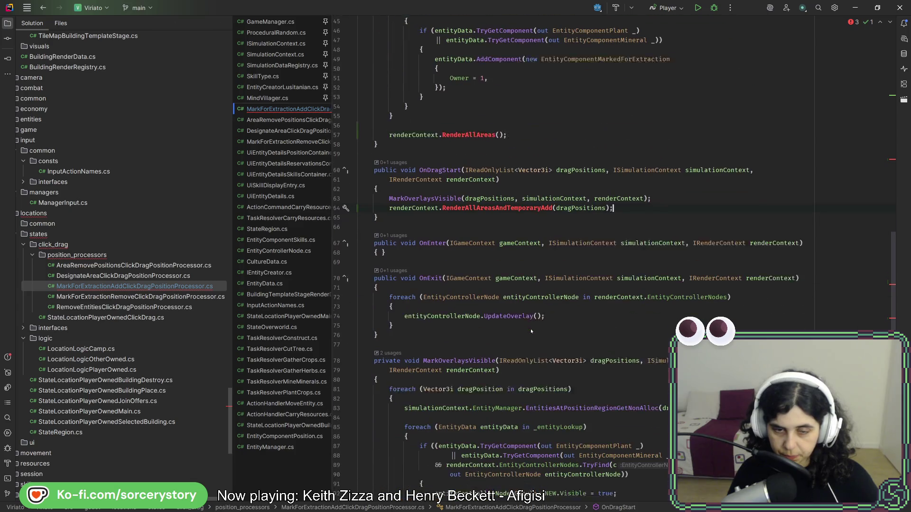
left_click_drag(625, 200, 385, 186)
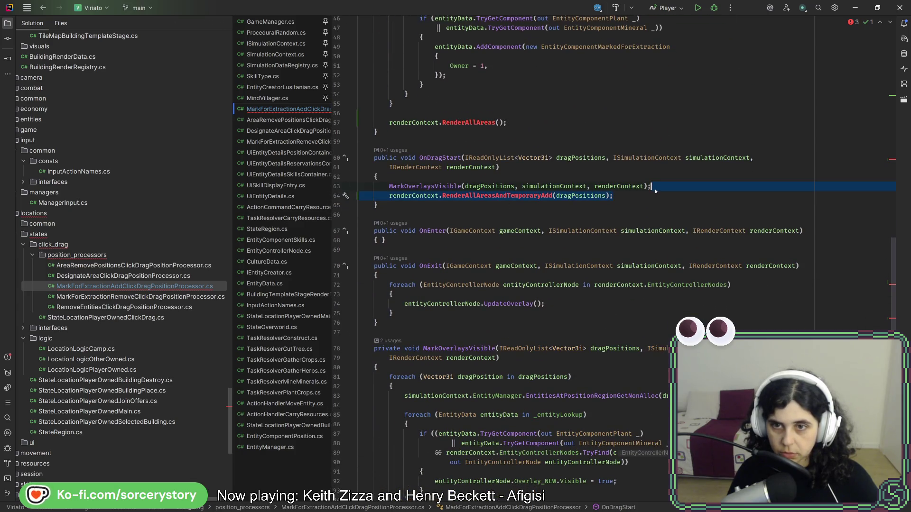
left_click_drag(542, 134, 542, 115)
key("ctrl+c")
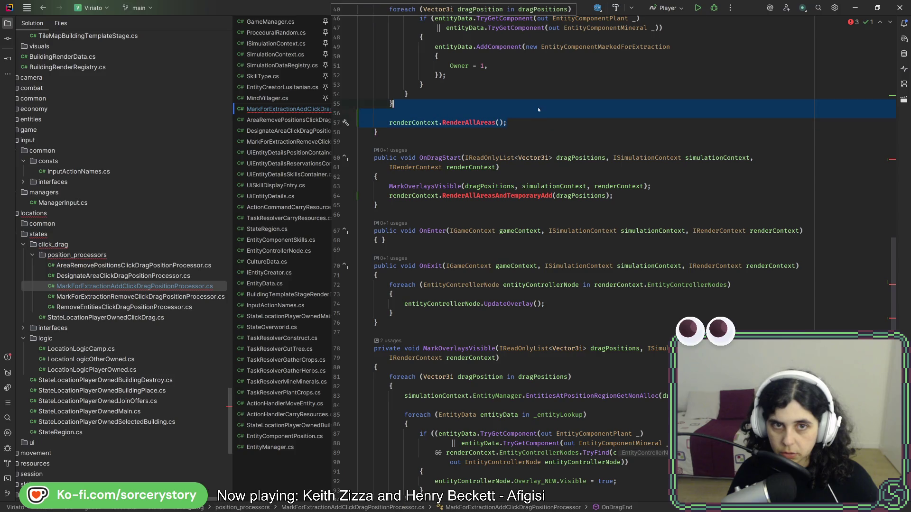
left_click(567, 304)
key("Down")
key("ctrl+v")
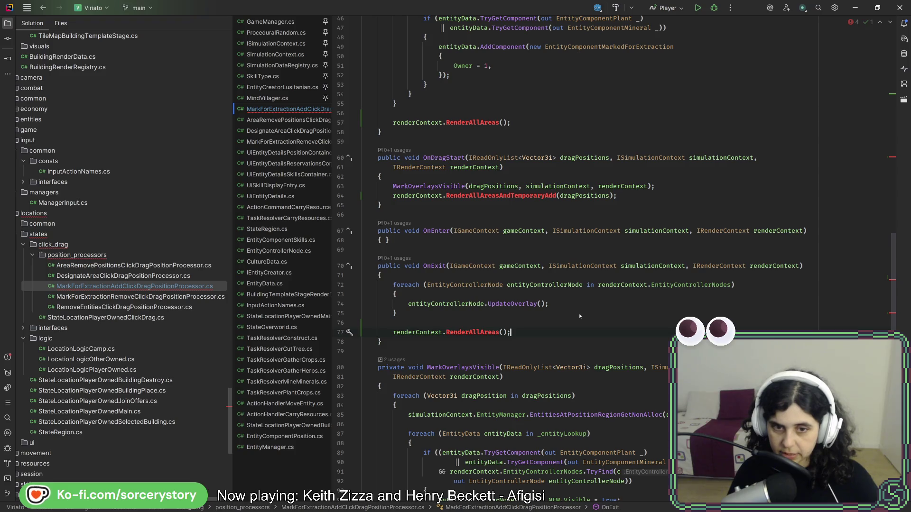
double_click(224, 263)
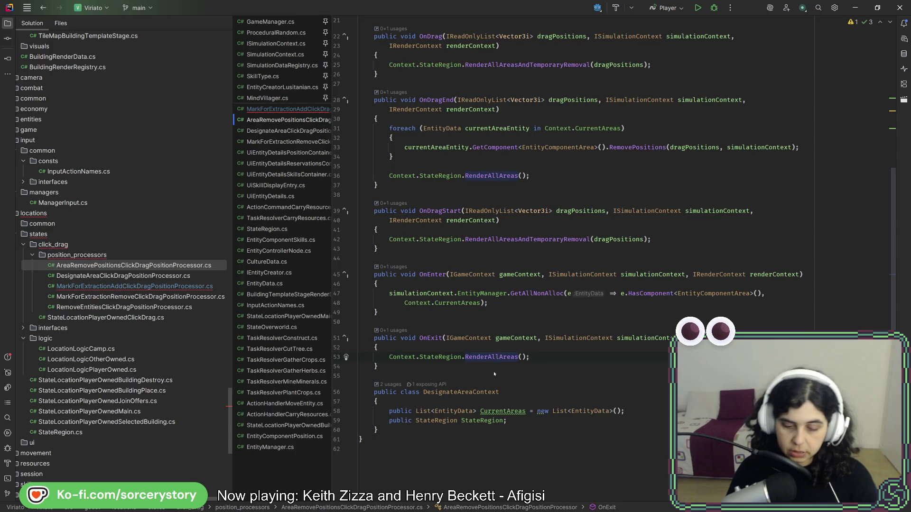
left_click(482, 356, "ctrl")
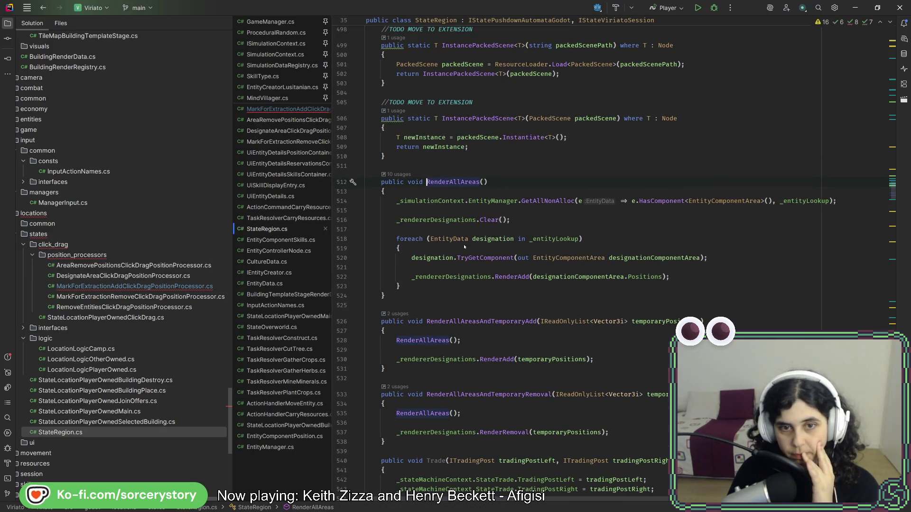
Inspect _entityLookup and the other members used in RenderAllAreas
mouse_move(457, 225)
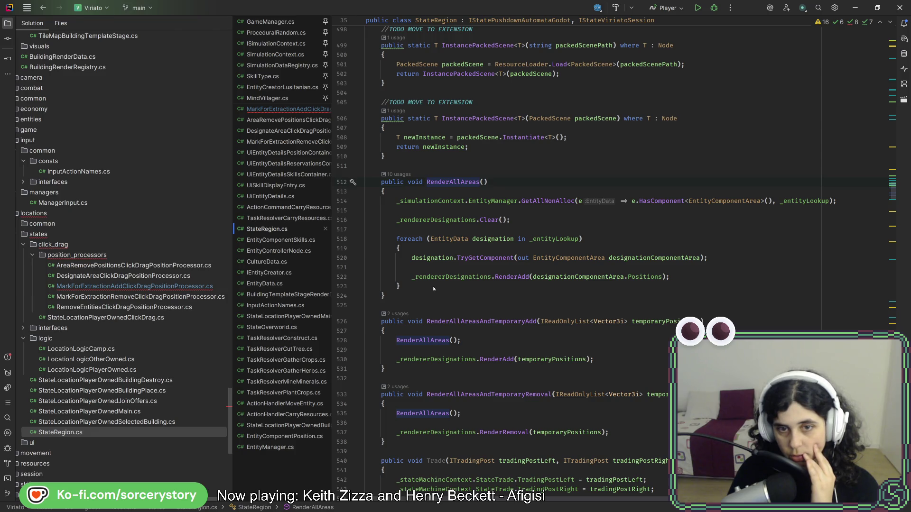
left_click(547, 239)
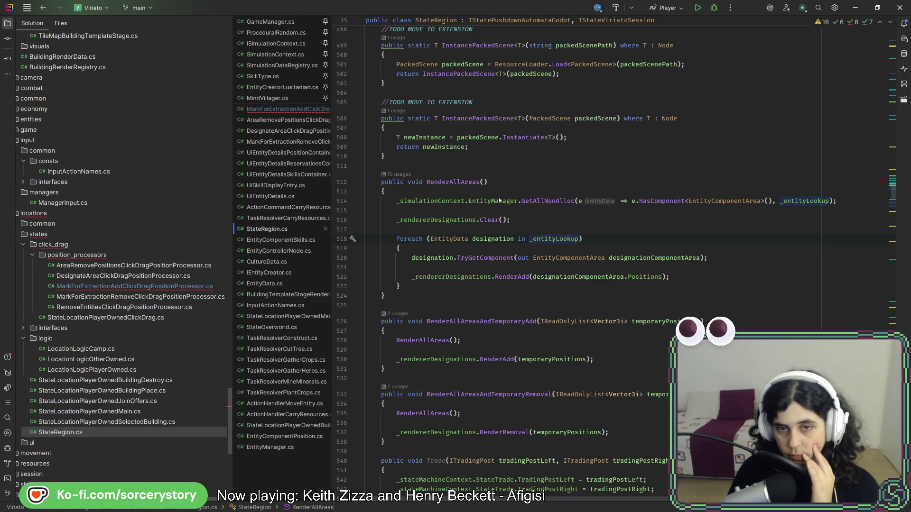
mouse_move(499, 201)
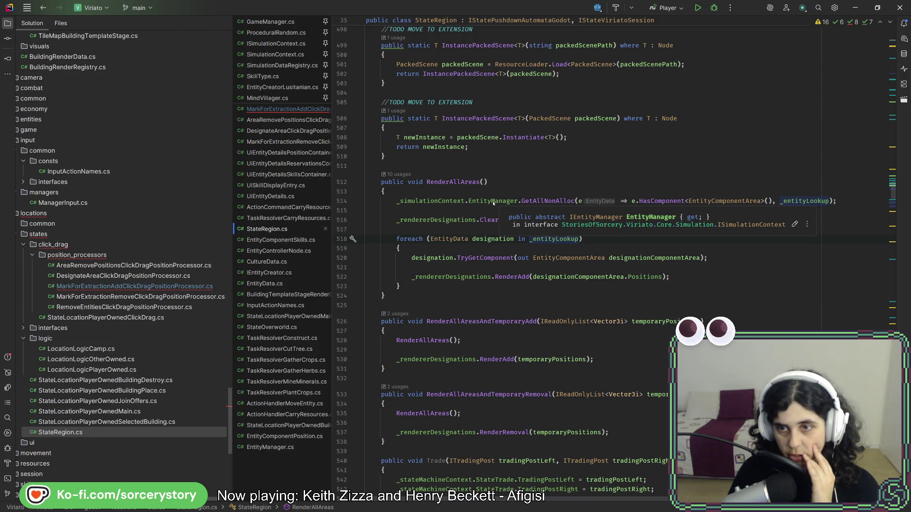
mouse_move(463, 260)
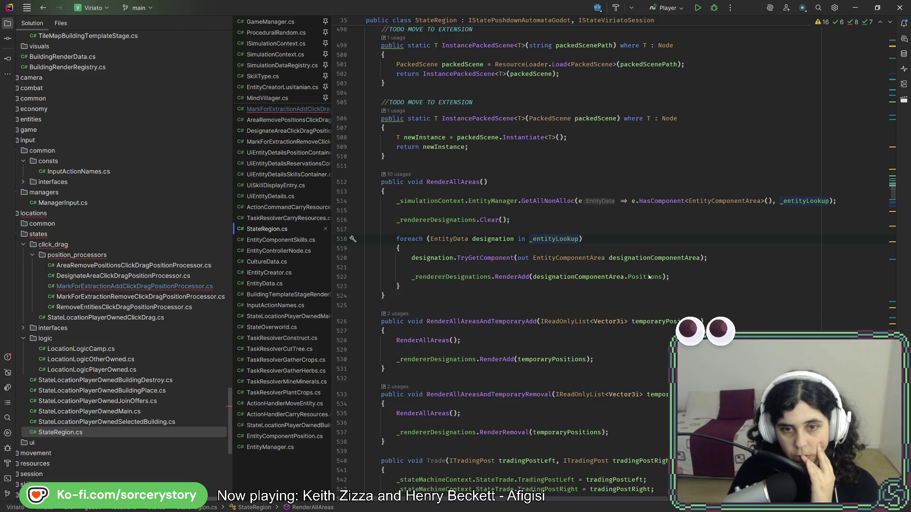
mouse_move(650, 277)
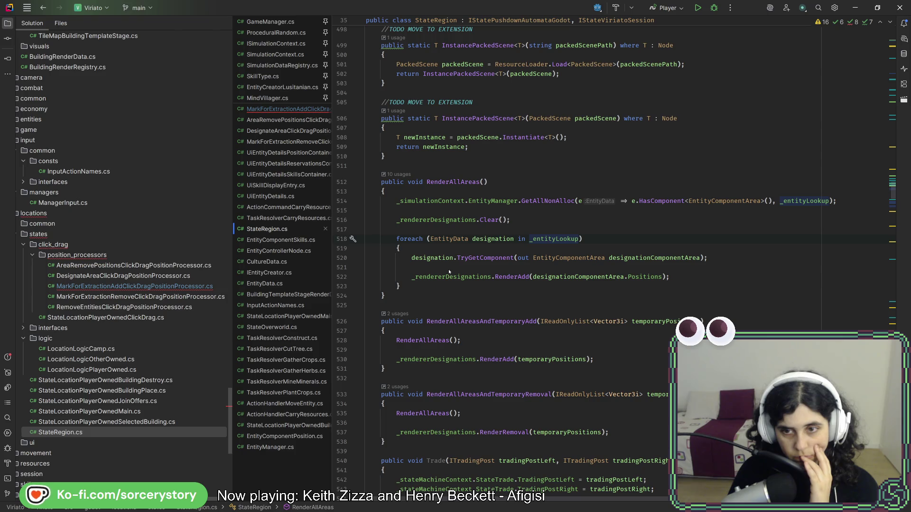
Move line 520's EntityComponentArea out-variable declaration to the line start, leaving a discard _
double_click(553, 257)
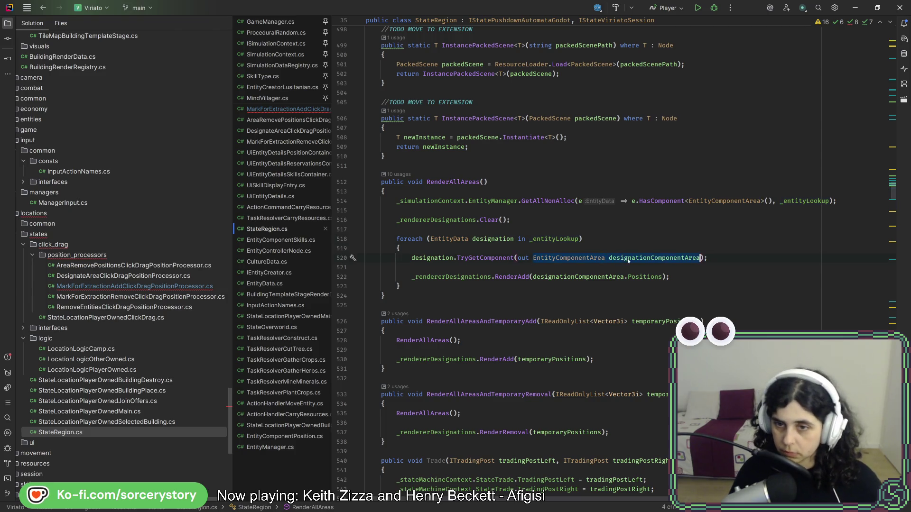
key("ctrl+shift+Right")
key("ctrl+x")
type("_")
left_click(404, 258)
key("ctrl+v")
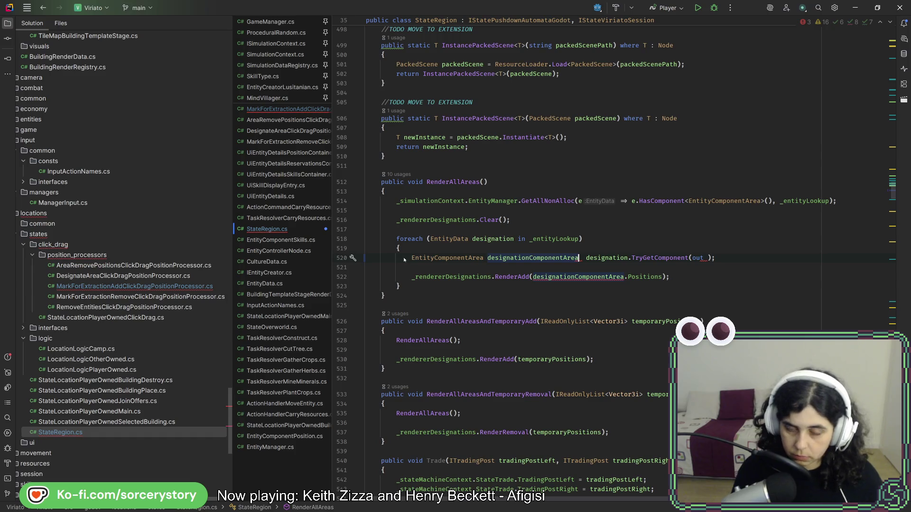